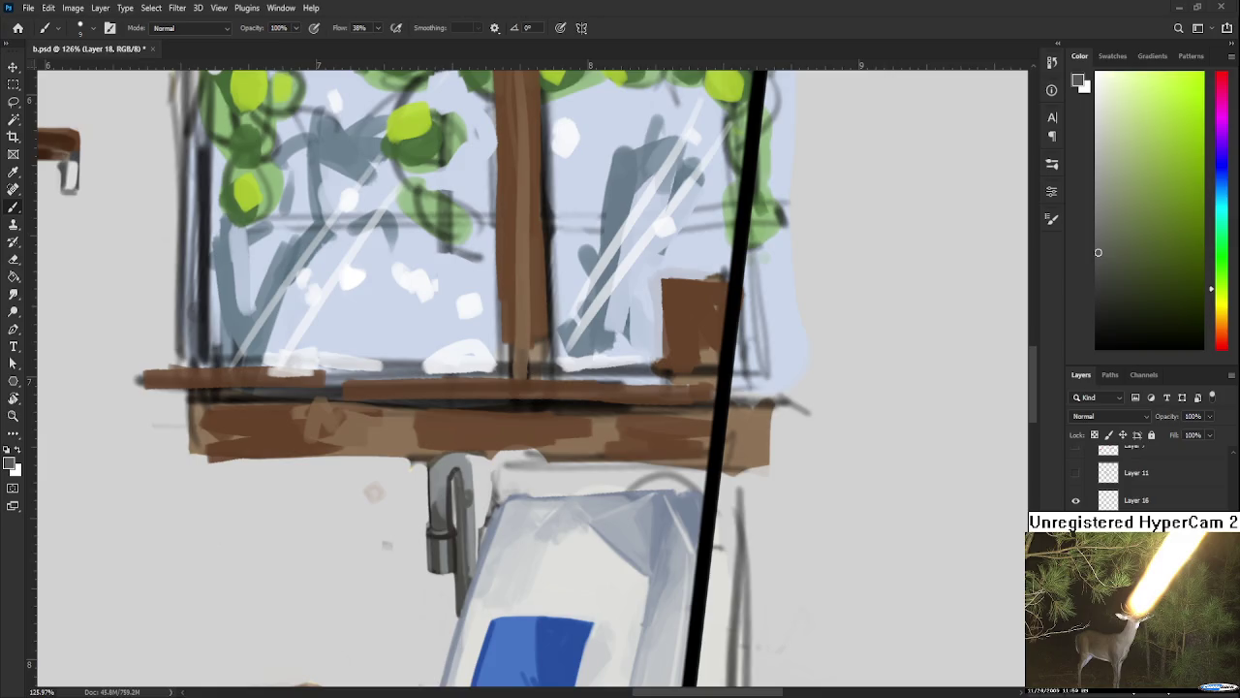
Step: Sample light cyan-greys, bluish greys and a neutral grey from the faucet pipe
scroll(416, 496, "up", 3)
left_click(461, 433, "alt")
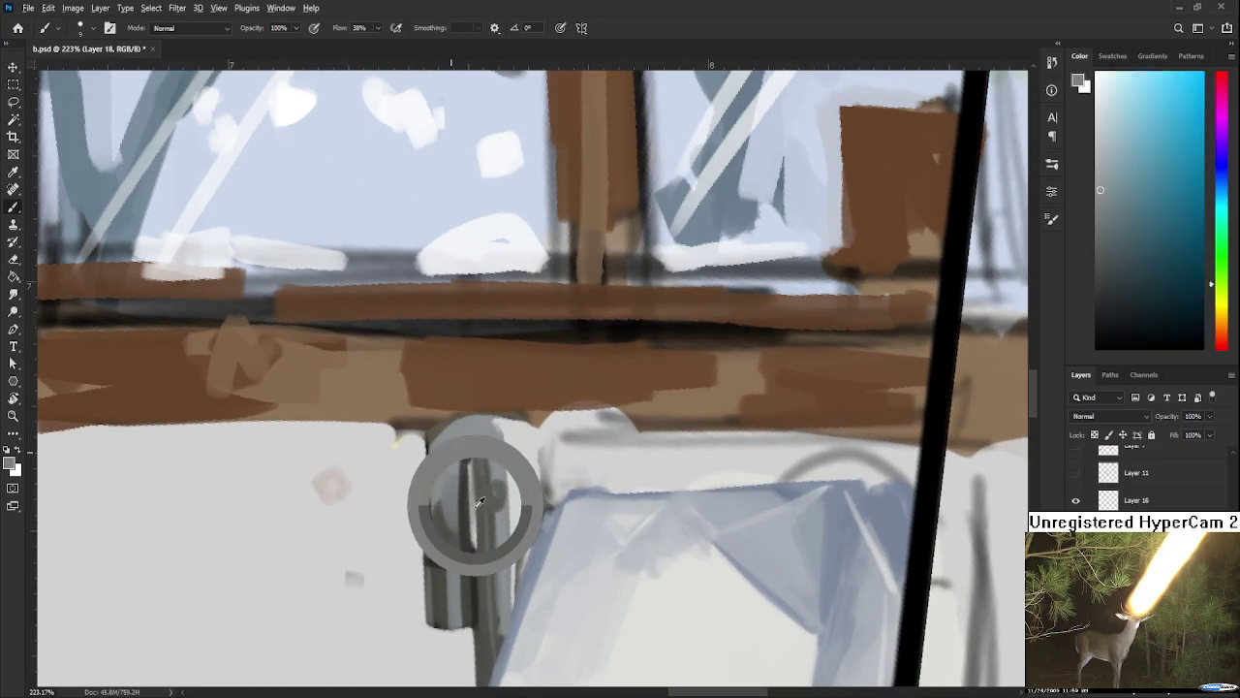
left_click_drag(481, 494, 492, 498)
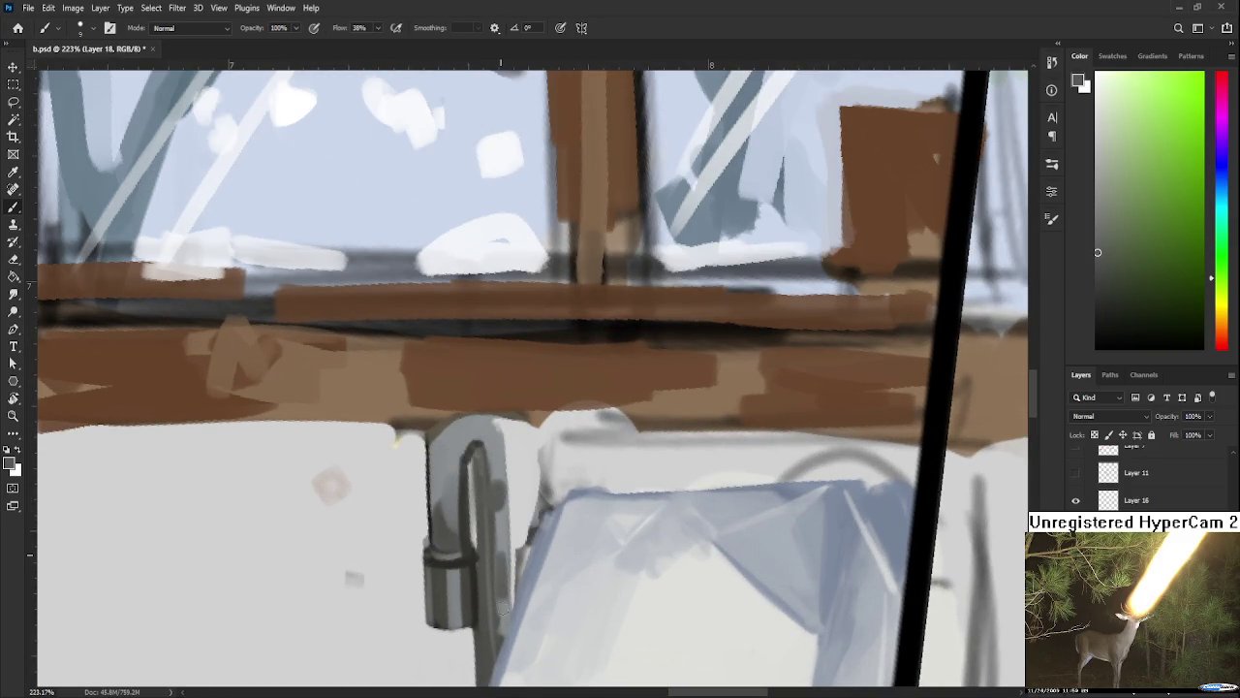
left_click(506, 582, "alt")
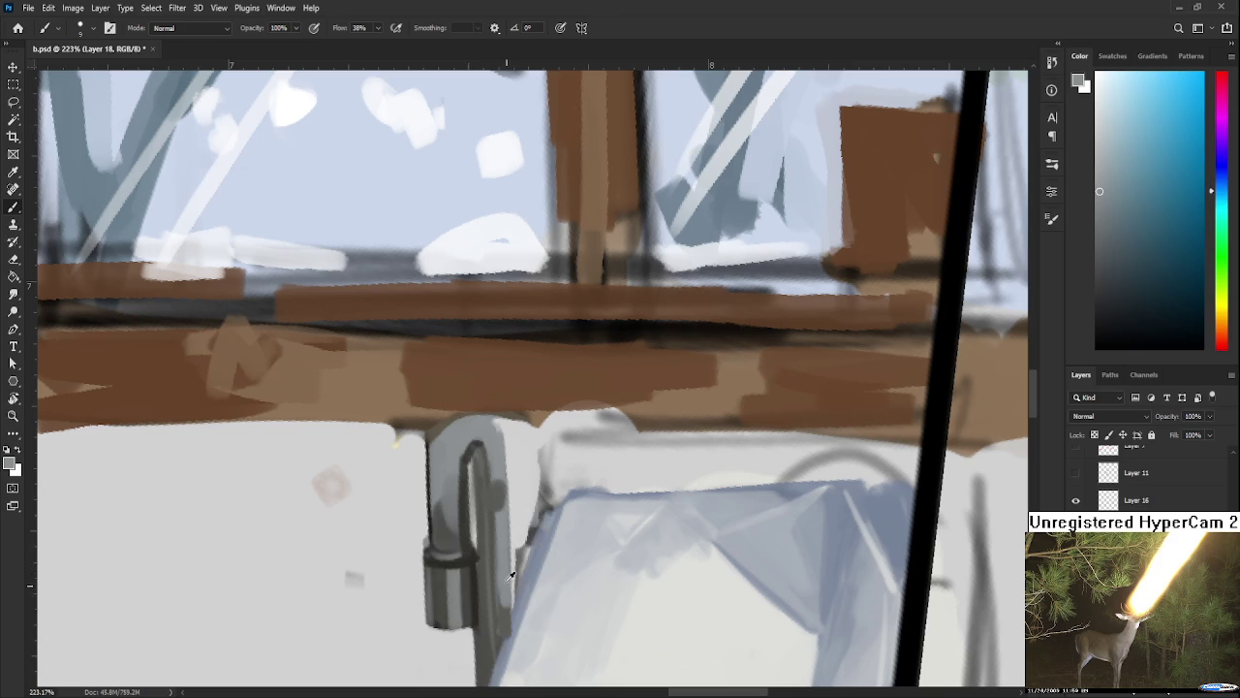
left_click(512, 580, "alt")
left_click(506, 610, "alt")
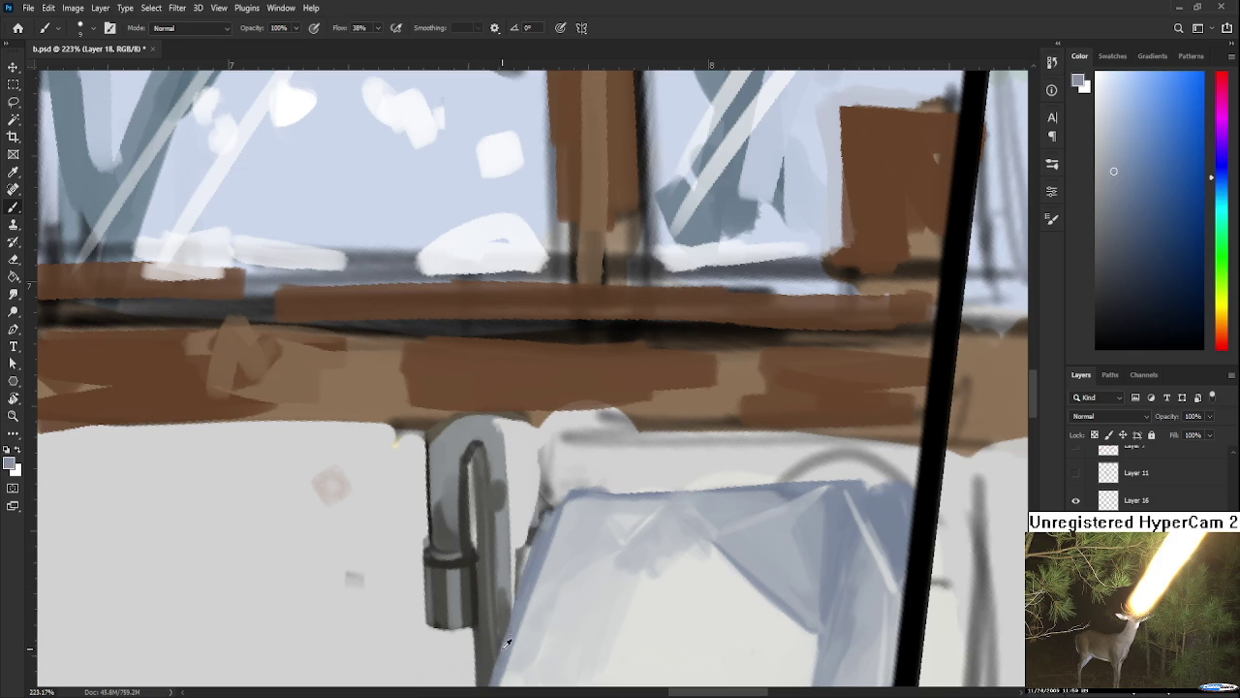
left_click(505, 606, "alt")
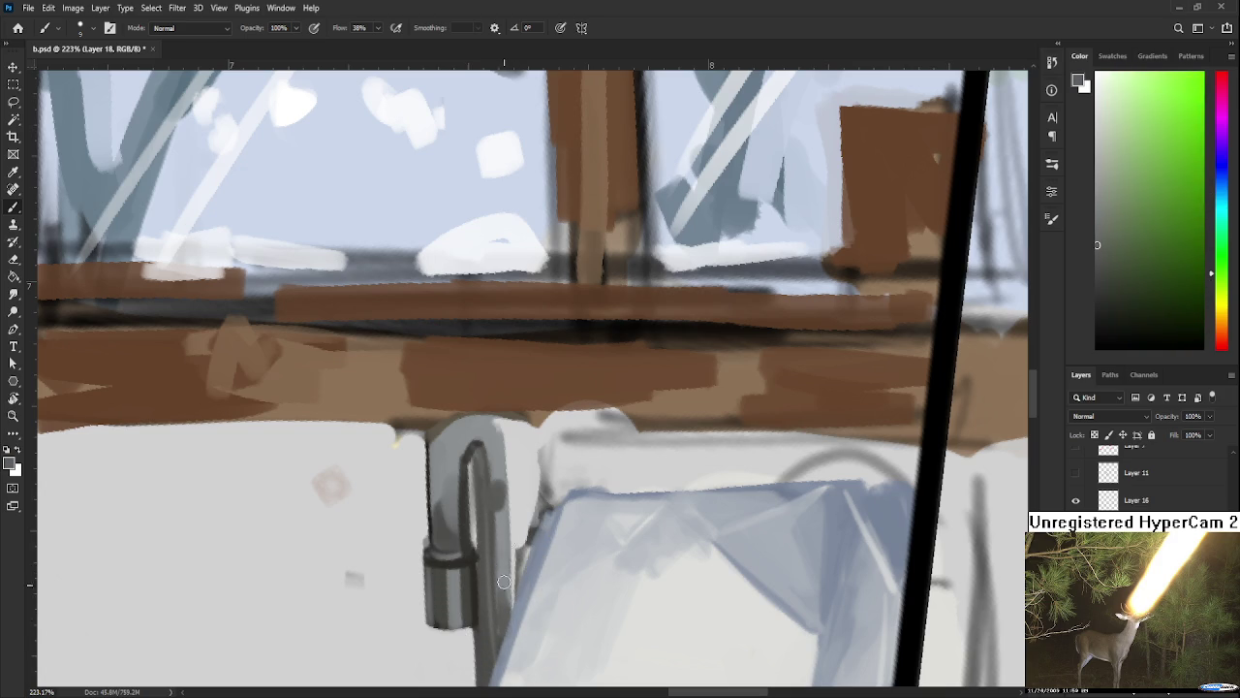
left_click(474, 433, "alt")
left_click(472, 429, "alt")
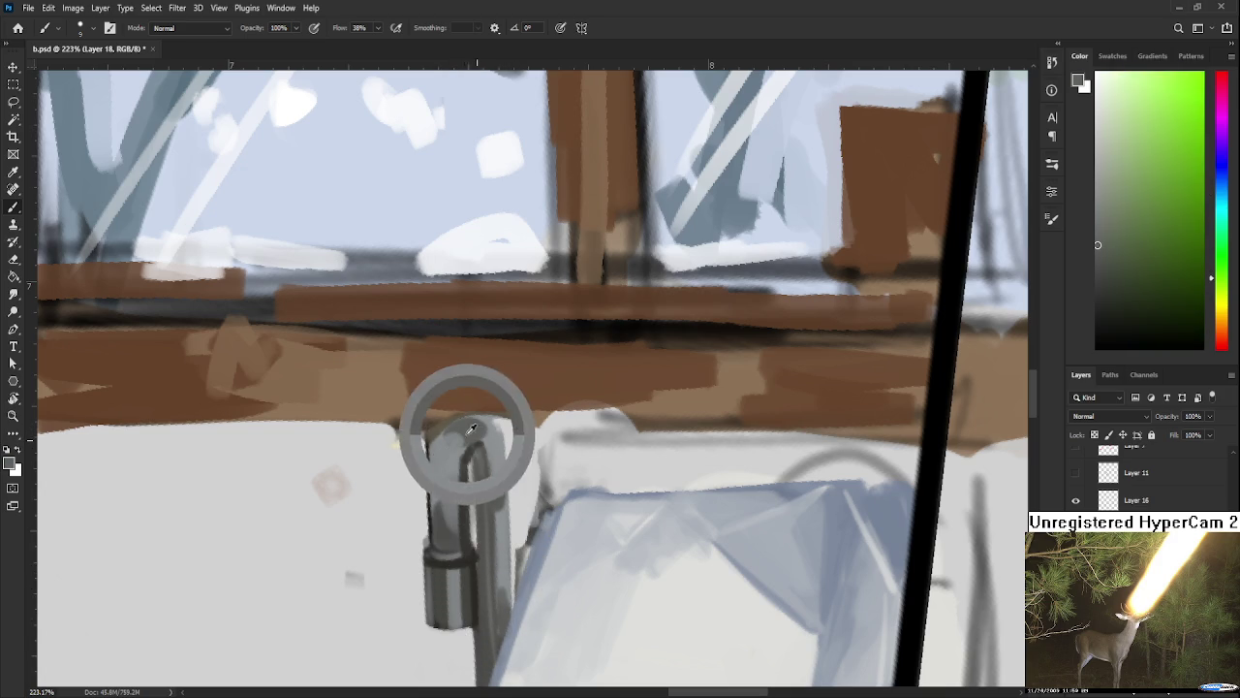
left_click(470, 423, "alt")
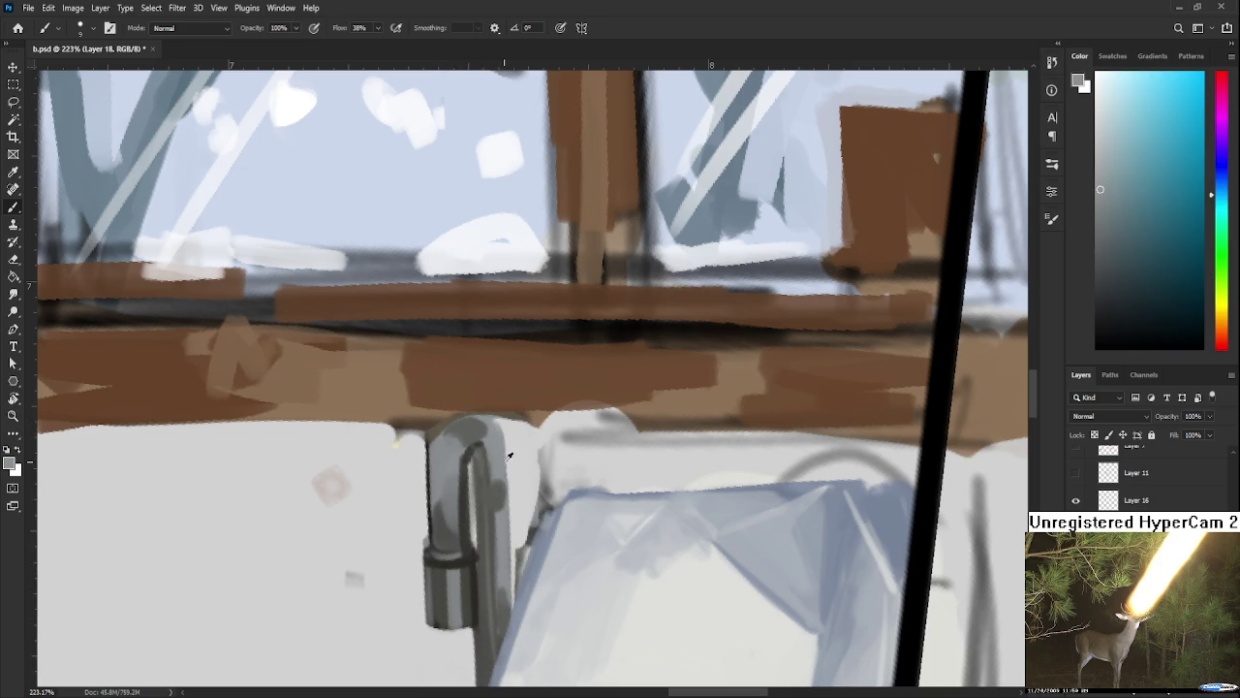
left_click_drag(476, 429, 455, 443)
Step: Sample blue-grey and dark yellow-grey along the length of the faucet pipe
scroll(397, 388, "down", 3)
scroll(426, 397, "down", 2)
scroll(446, 405, "down", 1)
scroll(445, 426, "up", 2)
scroll(444, 445, "up", 2)
scroll(441, 475, "up", 2)
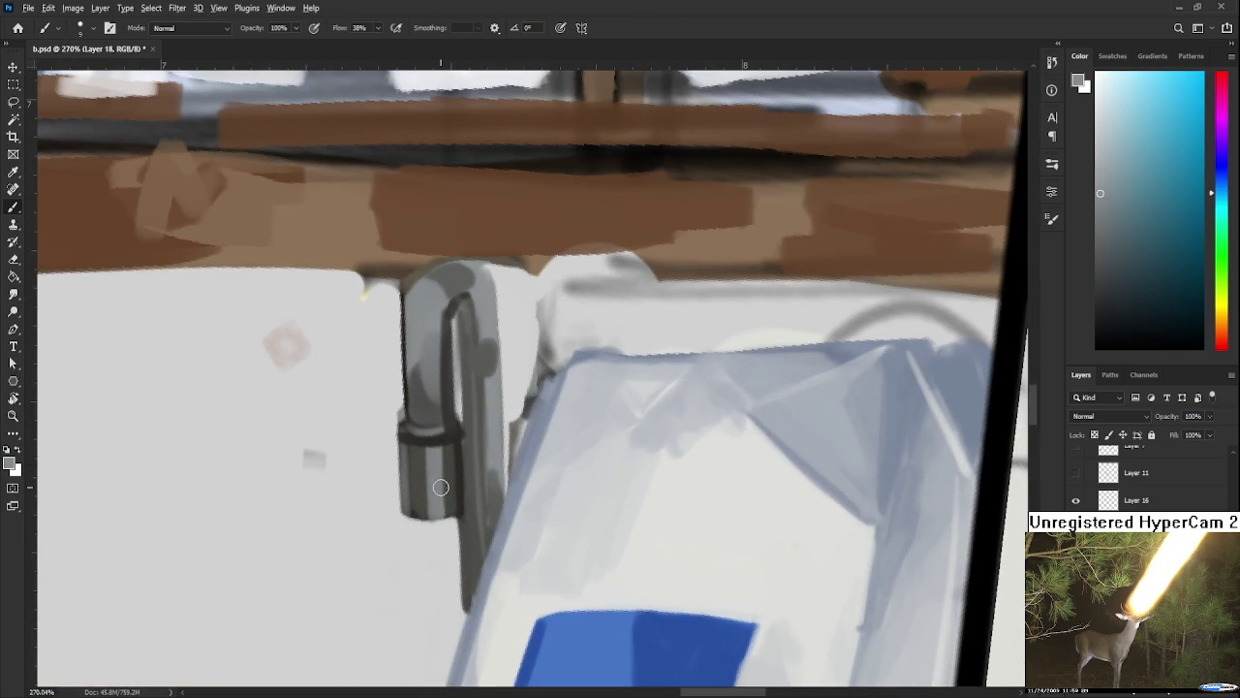
mouse_move(443, 490)
left_mouse_down()
mouse_move(466, 560)
mouse_move(456, 475)
left_mouse_up()
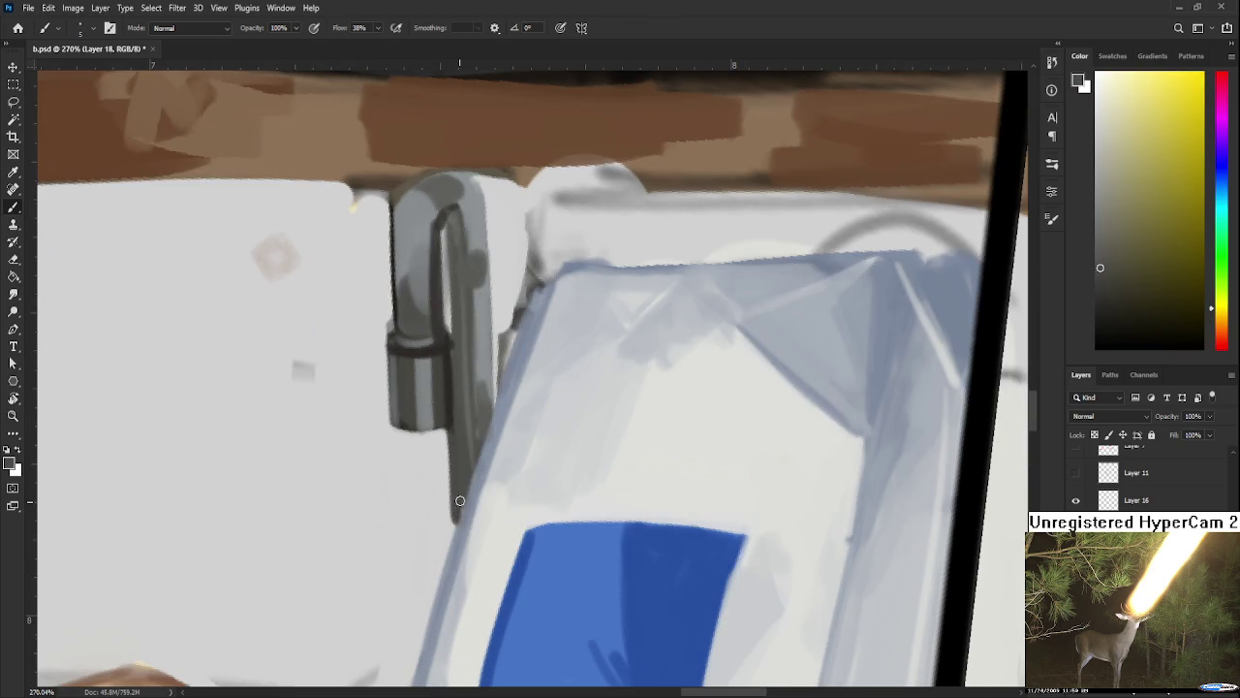
left_click(474, 493, "alt")
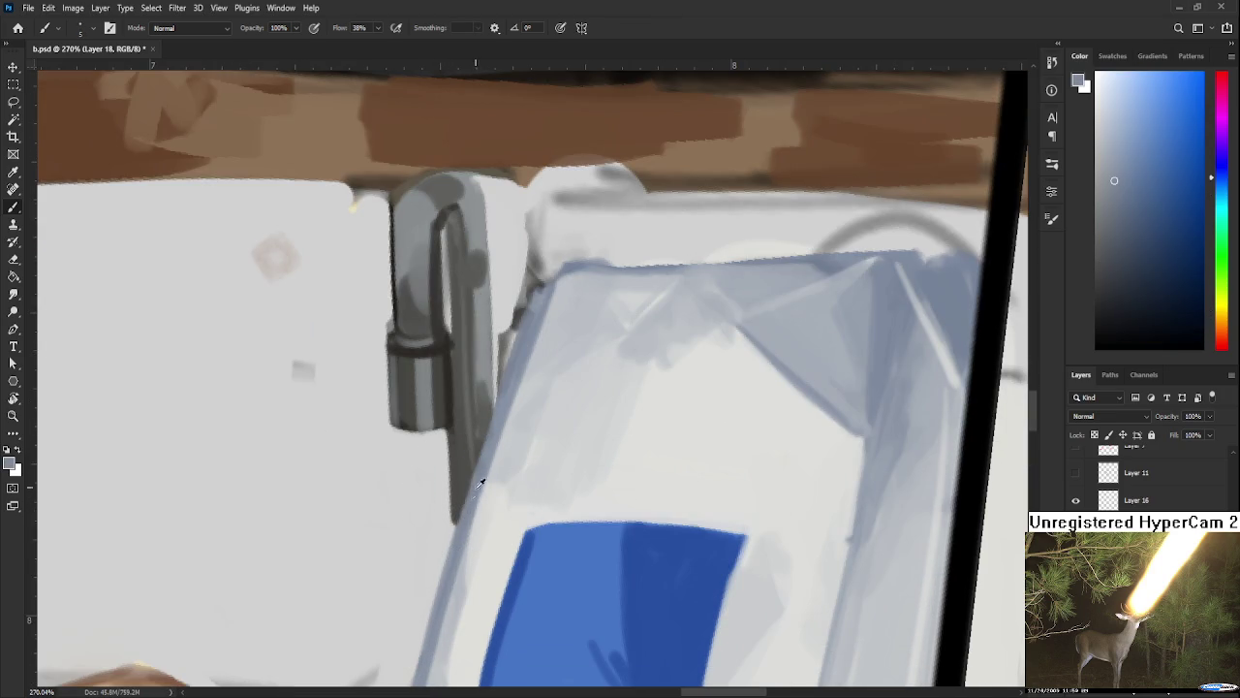
left_click(468, 475, "alt")
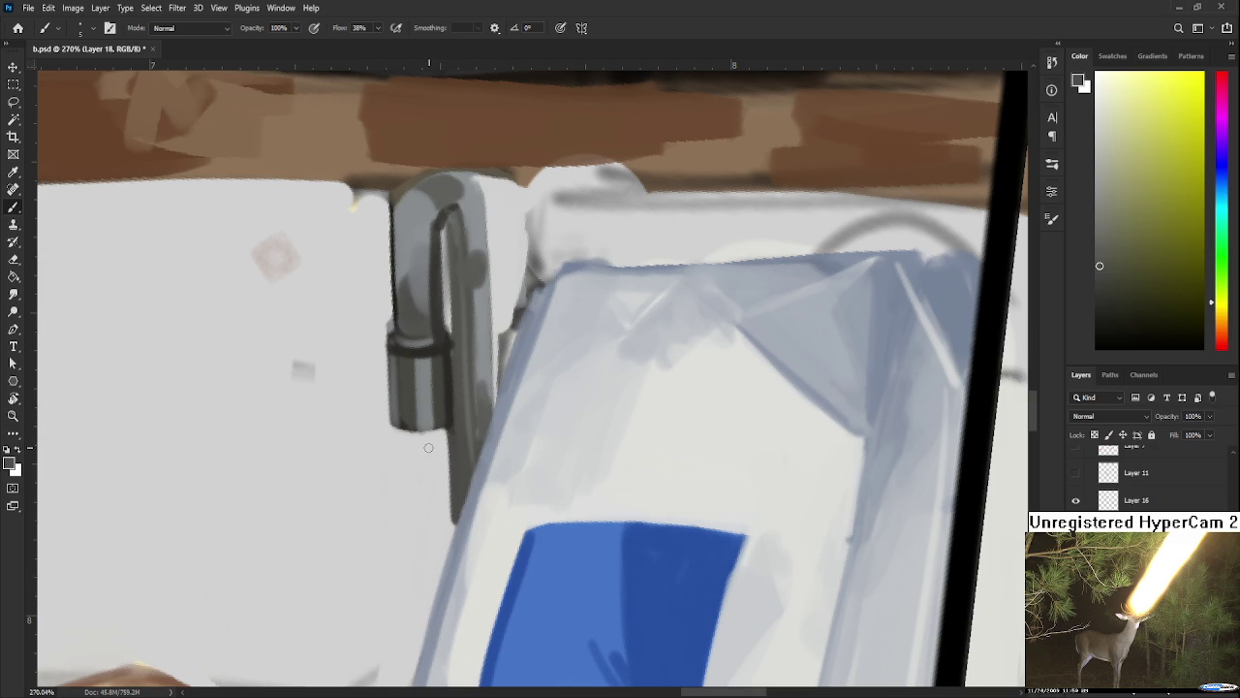
scroll(465, 423, "down", 3)
scroll(471, 409, "down", 2)
scroll(471, 409, "up", 2)
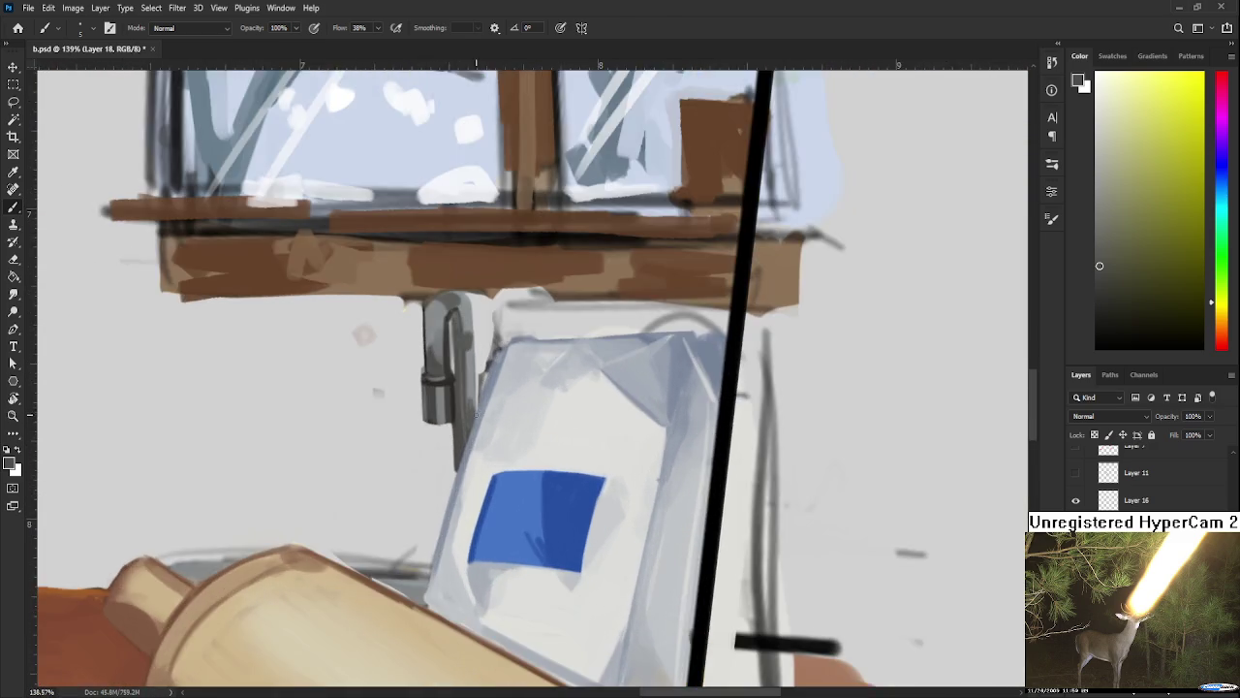
Step: Rotate the view and paint a curved dark-grey stroke along the pipe's left edge
key("r")
mouse_move(471, 409)
left_mouse_down()
mouse_move(601, 448)
mouse_move(443, 485)
mouse_move(406, 380)
mouse_move(423, 415)
mouse_move(291, 557)
left_mouse_up()
scroll(600, 448, "up", 2)
left_click(423, 415, "alt")
key("ctrl+z")
left_click_drag(383, 378, 290, 558)
key("ctrl+z")
left_click_drag(383, 378, 291, 554)
key("ctrl+z")
mouse_move(379, 385)
left_mouse_down()
mouse_move(289, 553)
mouse_move(294, 580)
left_mouse_up()
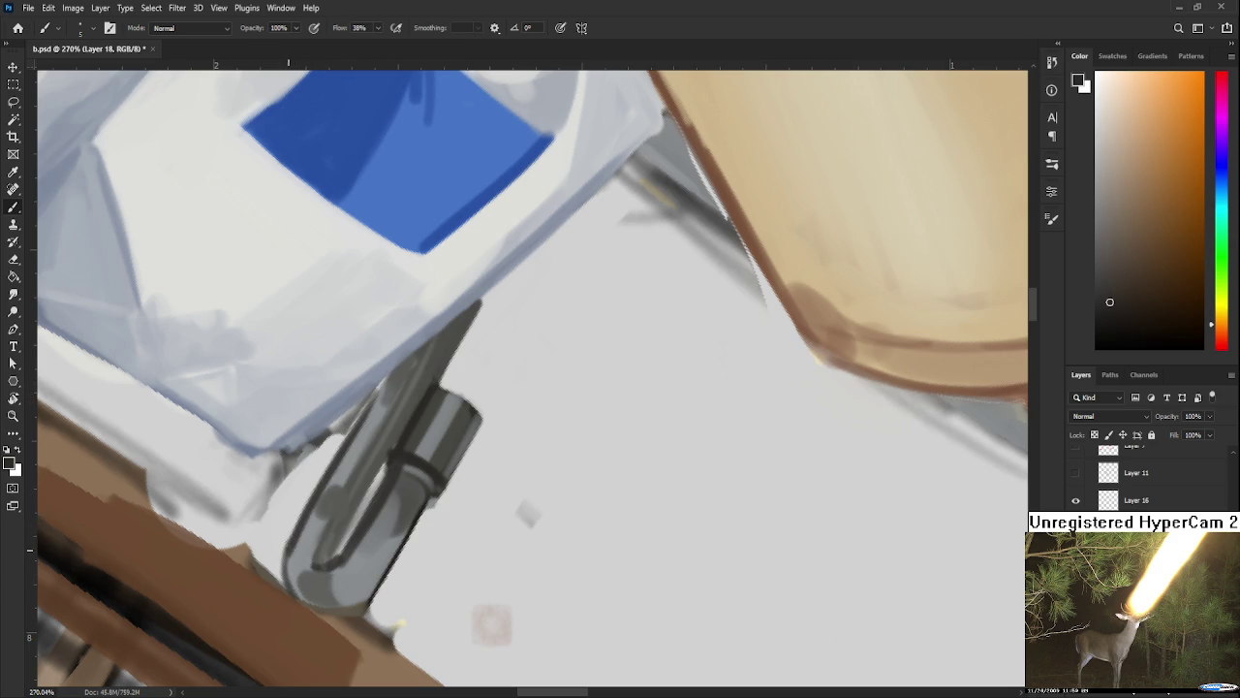
Step: Smooth more grey paint along the pipe's left and inner side
left_click(341, 460, "alt")
left_click_drag(361, 430, 300, 535)
key("ctrl+z")
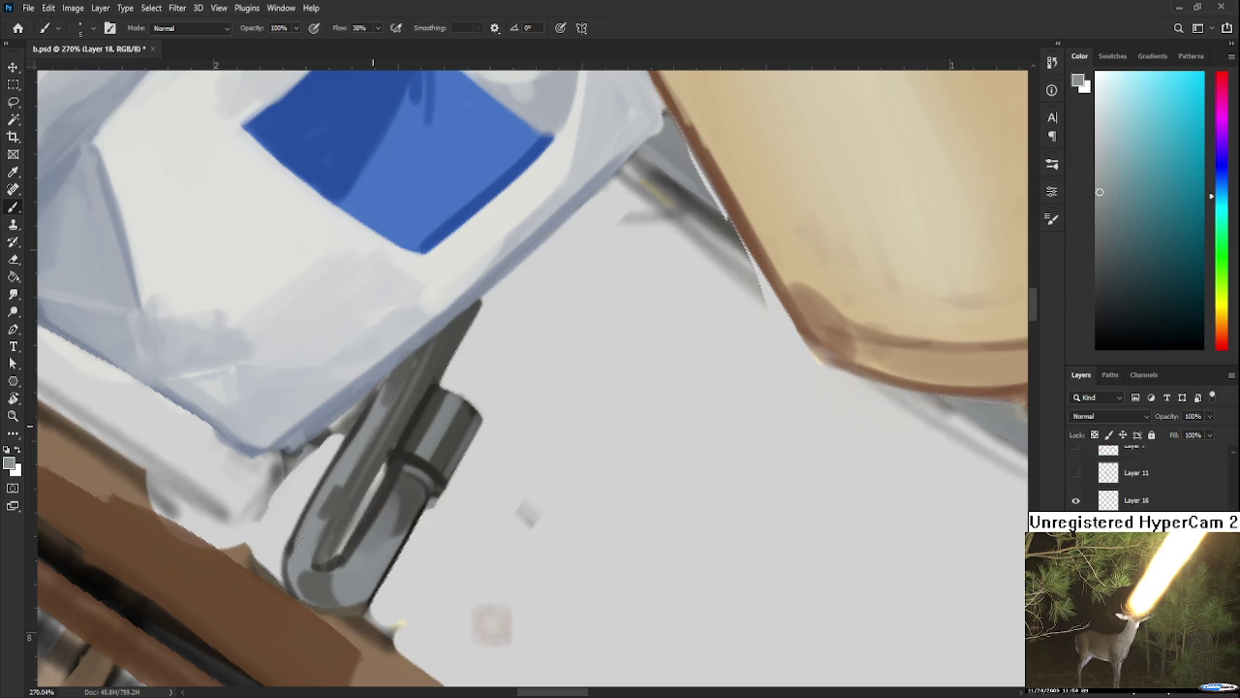
left_click_drag(371, 408, 310, 508)
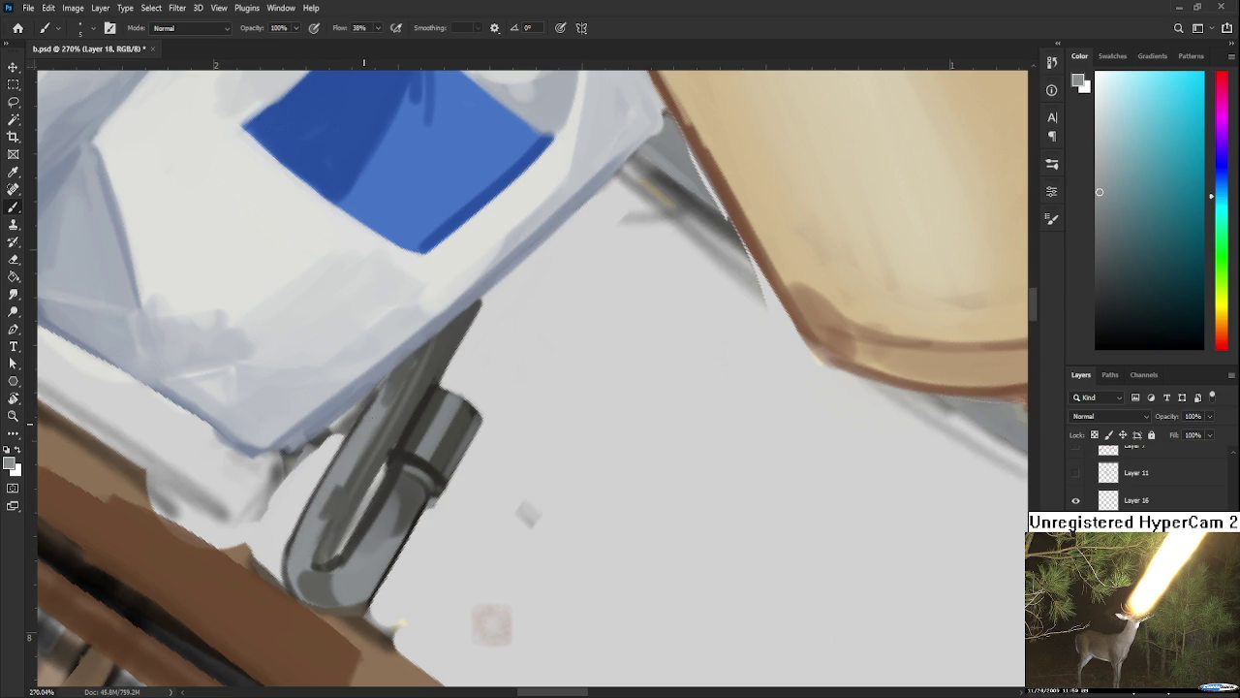
Step: Paint a near-white highlight on the pipe's upper part and turn the view toward upright
left_click_drag(377, 562, 422, 272)
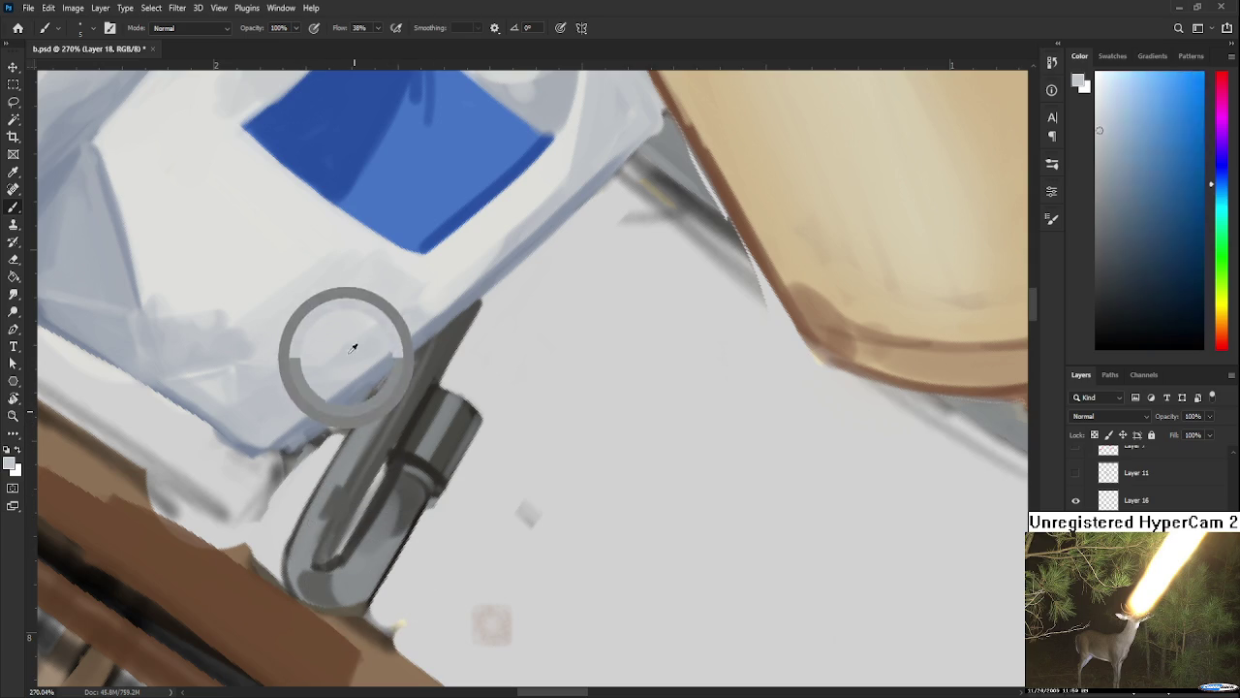
left_click_drag(432, 455, 448, 413)
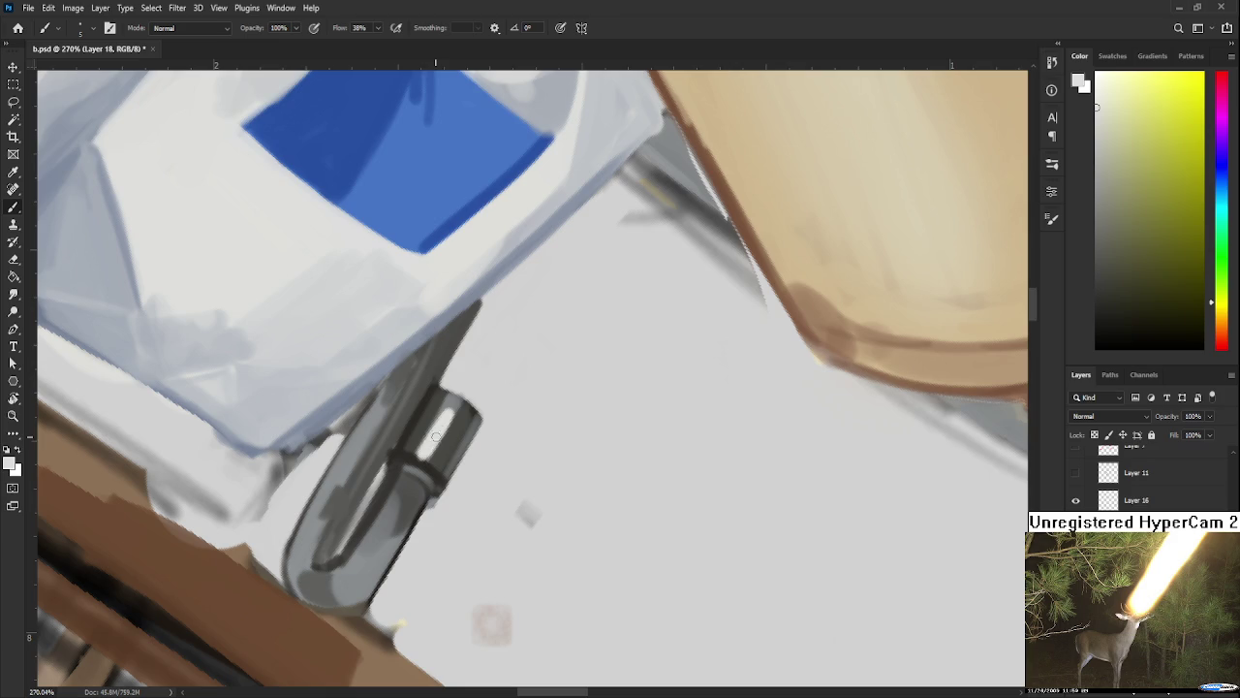
left_click_drag(427, 484, 431, 456)
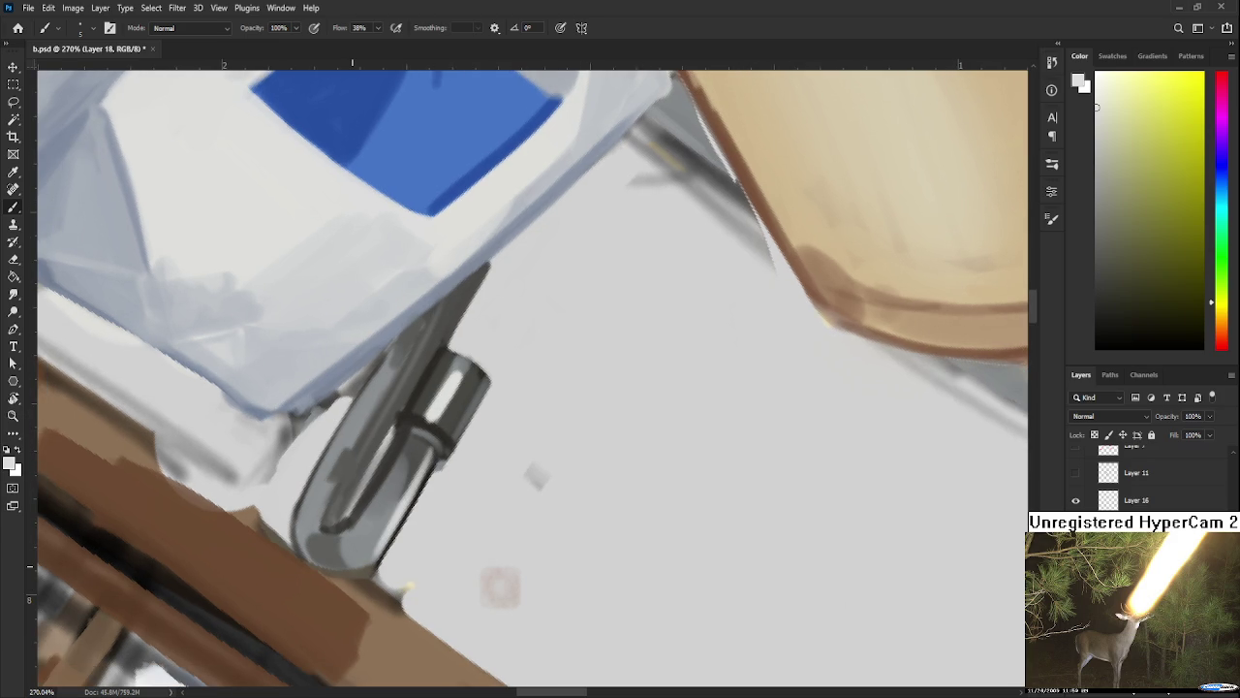
scroll(431, 457, "down", 3)
scroll(458, 490, "down", 3)
left_click_drag(457, 490, 579, 426)
Step: Zoom in and sample several greys and dark shades from the faucet latch
scroll(549, 447, "down", 3)
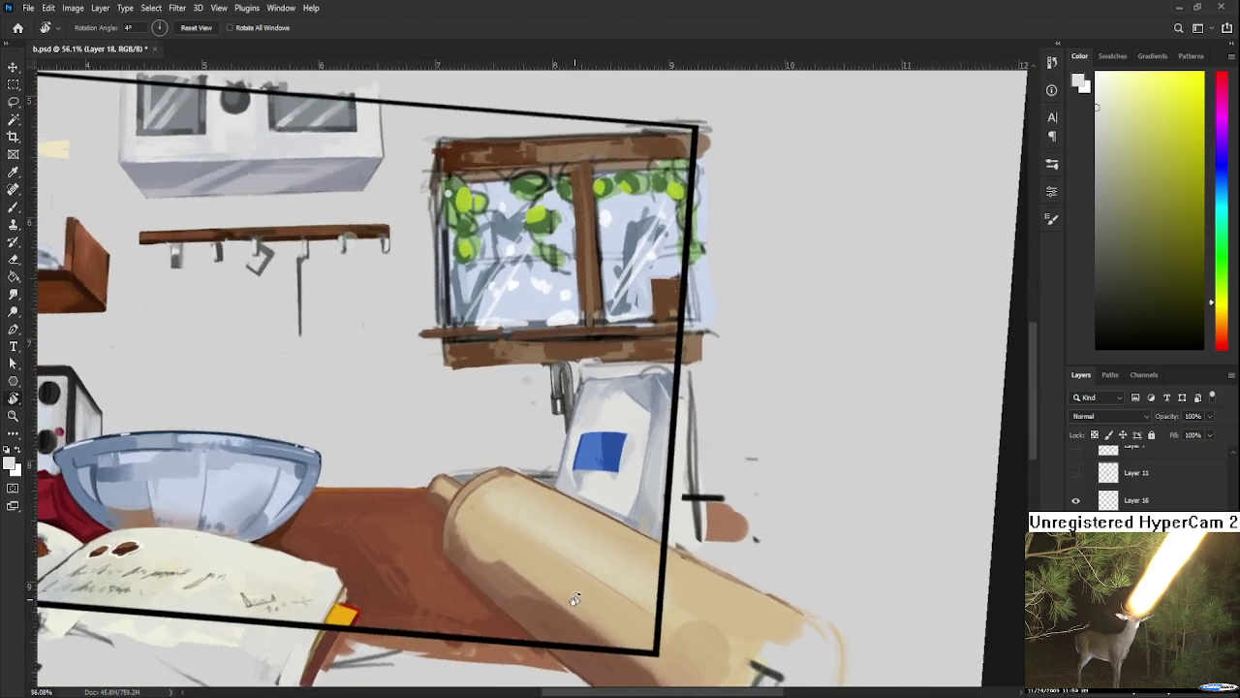
scroll(603, 424, "down", 4)
scroll(605, 423, "up", 5)
scroll(581, 436, "up", 3)
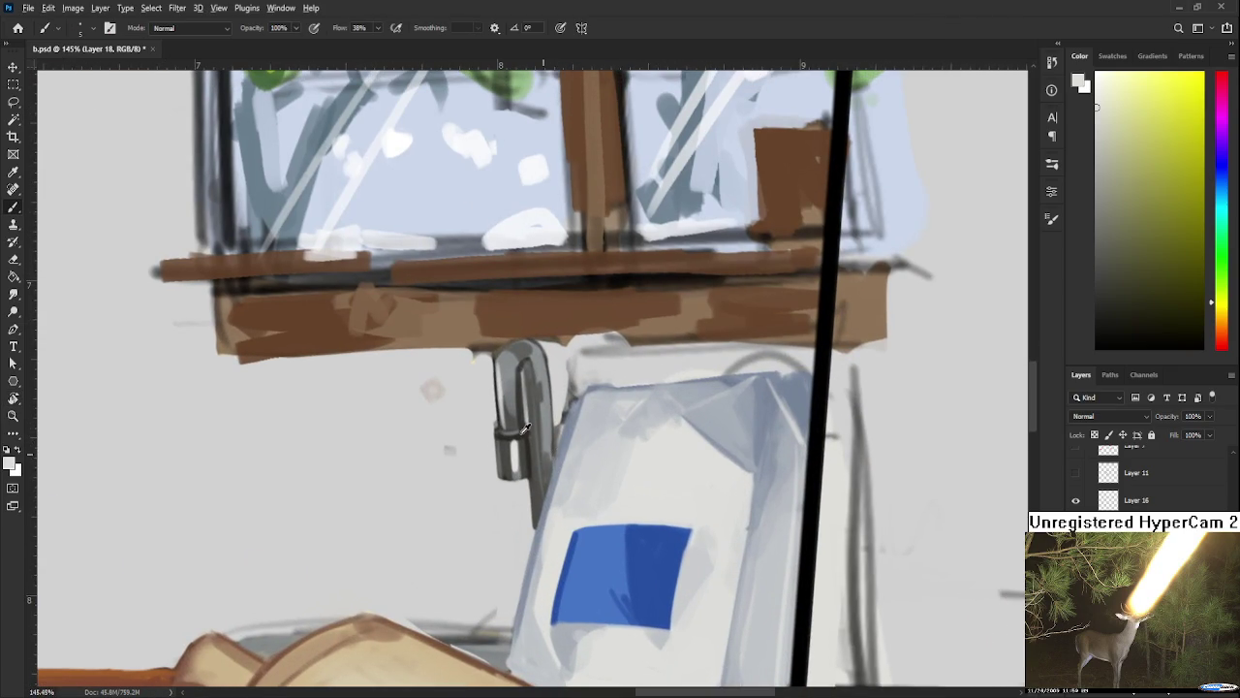
left_click(532, 441, "alt")
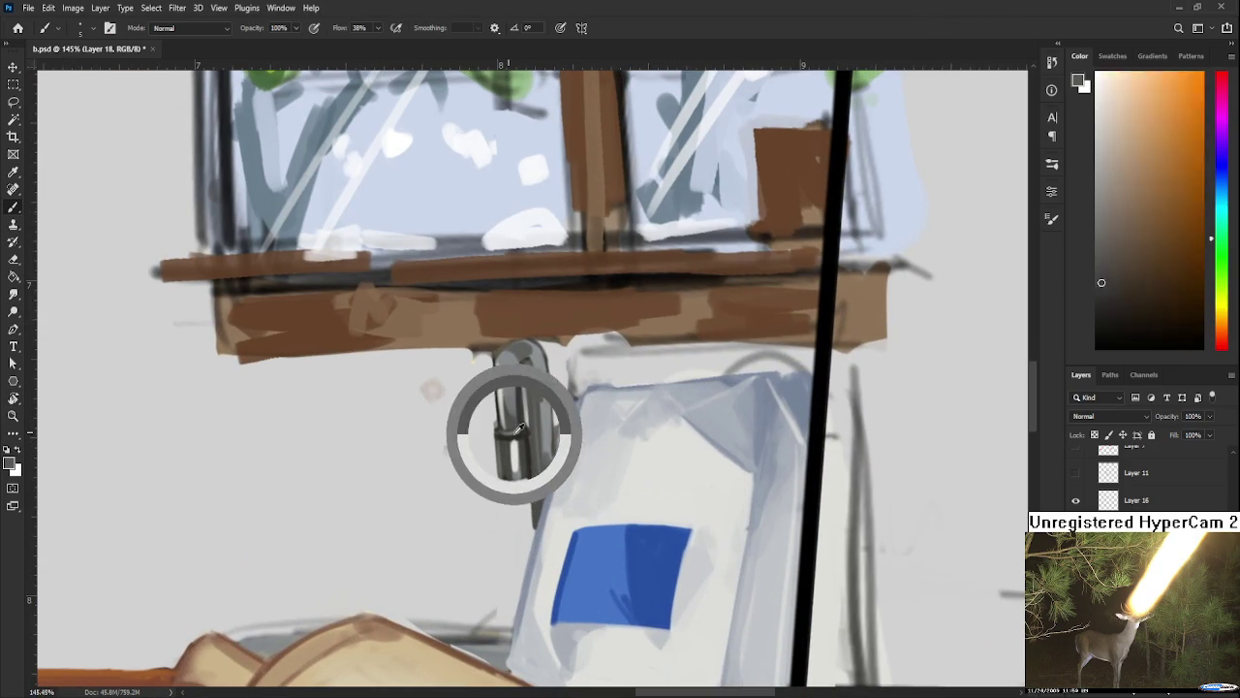
left_click(519, 446, "alt")
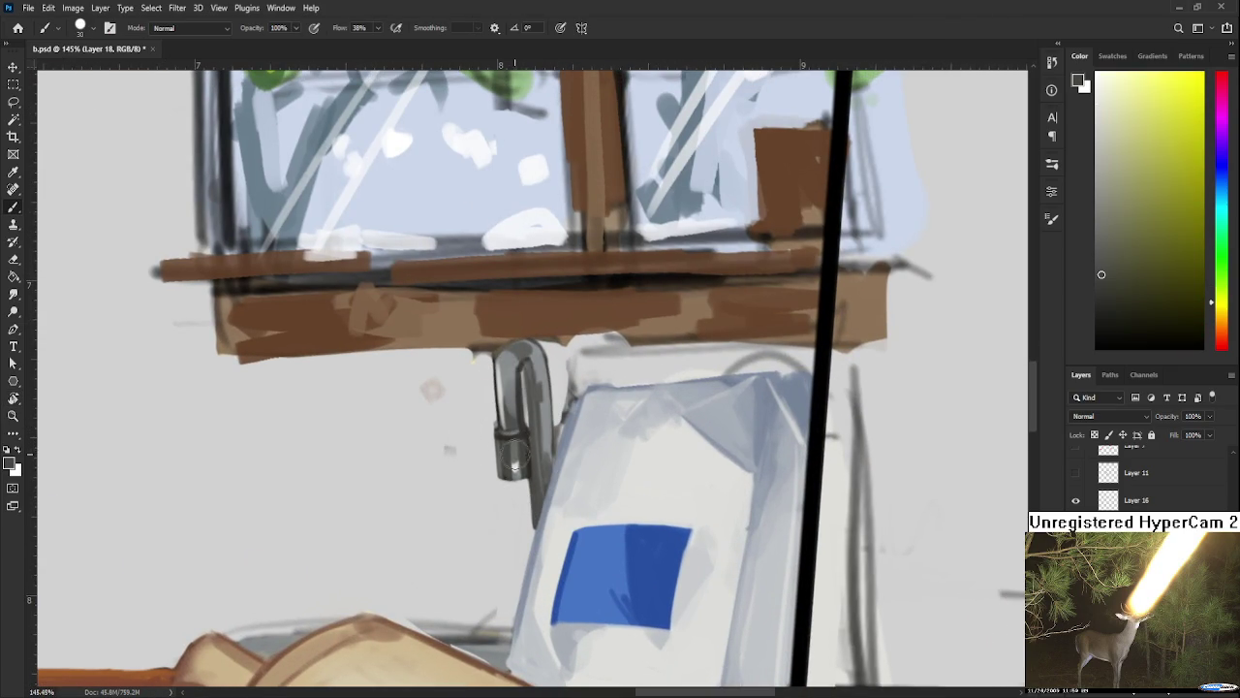
left_click(505, 403, "alt")
left_click(516, 364, "alt")
left_click(522, 385, "alt")
left_click(546, 443, "alt")
left_click(548, 382, "alt")
left_click(534, 386, "alt")
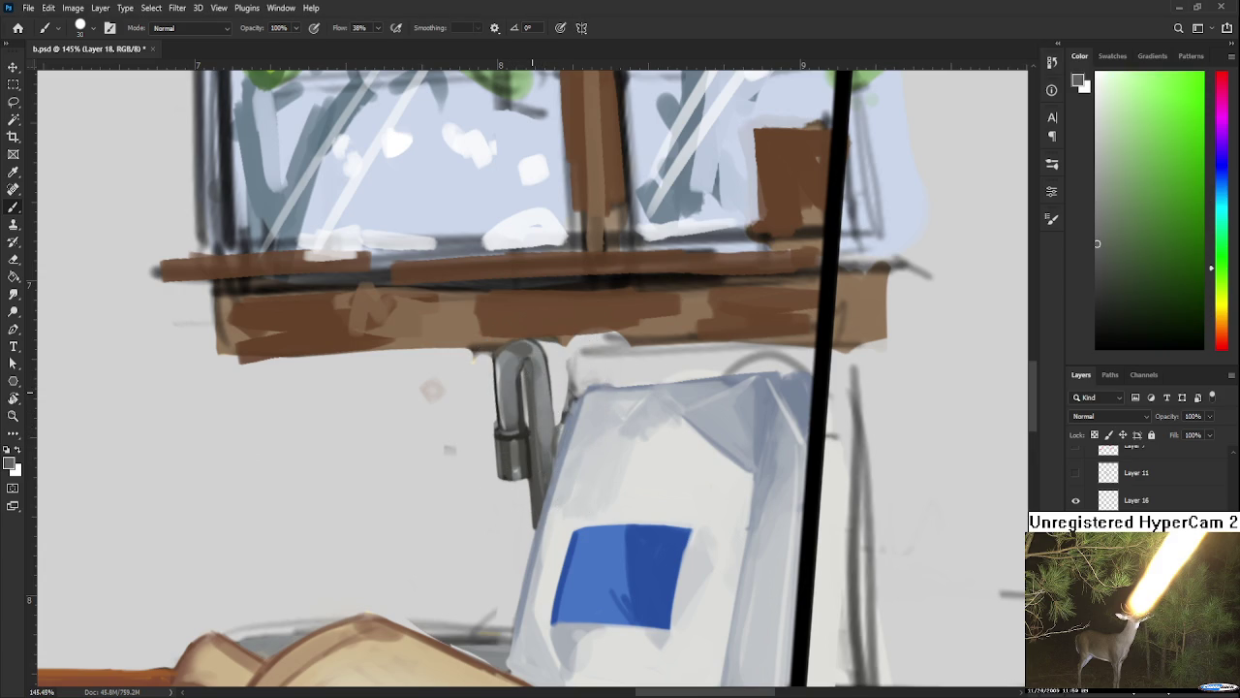
scroll(539, 382, "down", 3)
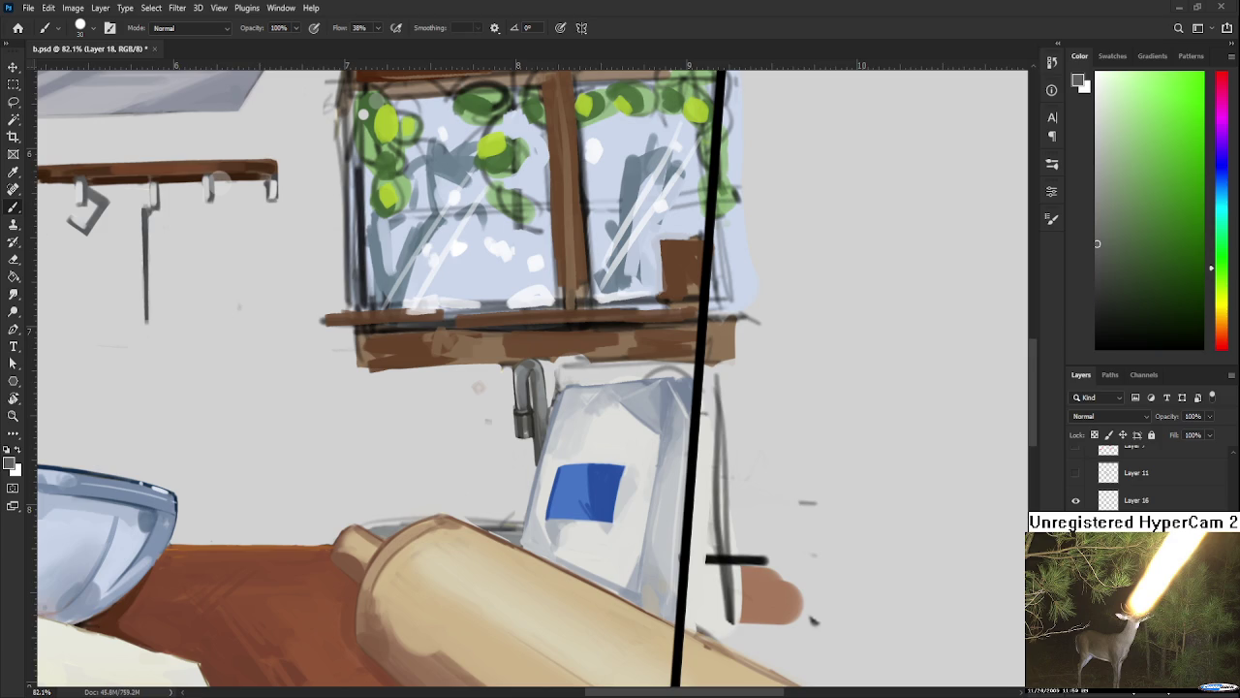
scroll(531, 419, "up", 3)
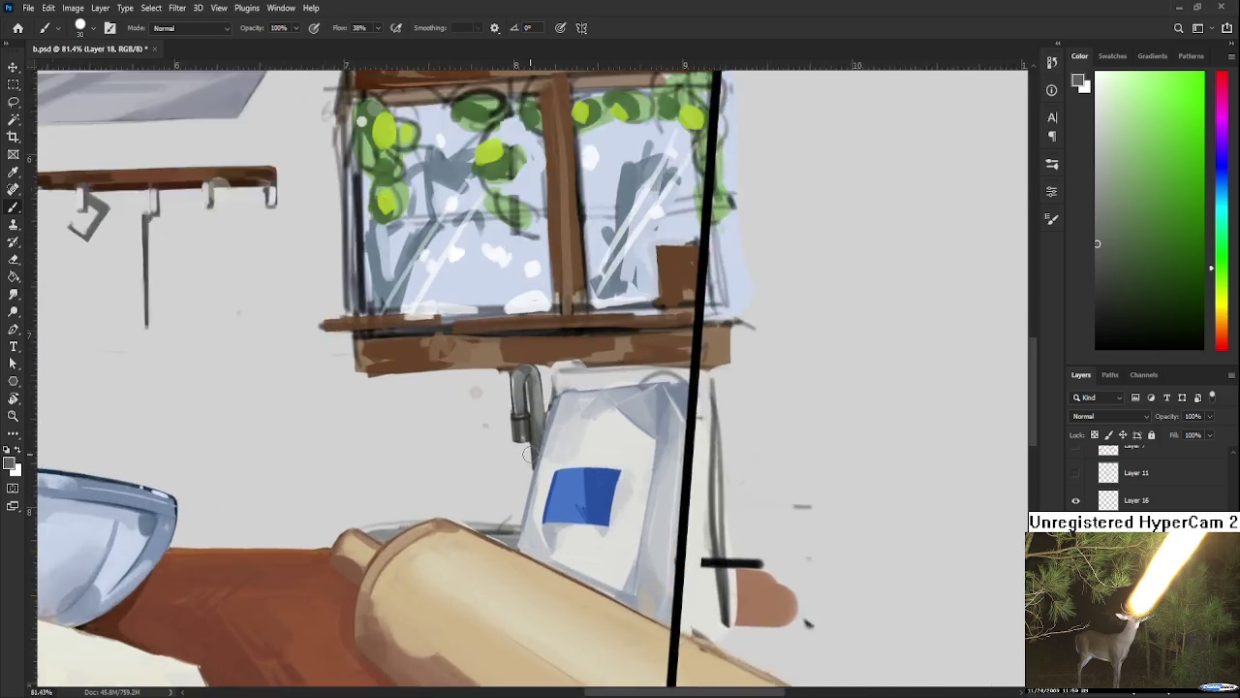
Step: With a half-size brush, lighten the faucet's left edge using light and cyan-greys sampled from it
key("e")
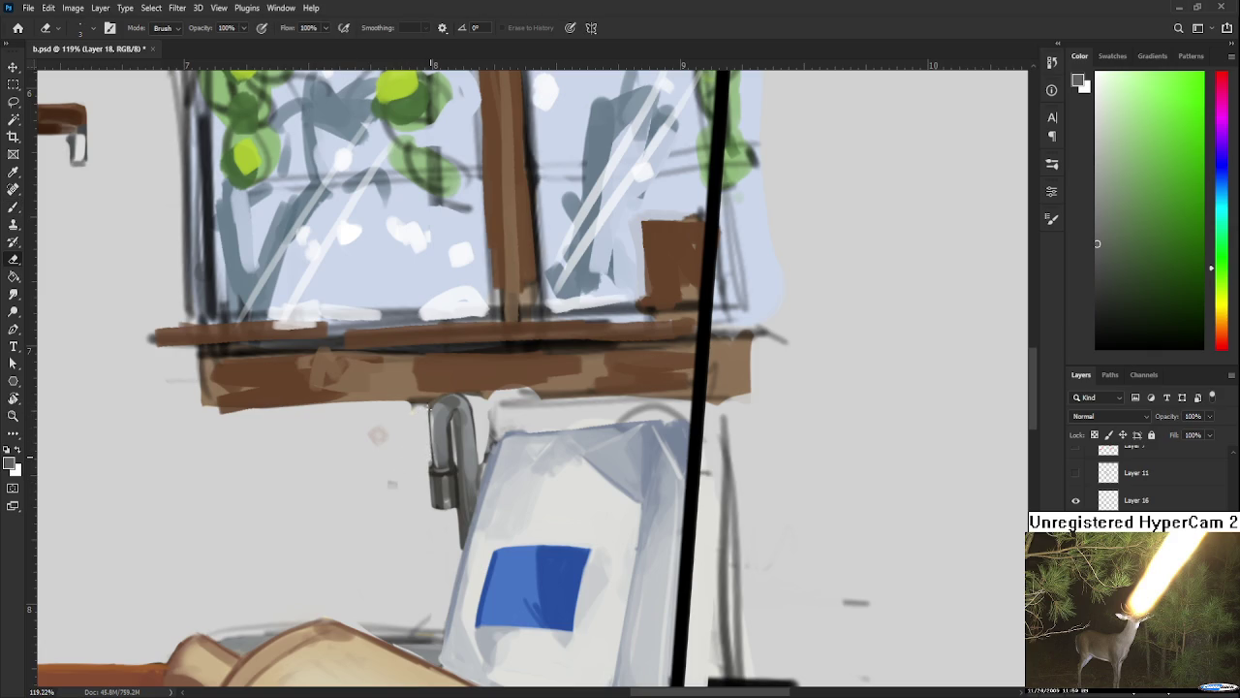
key("b")
left_click(431, 414, "alt")
key("bracketleft")
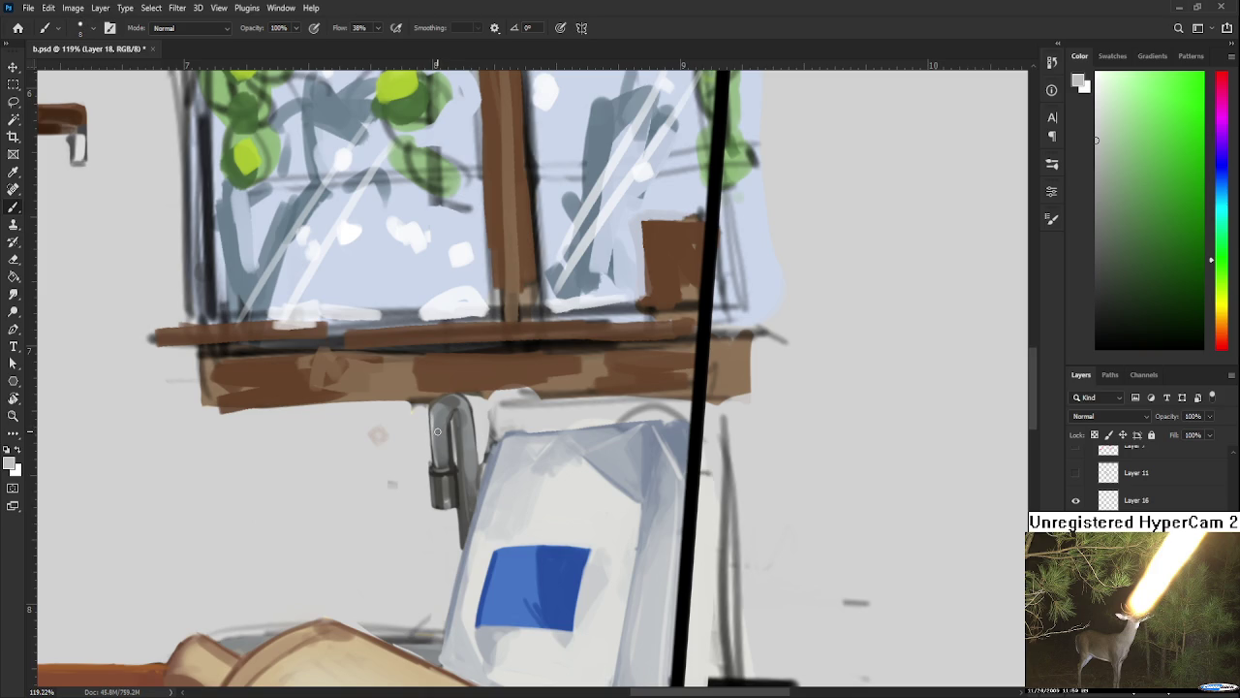
left_click_drag(432, 434, 433, 478)
left_click(439, 447, "alt")
left_click_drag(436, 453, 437, 431)
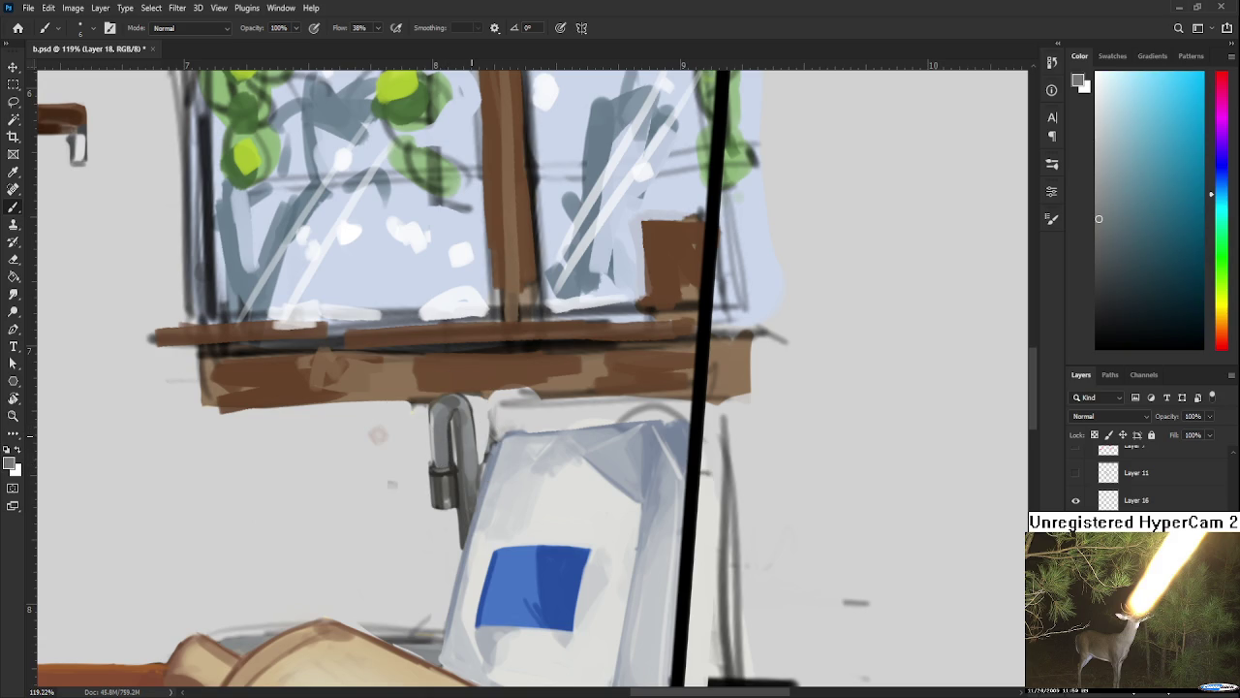
scroll(463, 476, "down", 5)
scroll(463, 476, "up", 4)
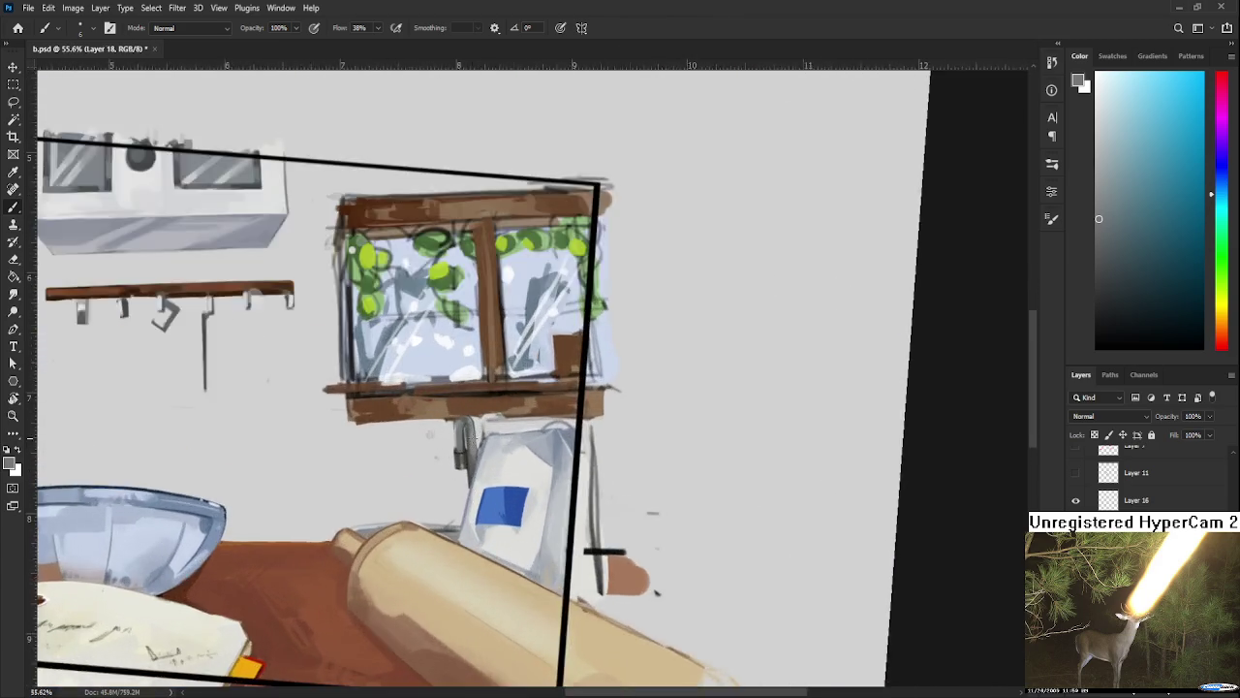
Step: Sample a darker faucet colour and stroke it down the right side of the bend
scroll(463, 475, "up", 2)
scroll(456, 473, "up", 2)
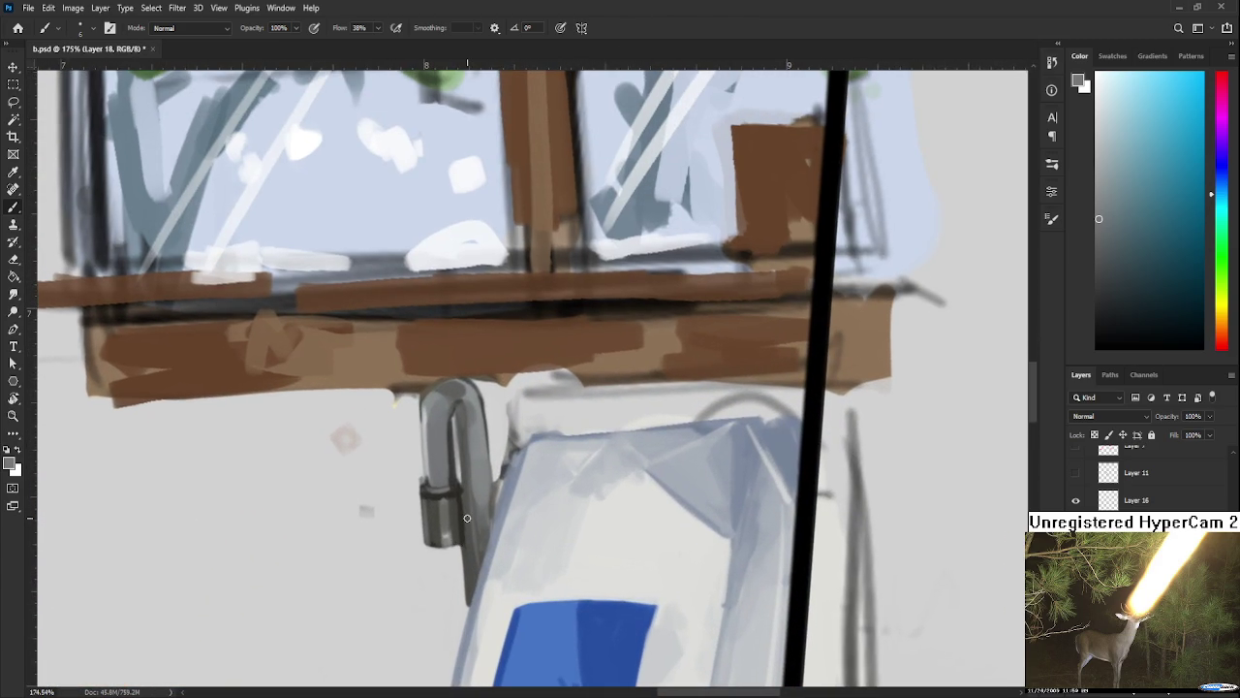
left_click_drag(445, 471, 462, 482)
left_click_drag(462, 401, 459, 458)
Step: Sample light, cool and other greys from points along the faucet
left_click(467, 407, "alt")
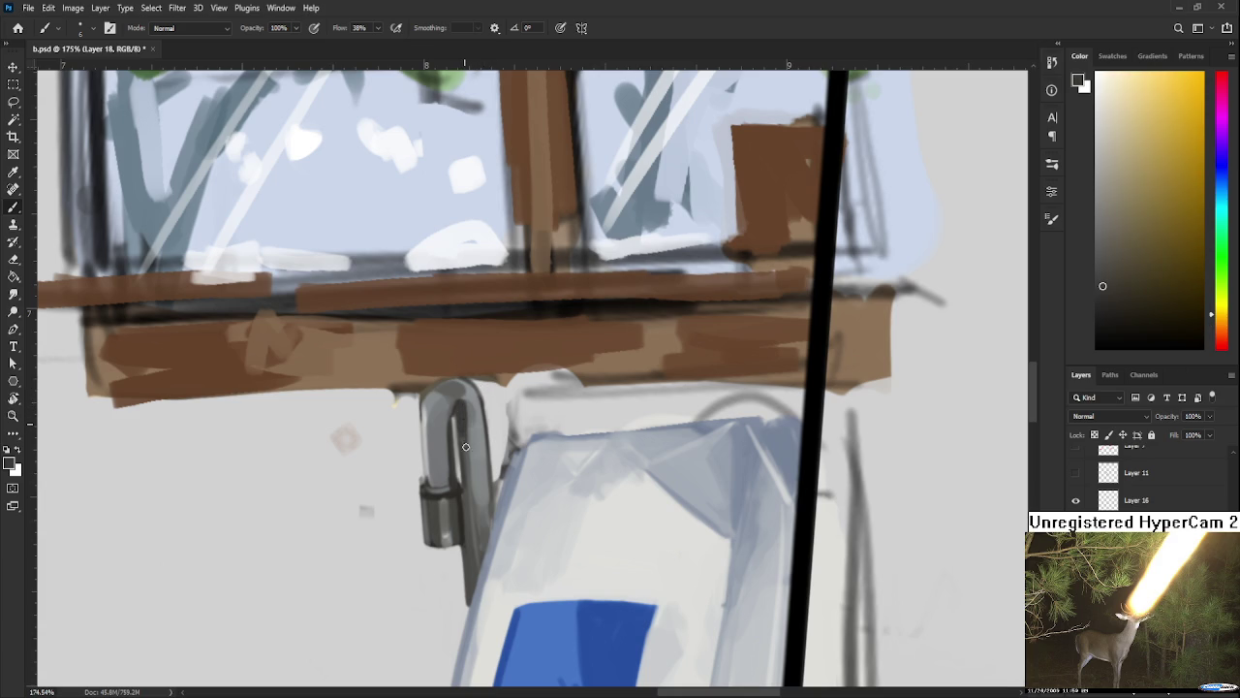
left_click(446, 417, "alt")
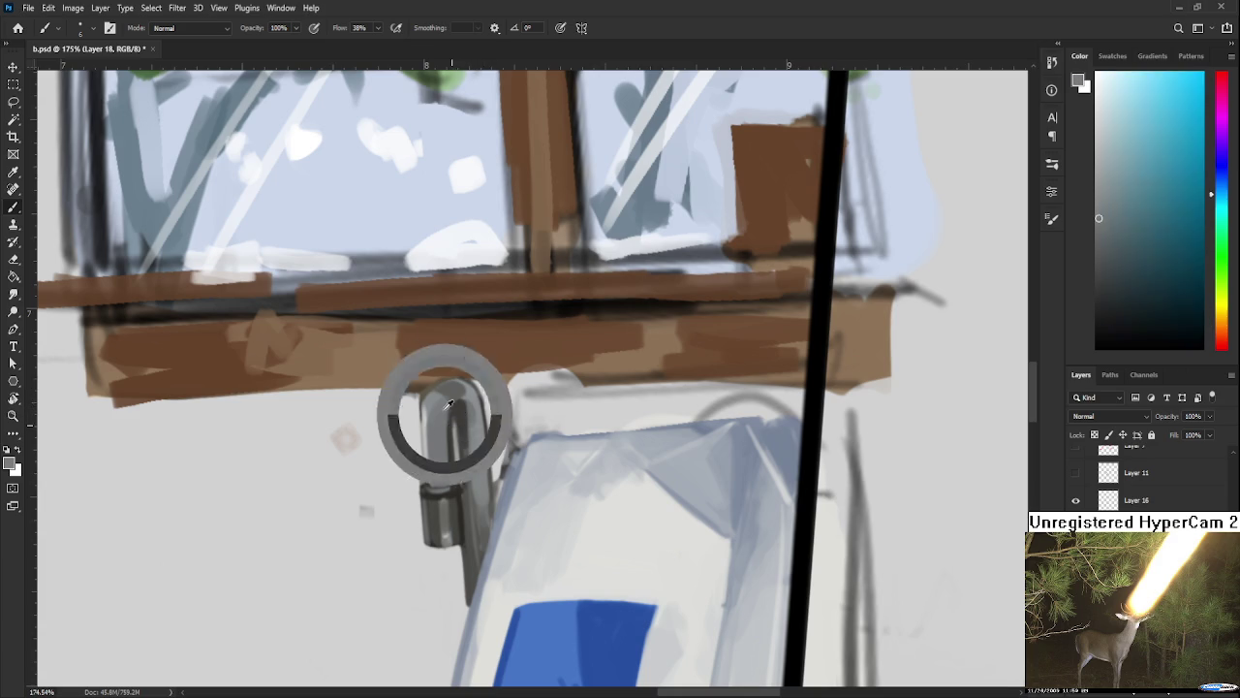
left_click(472, 405, "alt")
left_click(469, 412, "alt")
left_click(469, 423, "alt")
left_click(471, 448, "alt")
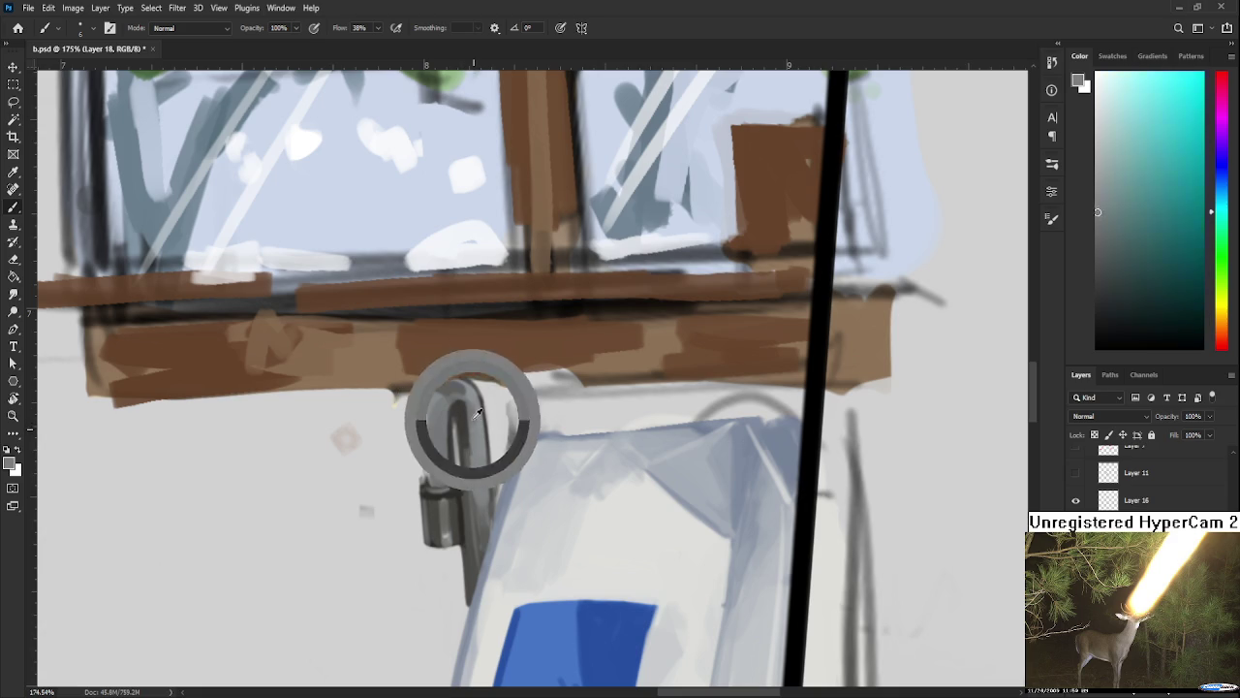
left_click(478, 450, "alt")
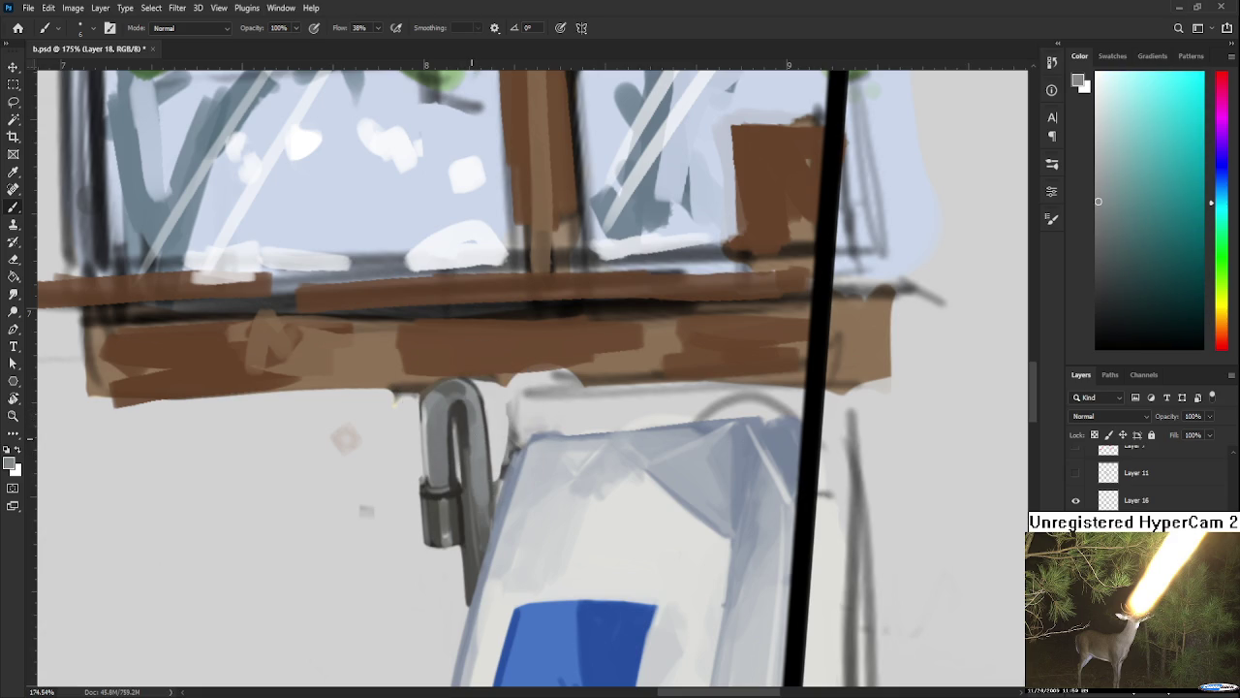
scroll(484, 441, "down", 3)
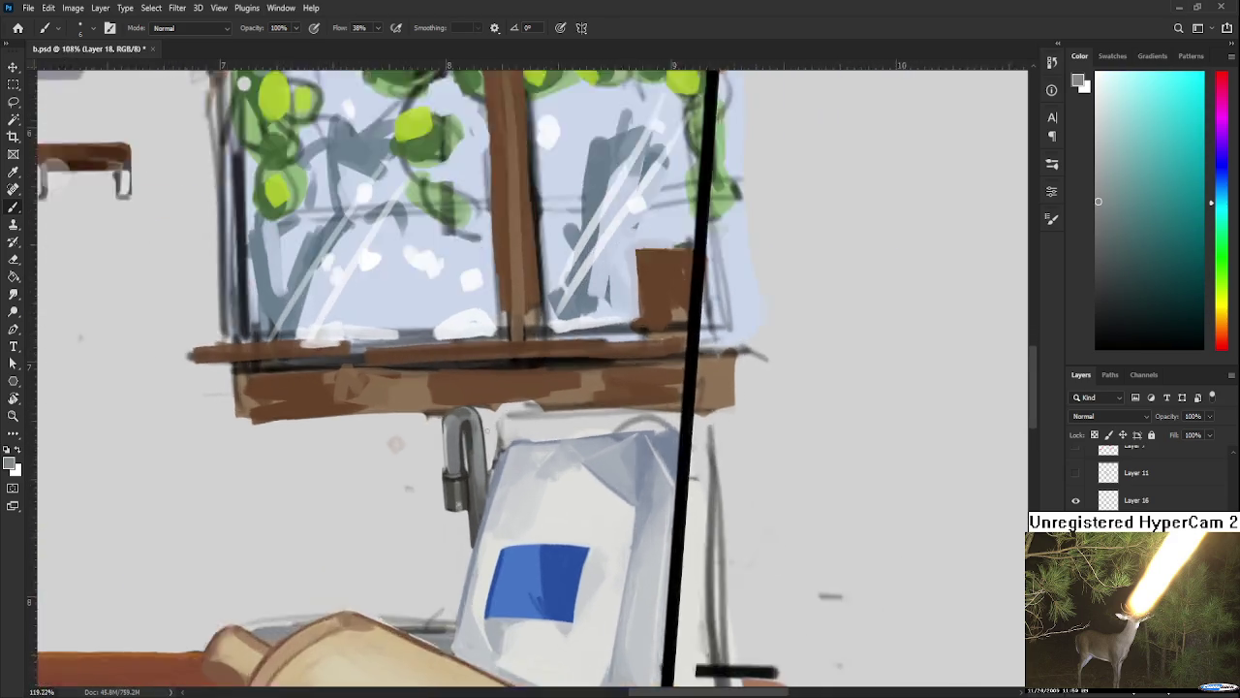
scroll(484, 441, "up", 4)
key("r")
left_click_drag(415, 454, 407, 296)
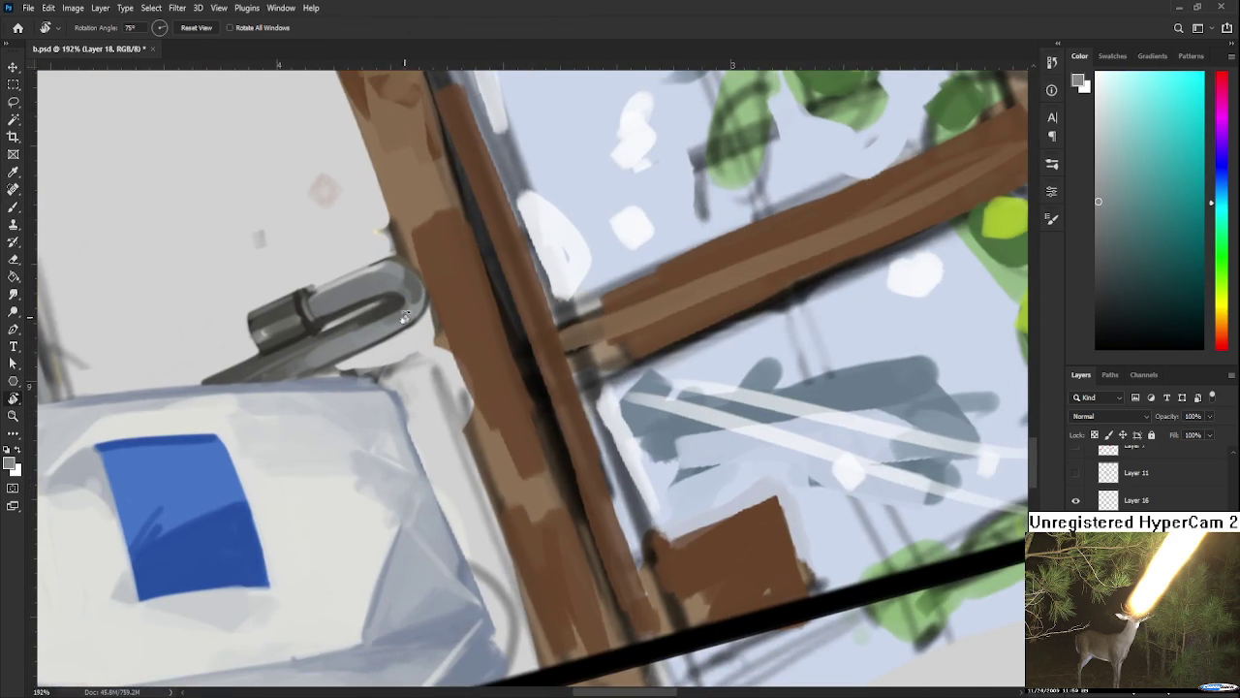
key("b")
left_click(405, 295, "alt")
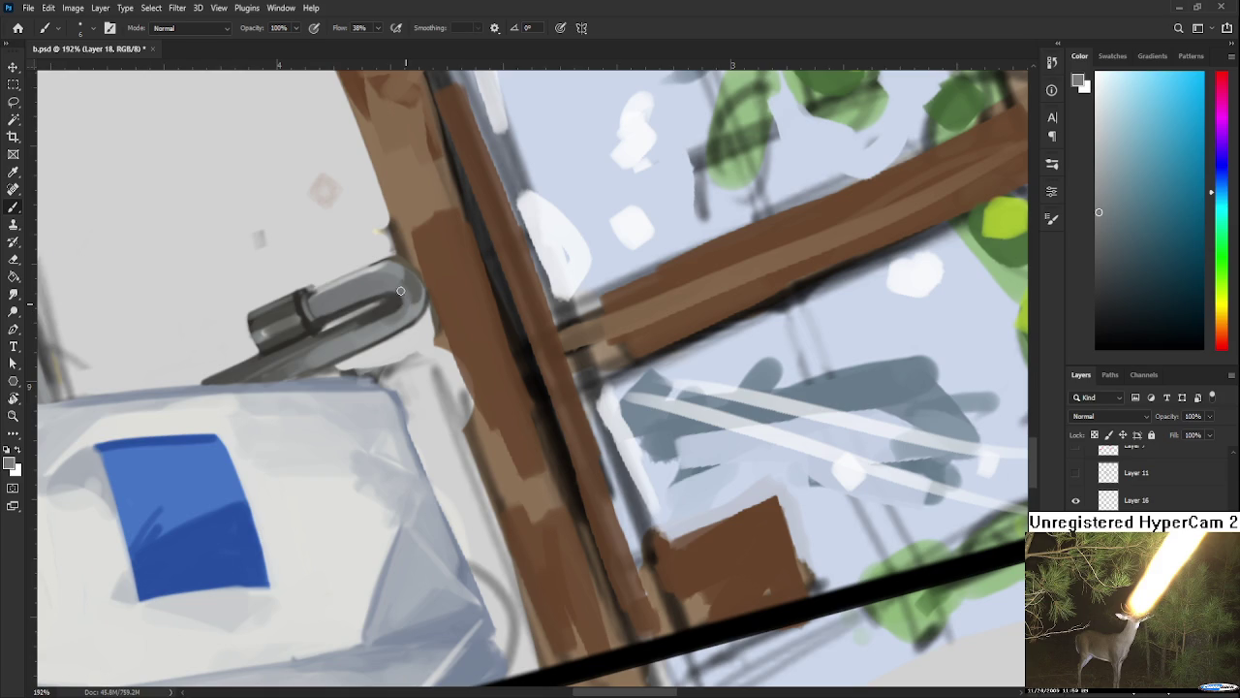
left_click_drag(399, 299, 482, 520)
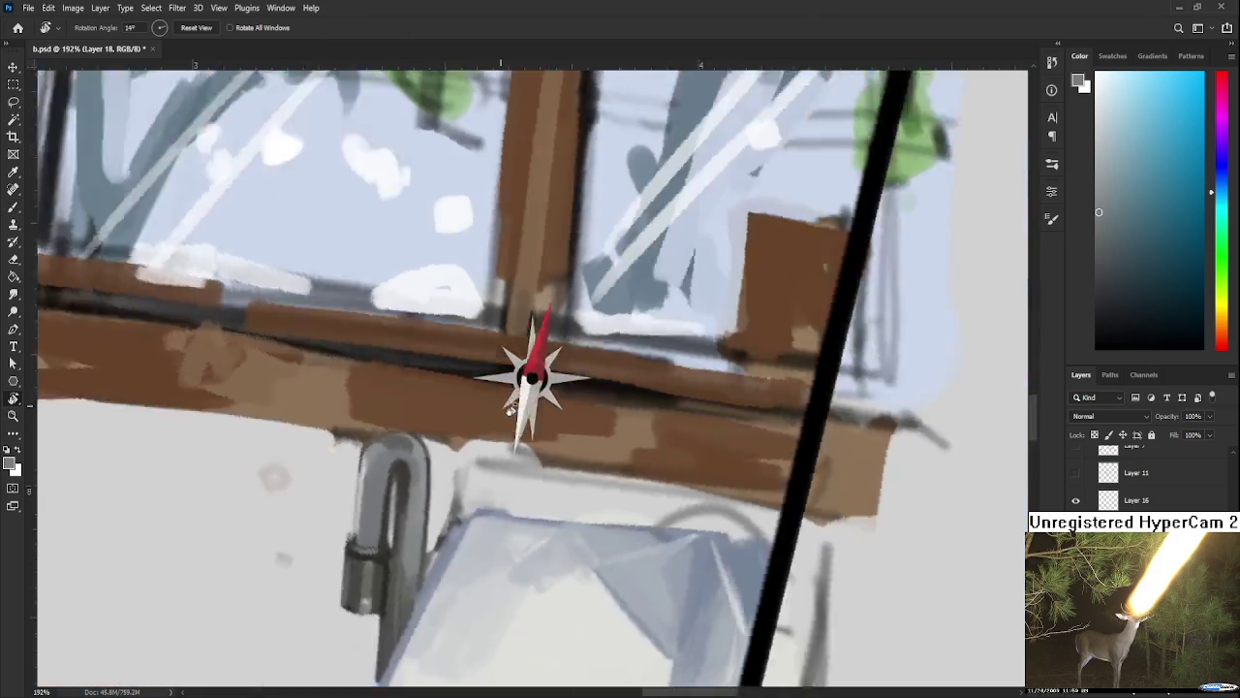
left_click(459, 523, "alt")
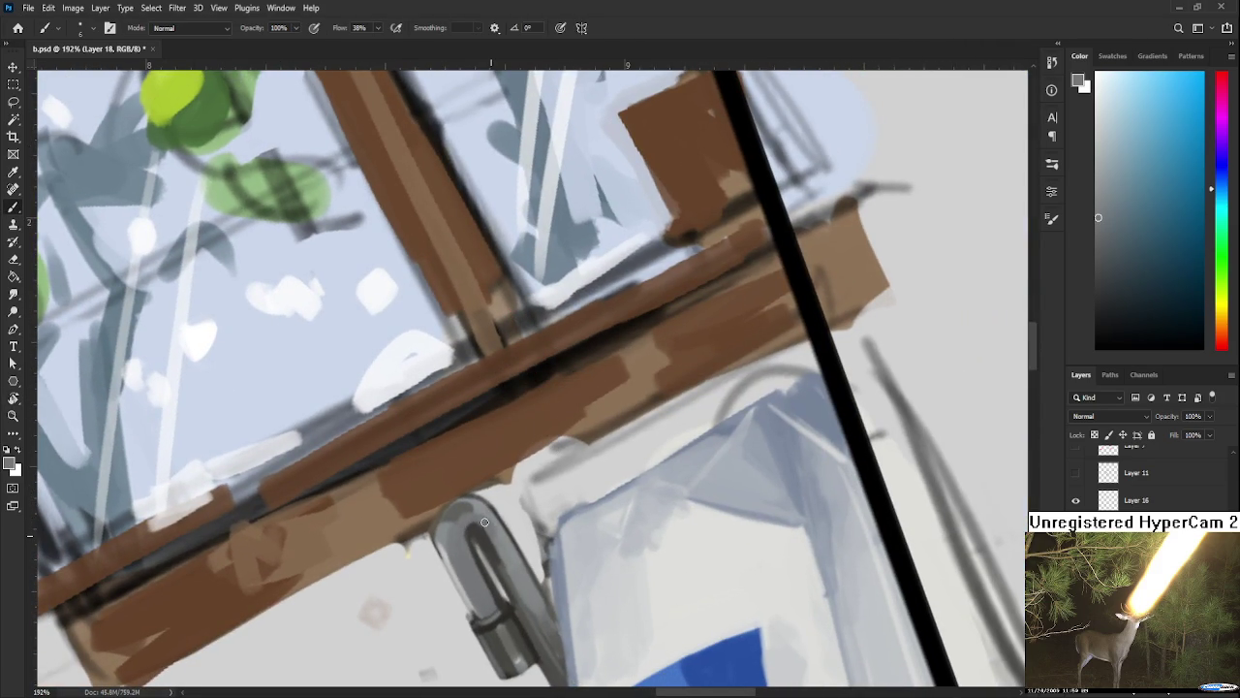
left_click(476, 526, "alt")
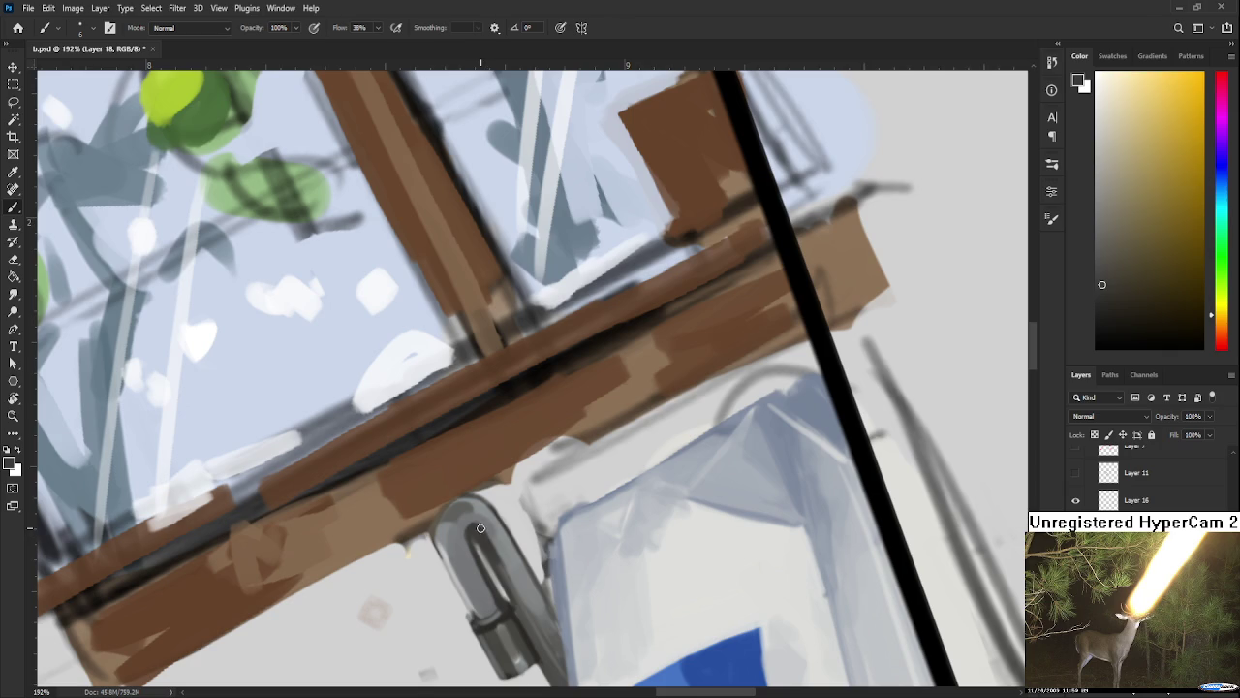
left_click(481, 527, "alt")
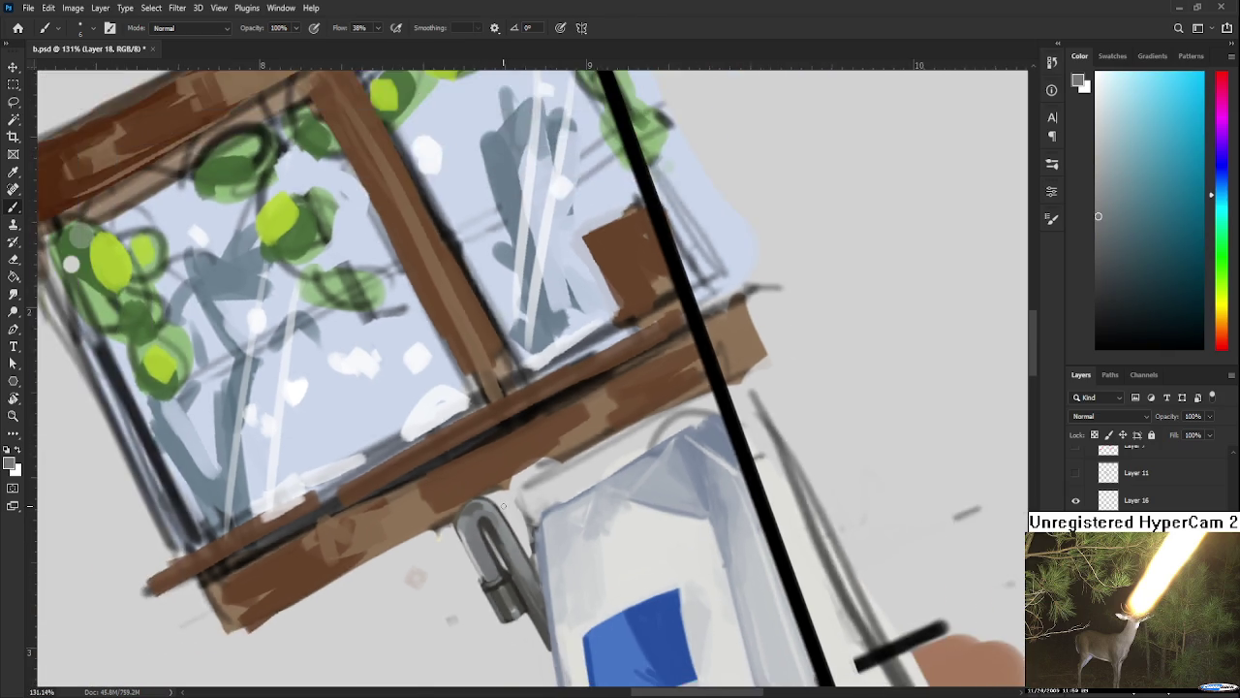
scroll(504, 499, "down", 10)
key("r")
left_click_drag(553, 547, 518, 517)
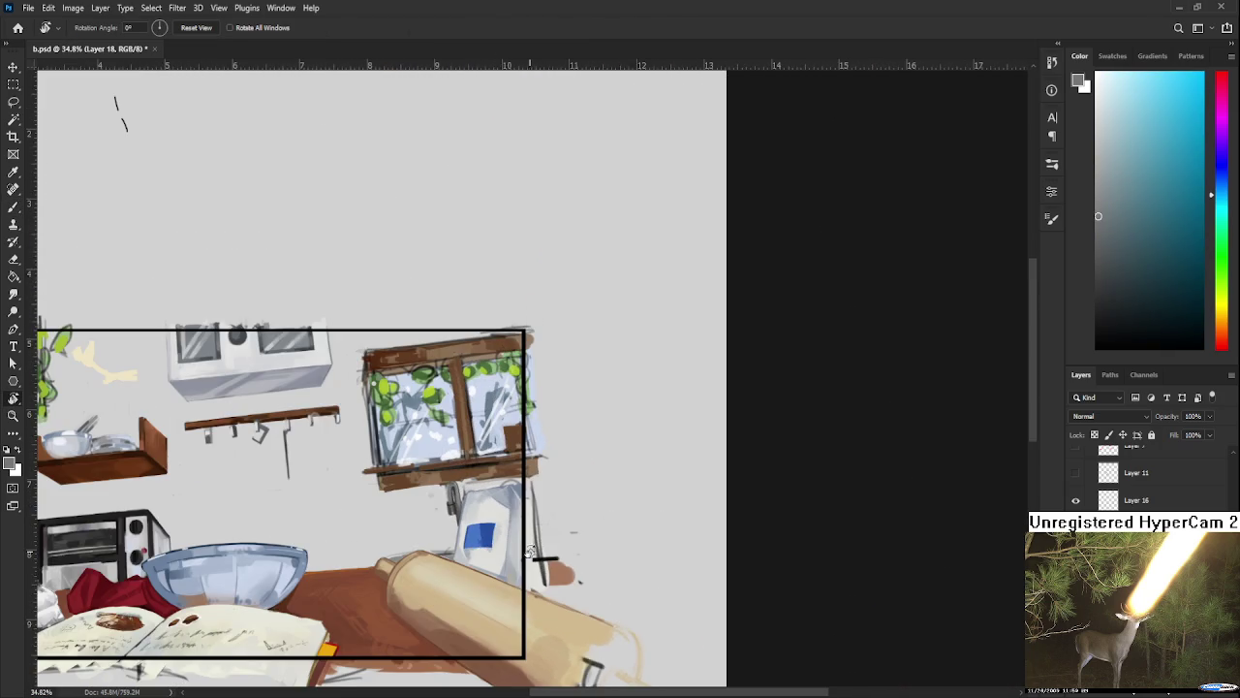
Step: Darken, then lighten, the rolling pin's top edge with strokes in sampled colours
scroll(517, 517, "up", 3)
scroll(517, 517, "up", 2)
key("b")
left_click(573, 353, "alt")
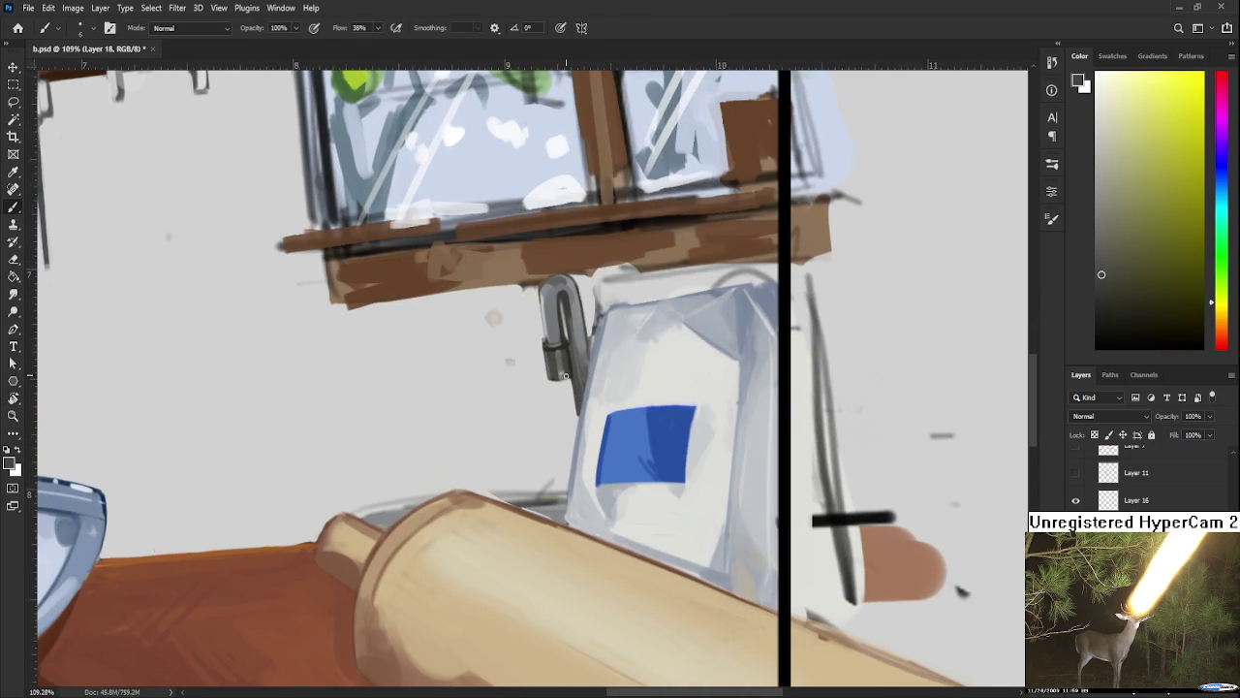
scroll(560, 389, "down", 2)
key("bracketright")
key("bracketright")
key("bracketright")
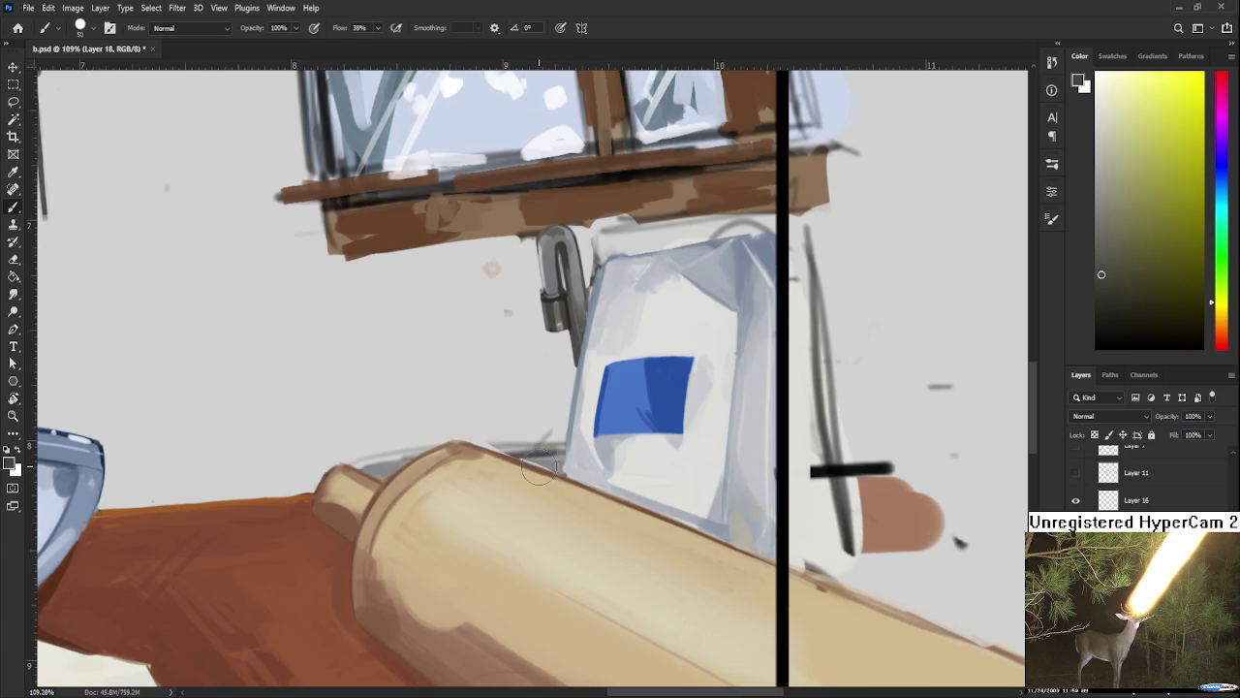
key("bracketleft")
key("bracketleft")
left_click_drag(557, 466, 540, 462)
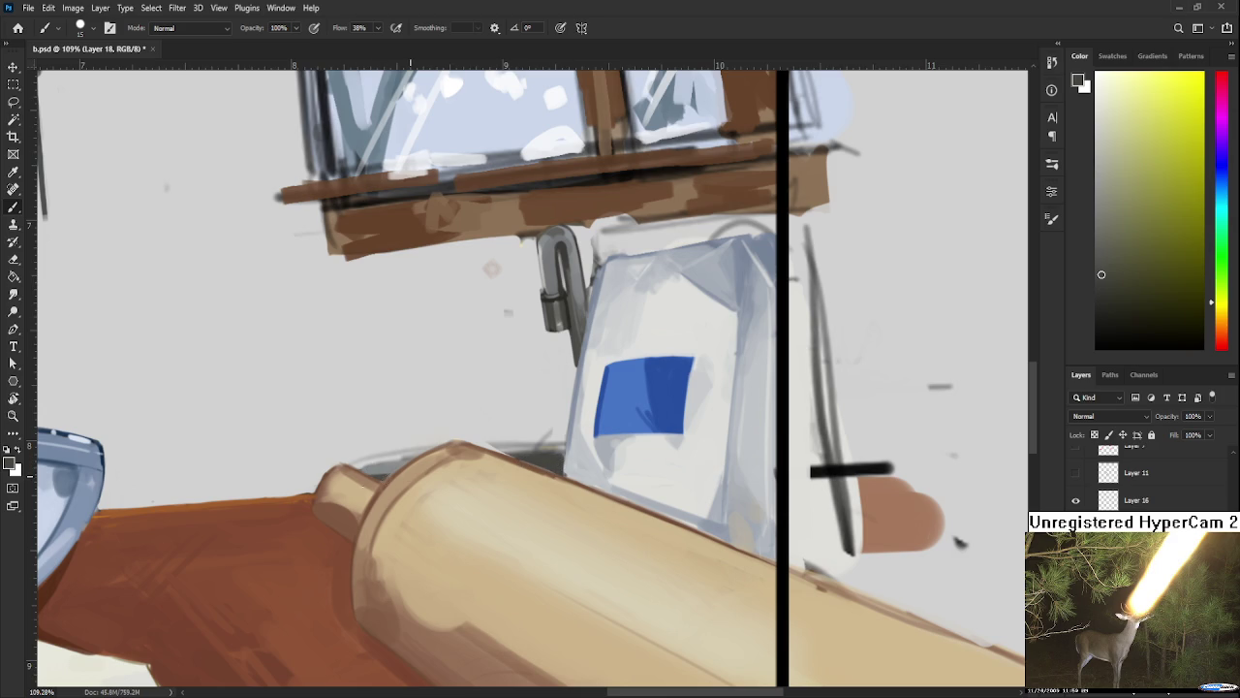
left_click(381, 463, "alt")
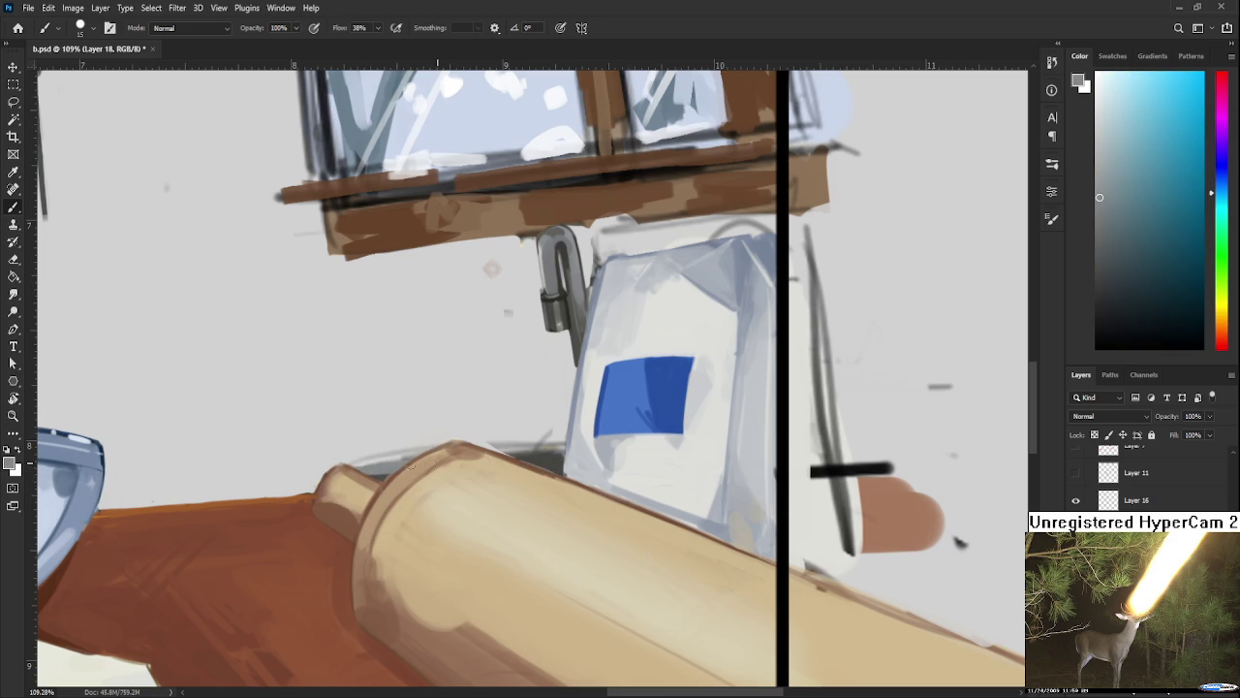
left_click_drag(514, 457, 550, 456)
Step: Sample a colour near the carton and erase part of the grey outline above the rolling pin
left_click_drag(598, 292, 503, 346)
left_click(465, 317, "alt")
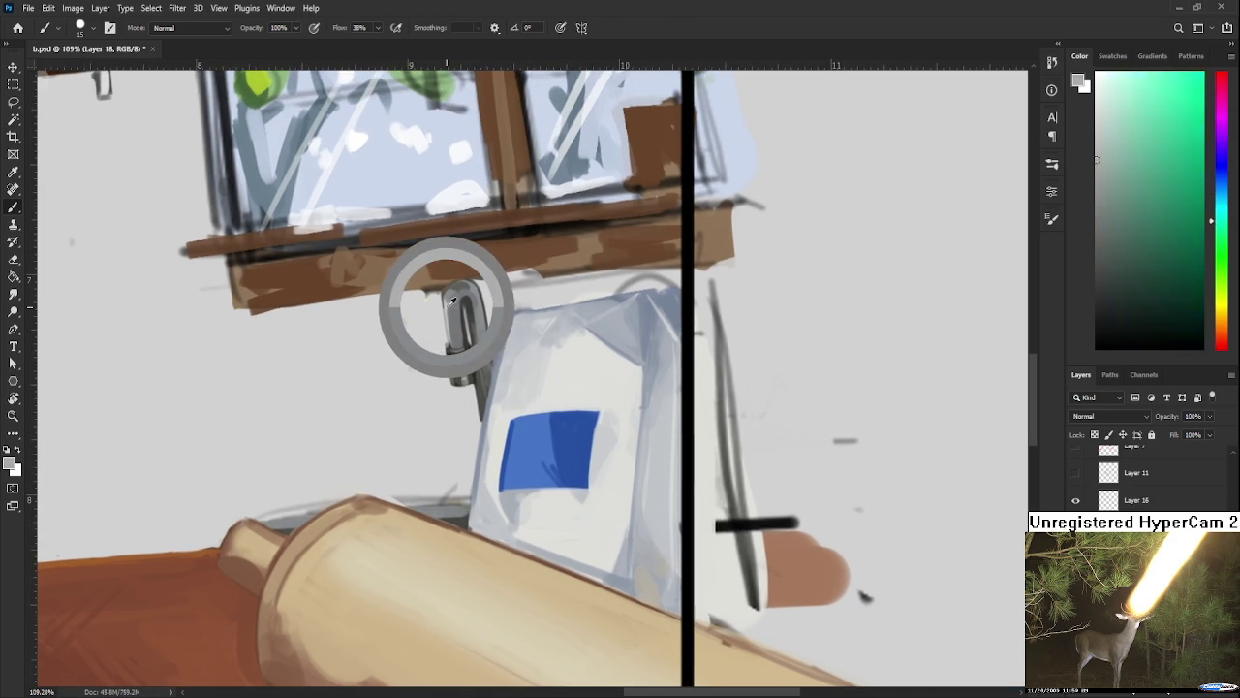
left_click_drag(321, 470, 403, 387)
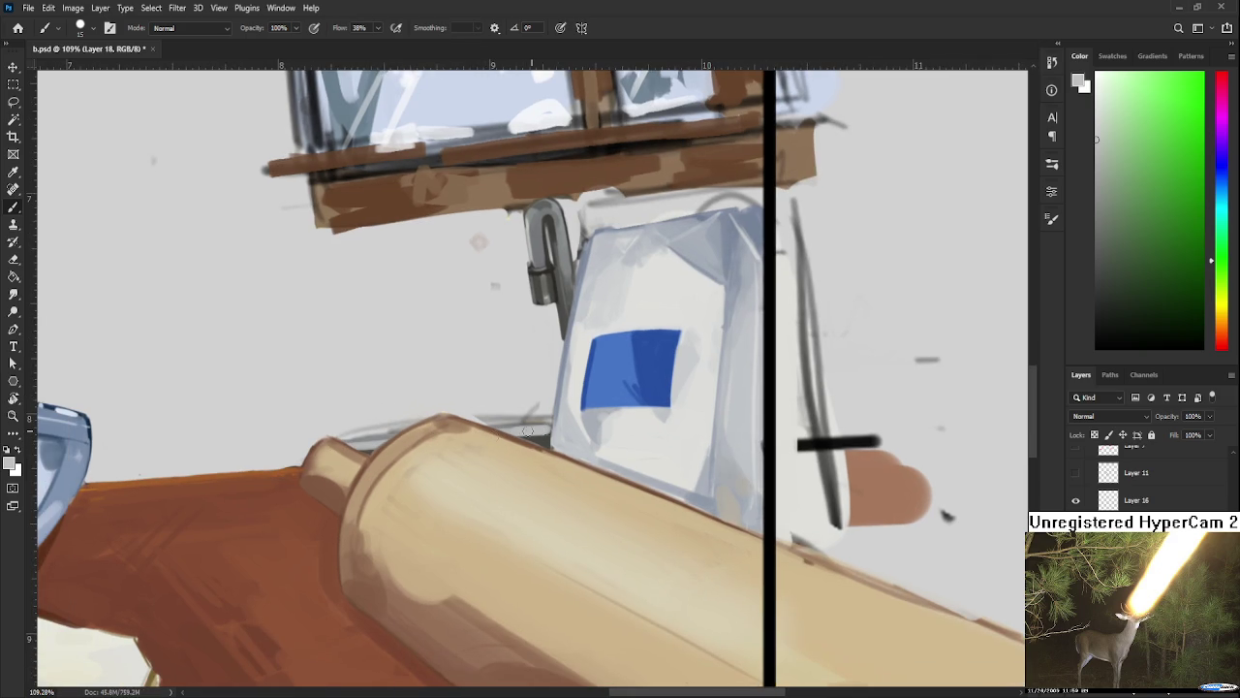
key("e")
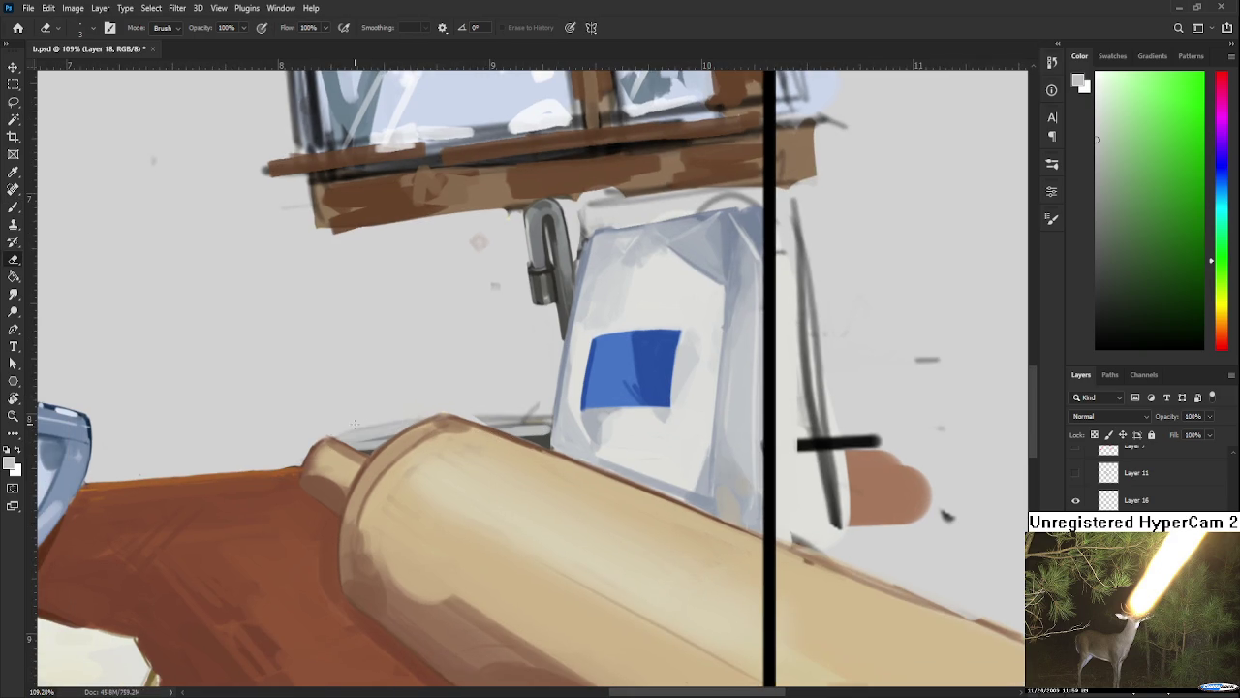
left_click_drag(312, 441, 429, 413)
Step: Draw a thin straight dark line along the rolling pin's top up to the carton
key("b")
left_click(538, 442, "alt")
key("bracketleft")
key("bracketleft")
key("bracketleft")
left_click_drag(335, 445, 448, 419)
key("ctrl+z")
mouse_move(334, 444)
left_mouse_down()
mouse_move(457, 415)
mouse_move(550, 411)
left_mouse_up()
key("ctrl+z")
left_click_drag(463, 419, 548, 411)
key("ctrl+z")
left_click_drag(463, 419, 552, 407)
key("ctrl+z")
left_click_drag(429, 419, 546, 403)
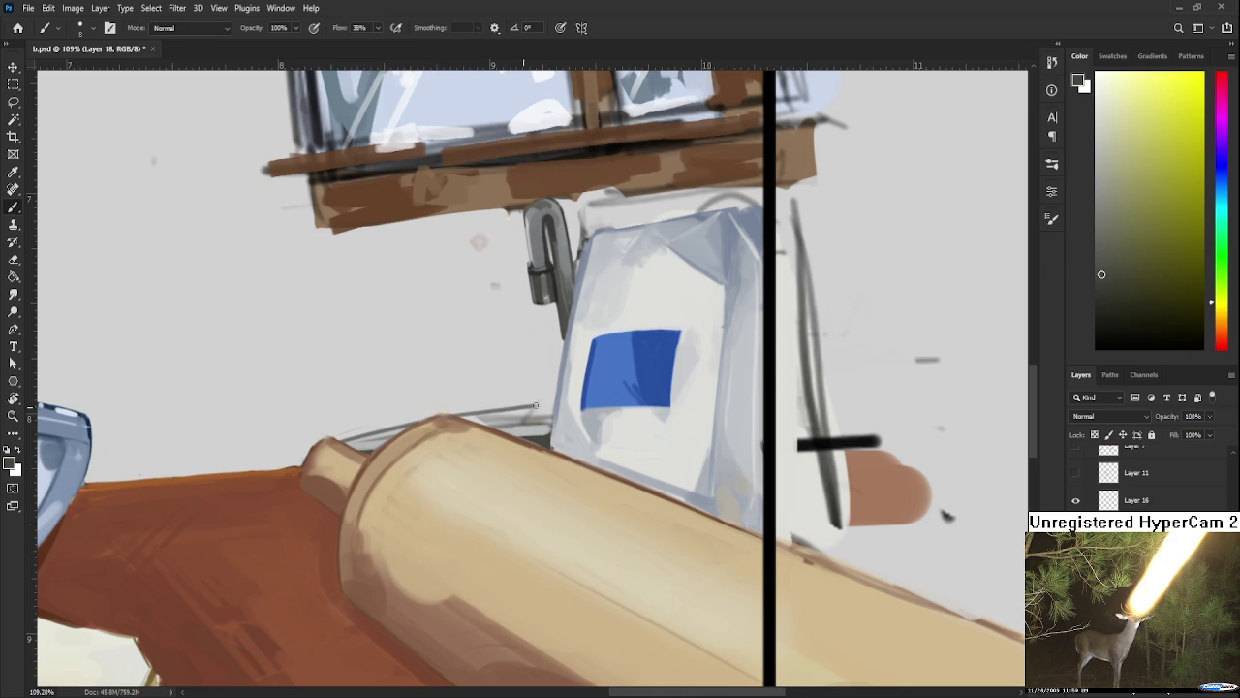
key("ctrl+z")
left_click_drag(460, 417, 554, 407)
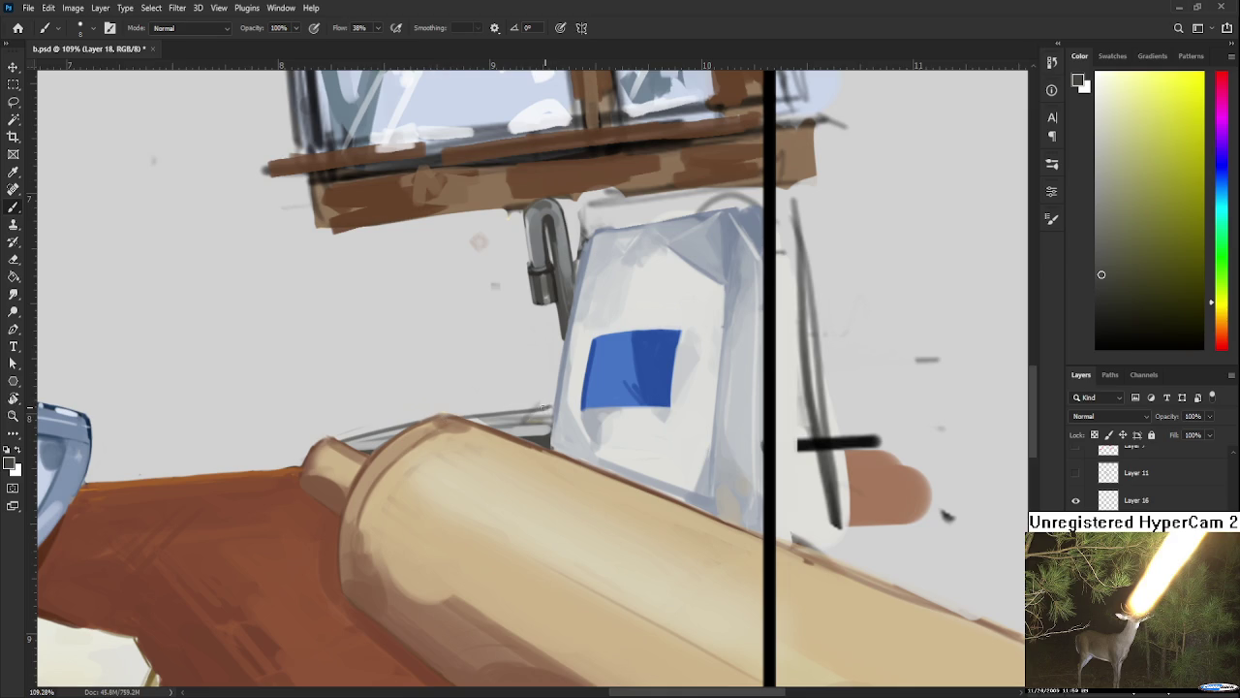
Step: Rotate the canvas view about 140 degrees and enlarge the brush to size 20
key("e")
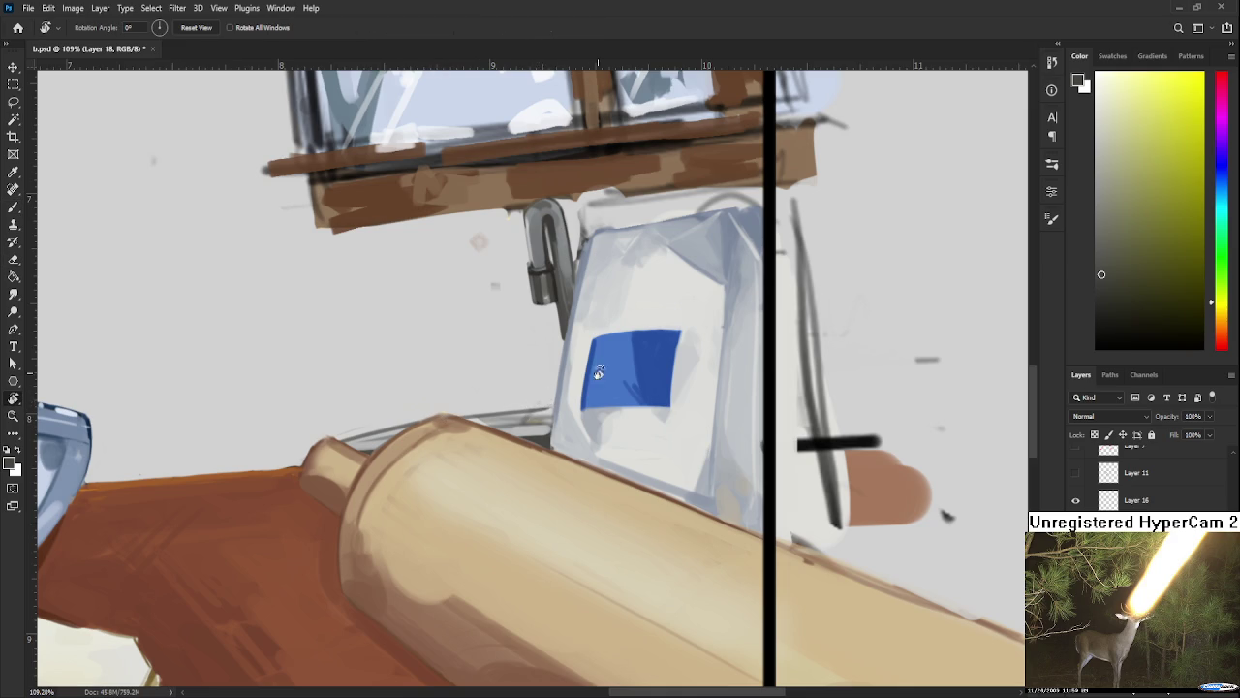
key("b")
mouse_move(545, 391)
left_mouse_down()
mouse_move(397, 423)
mouse_move(355, 458)
mouse_move(386, 442)
mouse_move(389, 424)
left_mouse_up()
key("bracketright")
key("bracketright")
key("bracketright")
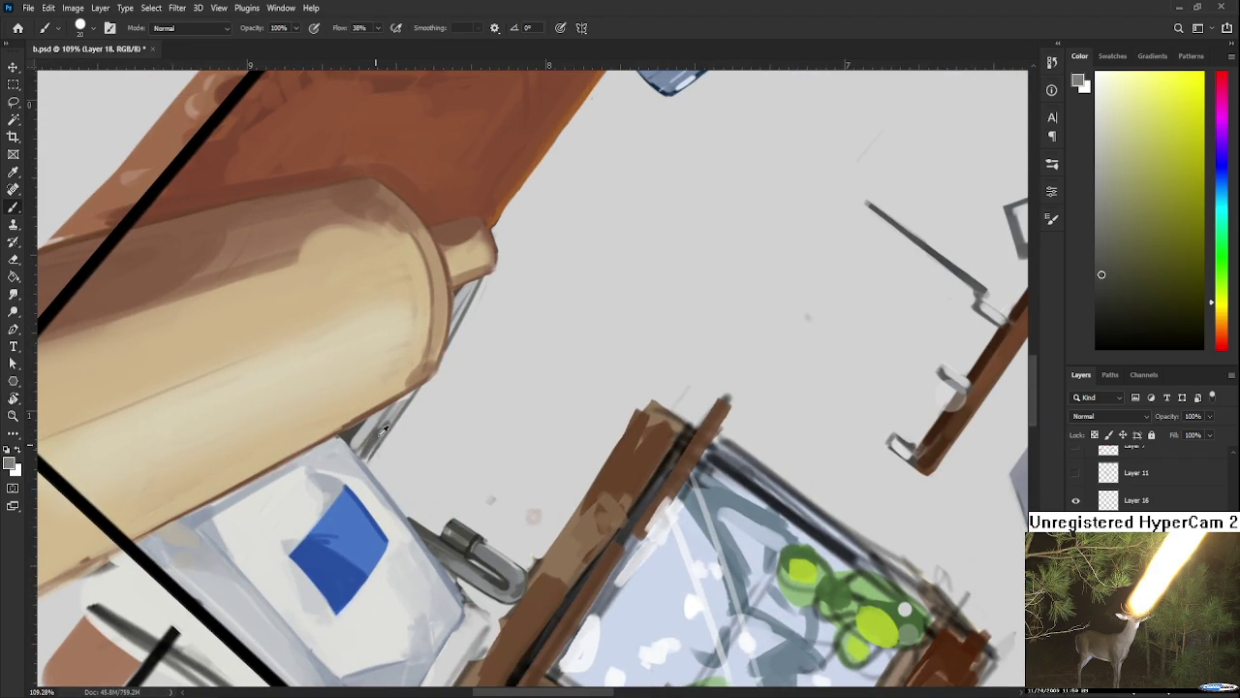
Step: Sample light warm greys and soften the carton's grey edge with a faint stroke
left_click(381, 436, "alt")
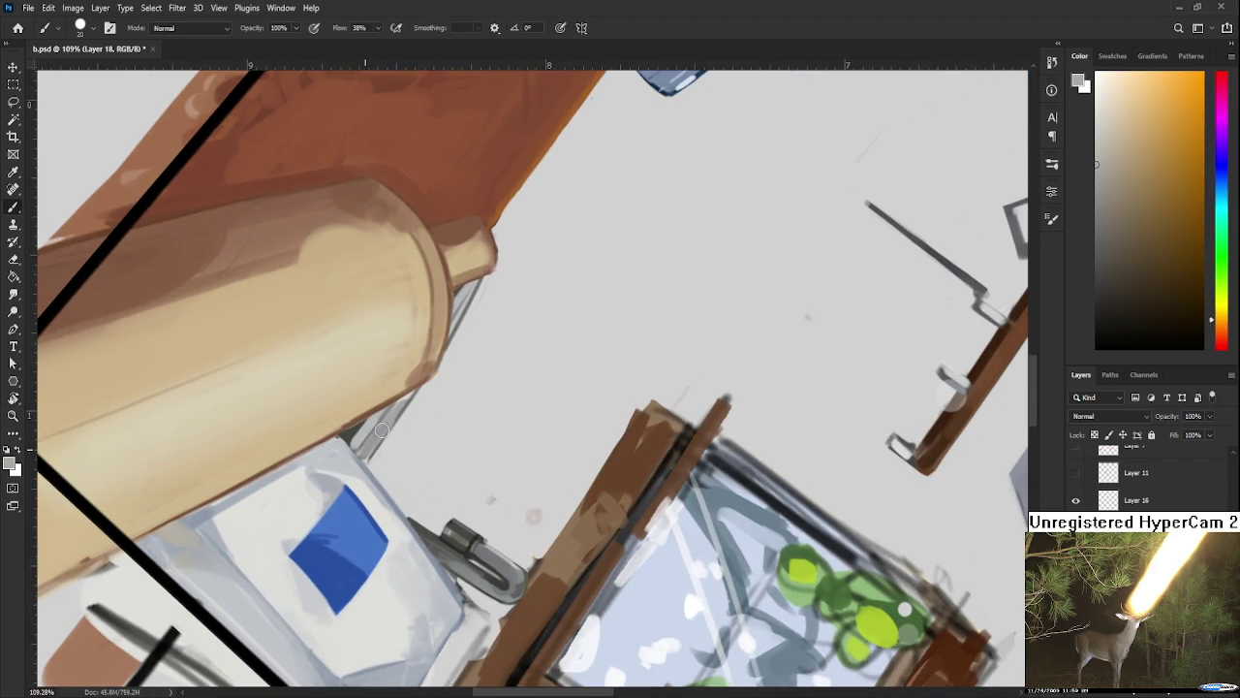
left_click(372, 442, "alt")
left_click(376, 451, "alt")
left_click_drag(362, 457, 386, 430)
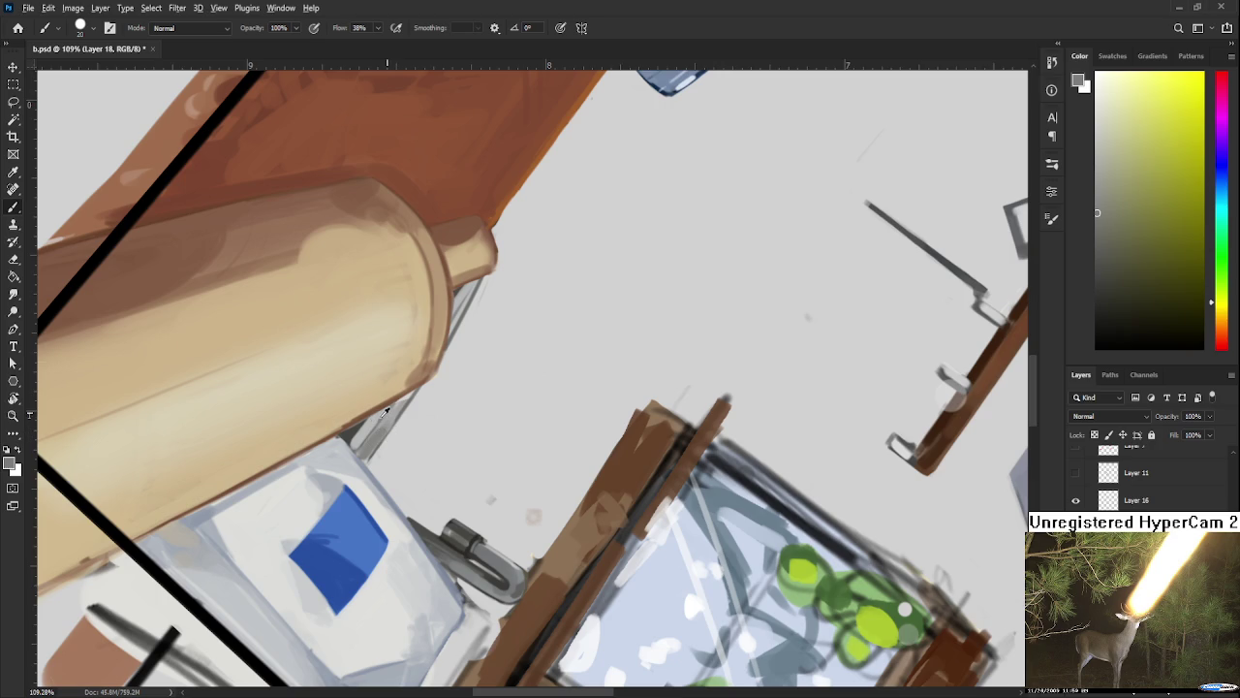
Step: Sample several greys from the grey metal, then rotate the view to about 78°
left_click(355, 432, "alt")
left_click(367, 434, "alt")
left_click(374, 440, "alt")
left_click(377, 421, "alt")
left_click(373, 423, "alt")
left_click(389, 415, "alt")
left_click(375, 419, "alt")
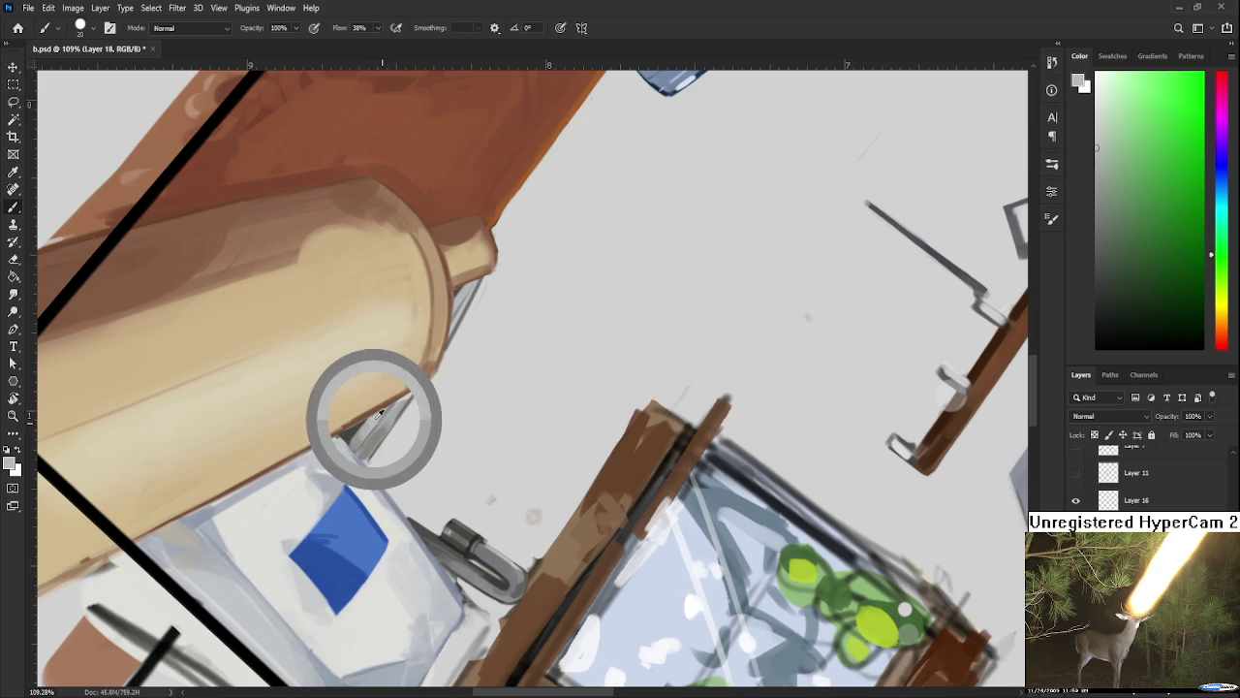
left_click(374, 417, "alt")
left_click(374, 426, "alt")
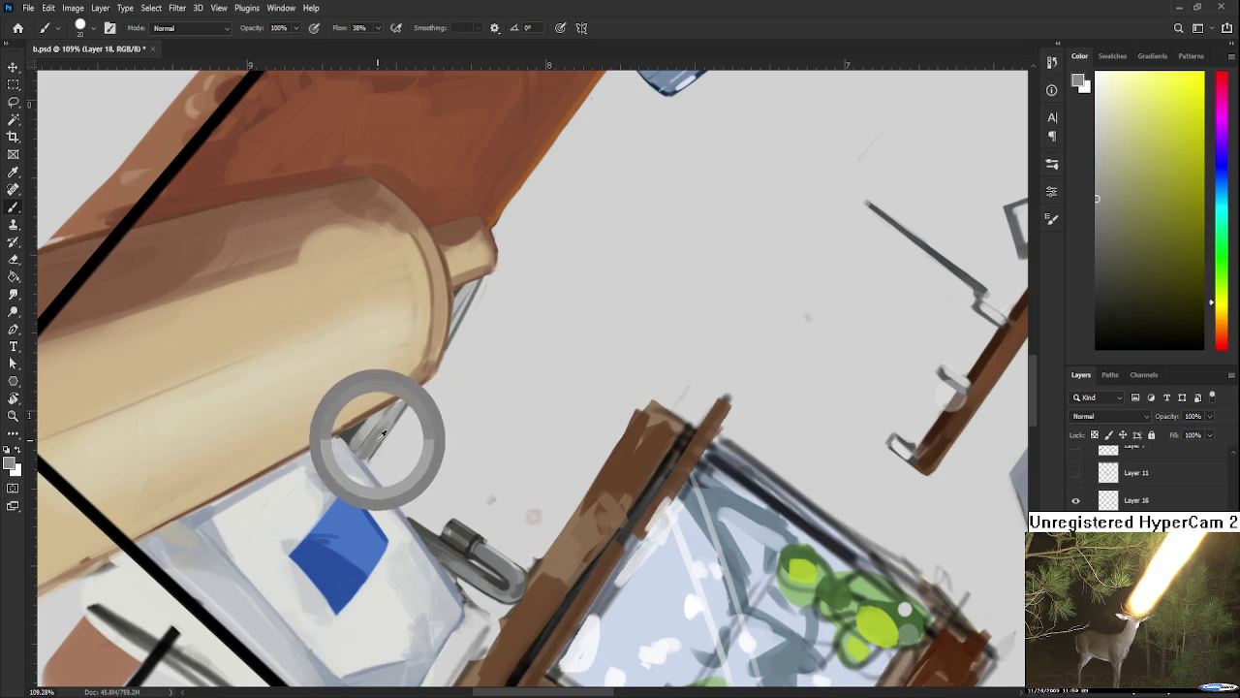
left_click_drag(437, 382, 381, 419)
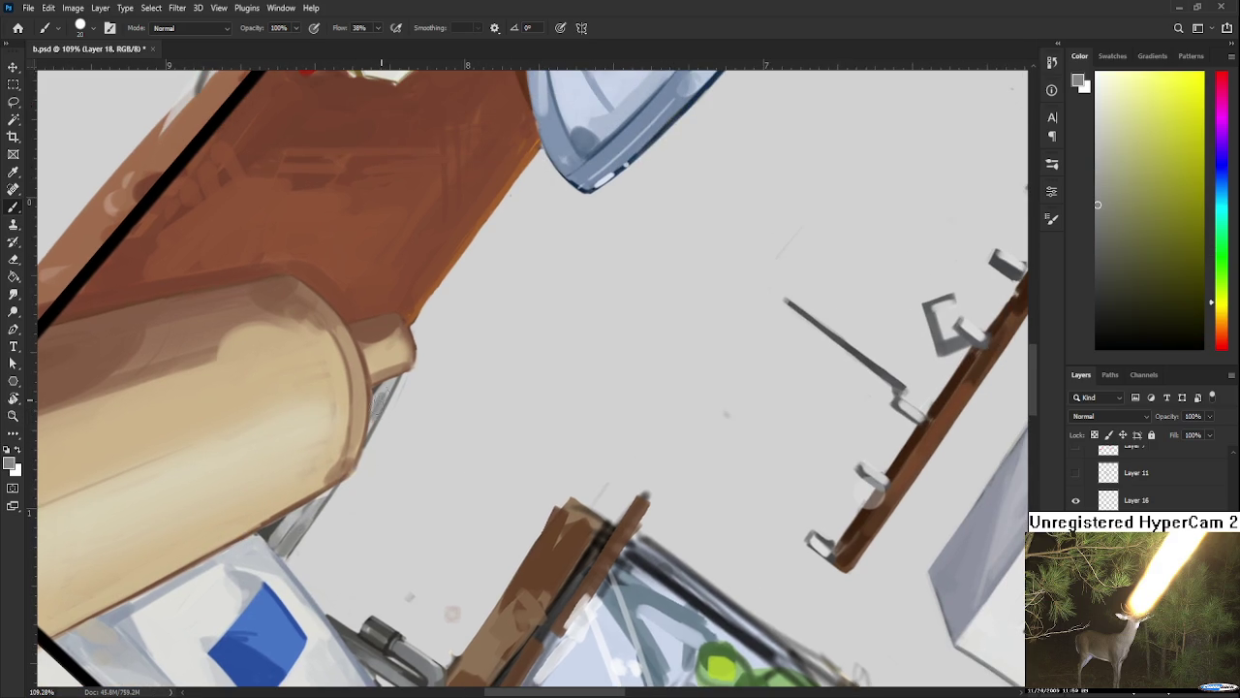
key("r")
mouse_move(376, 423)
left_mouse_down()
mouse_move(528, 414)
mouse_move(440, 467)
left_mouse_up()
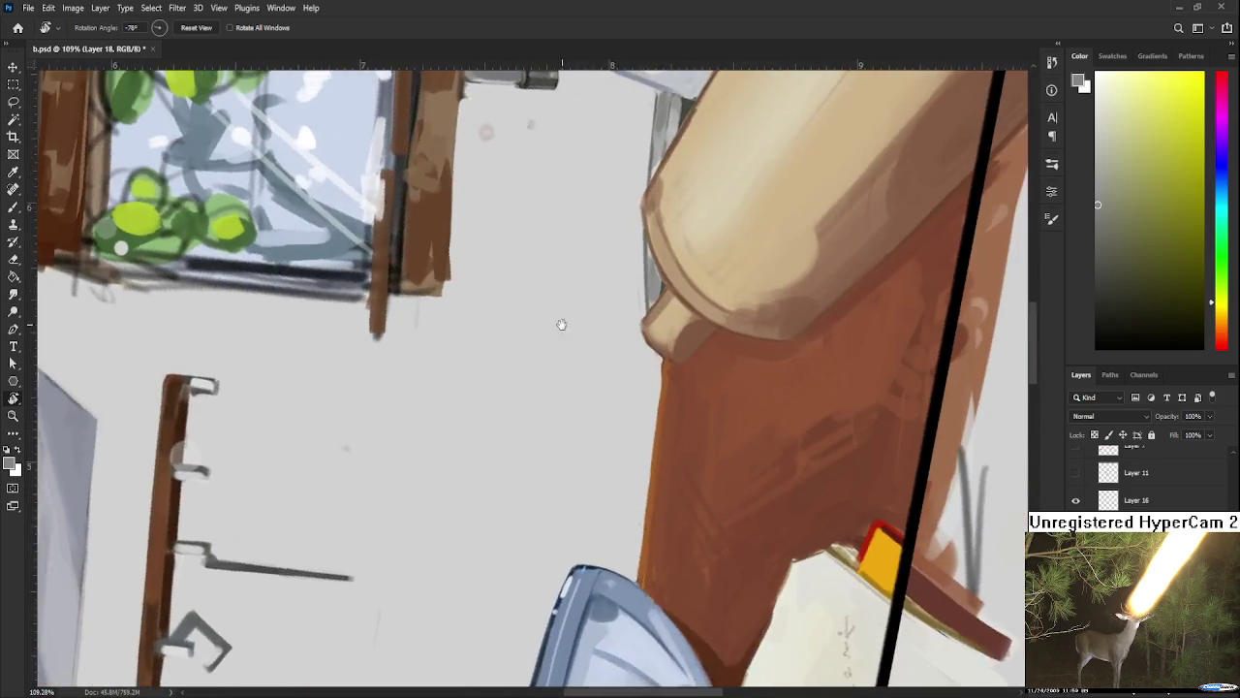
Step: With a much smaller brush, sample the light grey beside the rolling pin
key("b")
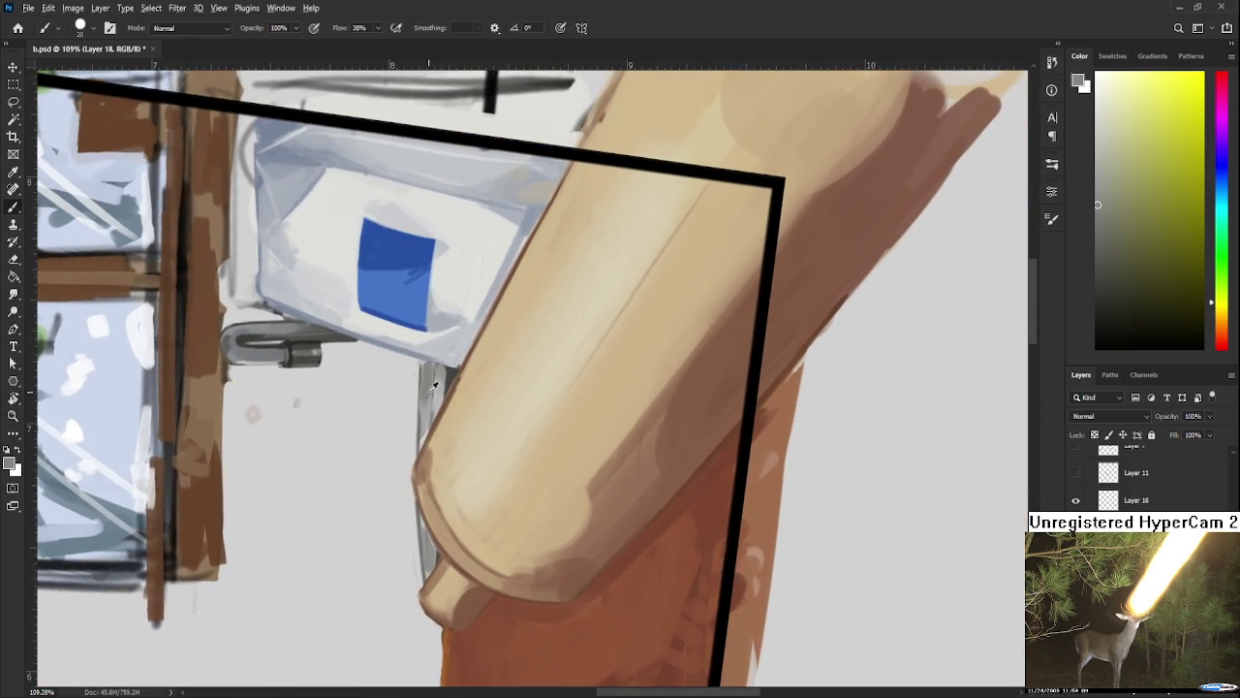
key("bracketleft")
key("bracketleft")
key("bracketleft")
left_click(417, 540, "alt")
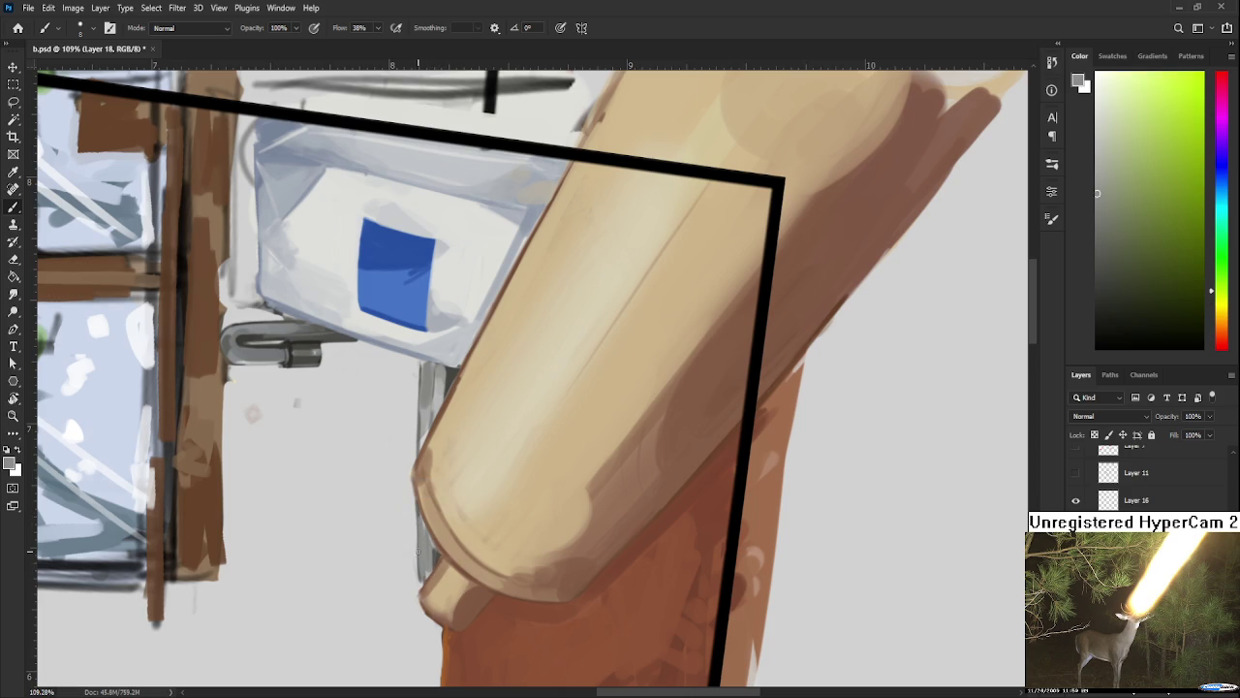
key("e")
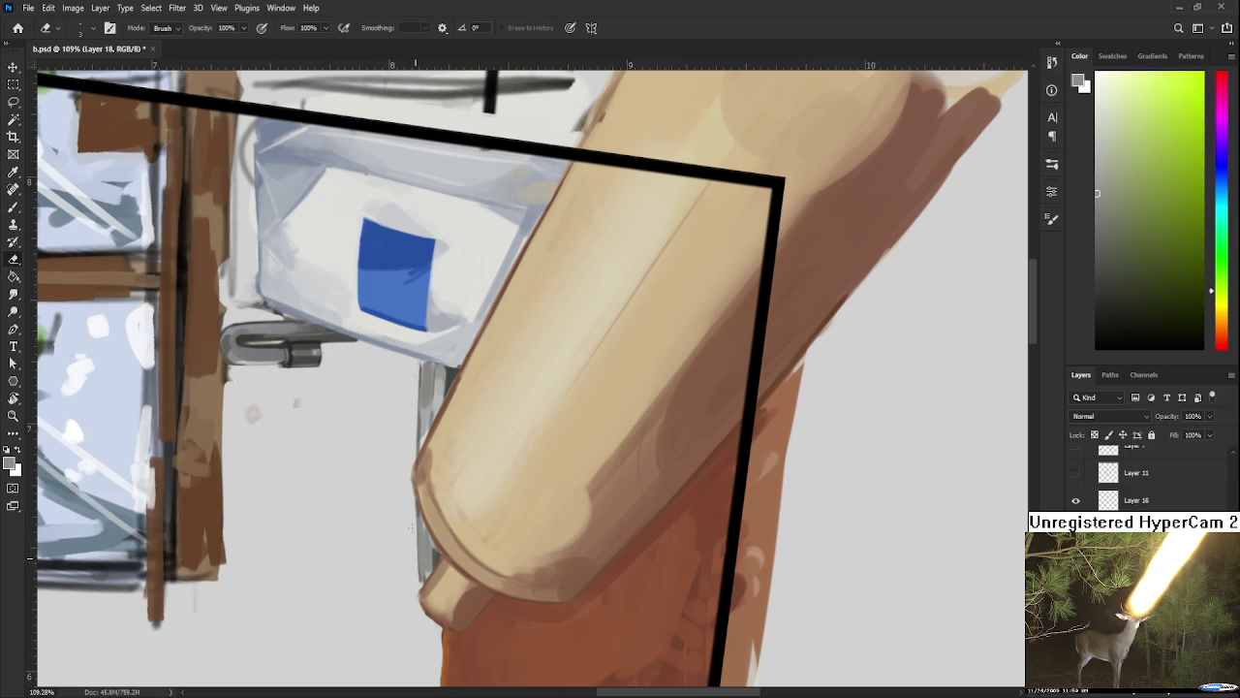
key("b")
left_click(428, 564, "alt")
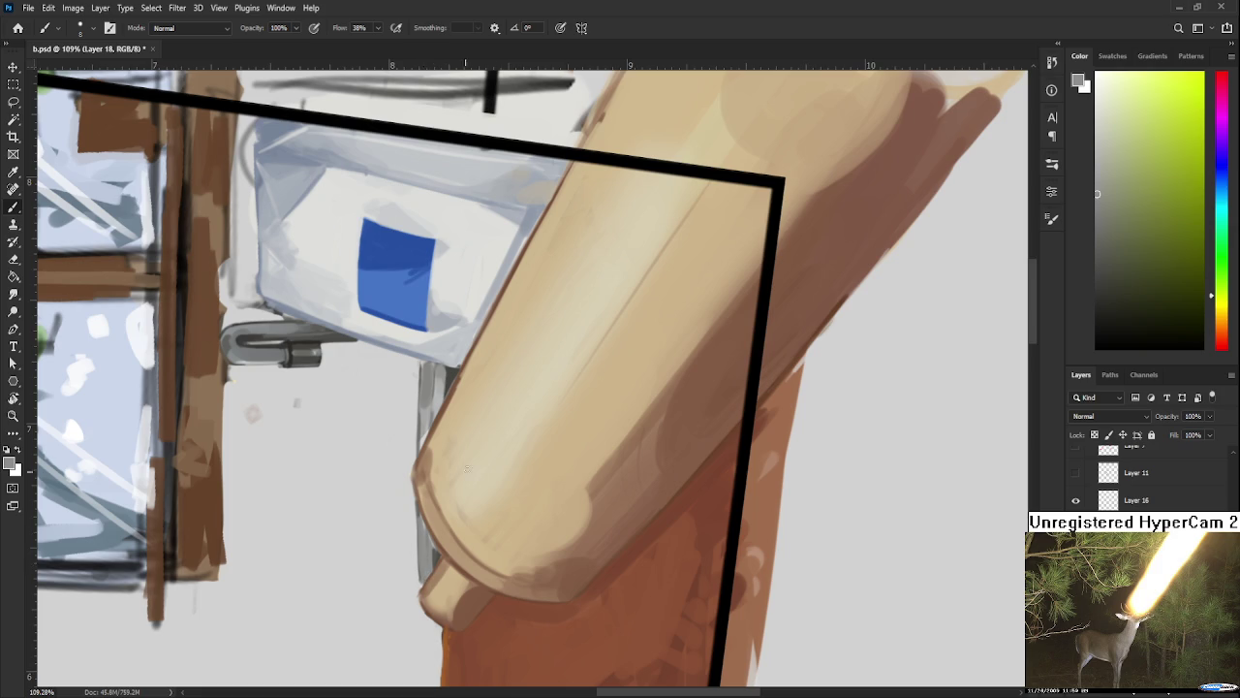
Step: Zoom out and reset the view rotation to level
scroll(432, 531, "down", 5)
key("r")
mouse_move(432, 531)
left_mouse_down()
mouse_move(707, 542)
mouse_move(439, 645)
mouse_move(340, 426)
mouse_move(327, 635)
mouse_move(358, 588)
left_mouse_up()
key("Escape")
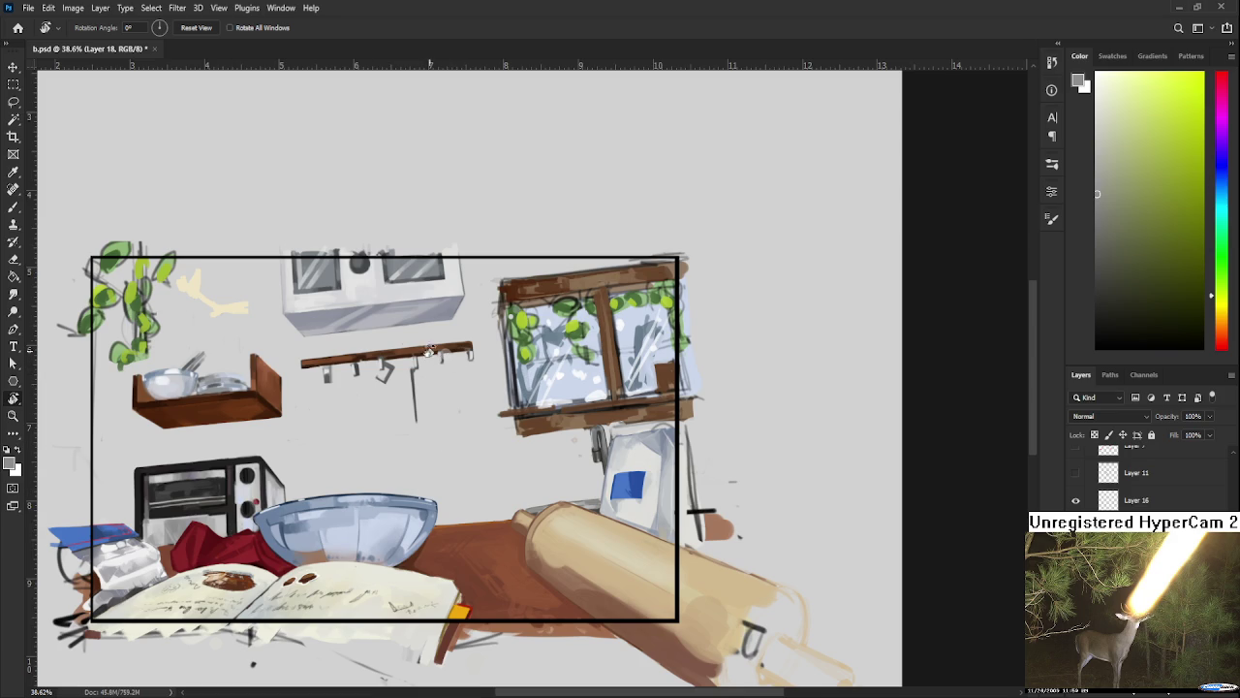
Step: Zoom in on the hook rack and enlarge the eraser
scroll(473, 414, "up", 3)
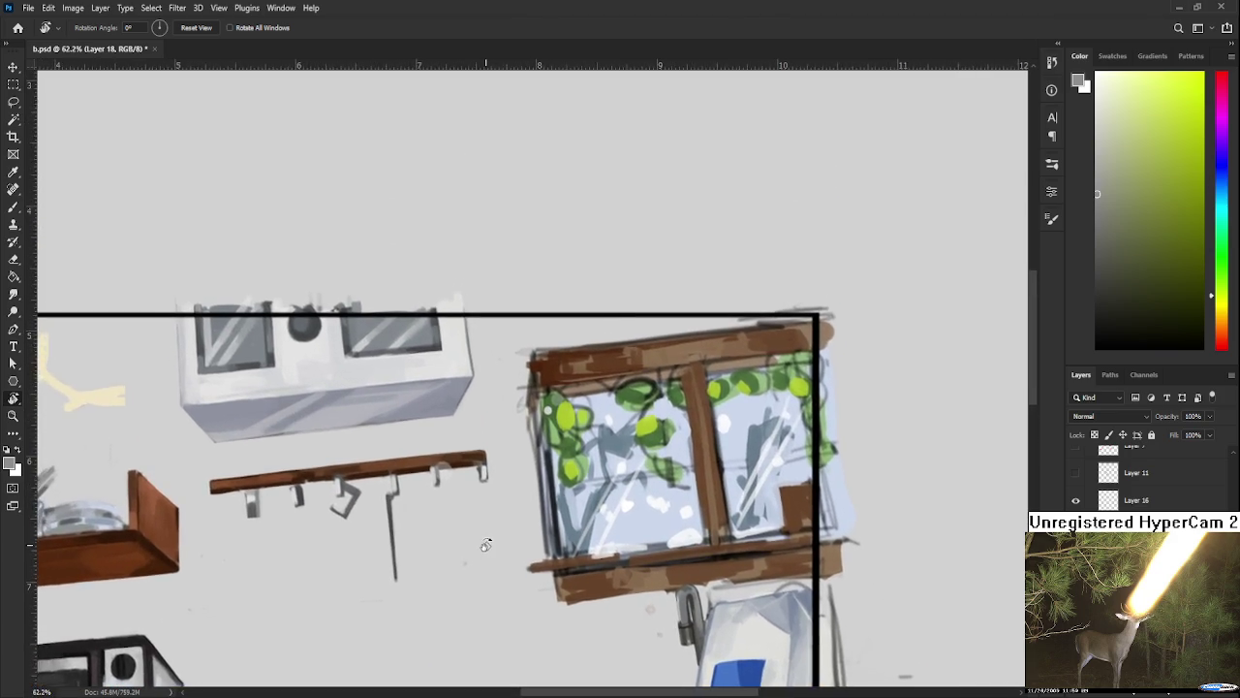
scroll(455, 494, "up", 2)
scroll(440, 475, "up", 2)
key("e")
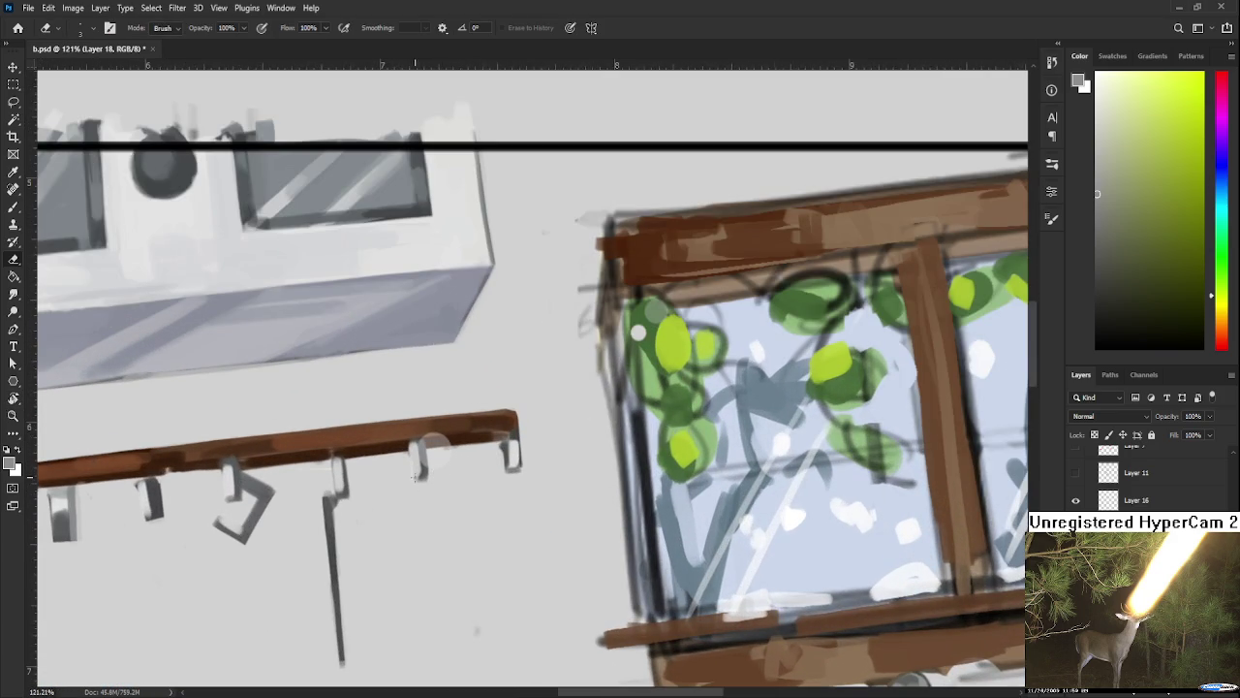
key("]")
Step: Sample light and dark browns from the wooden hook rack as the brush colour
key("b")
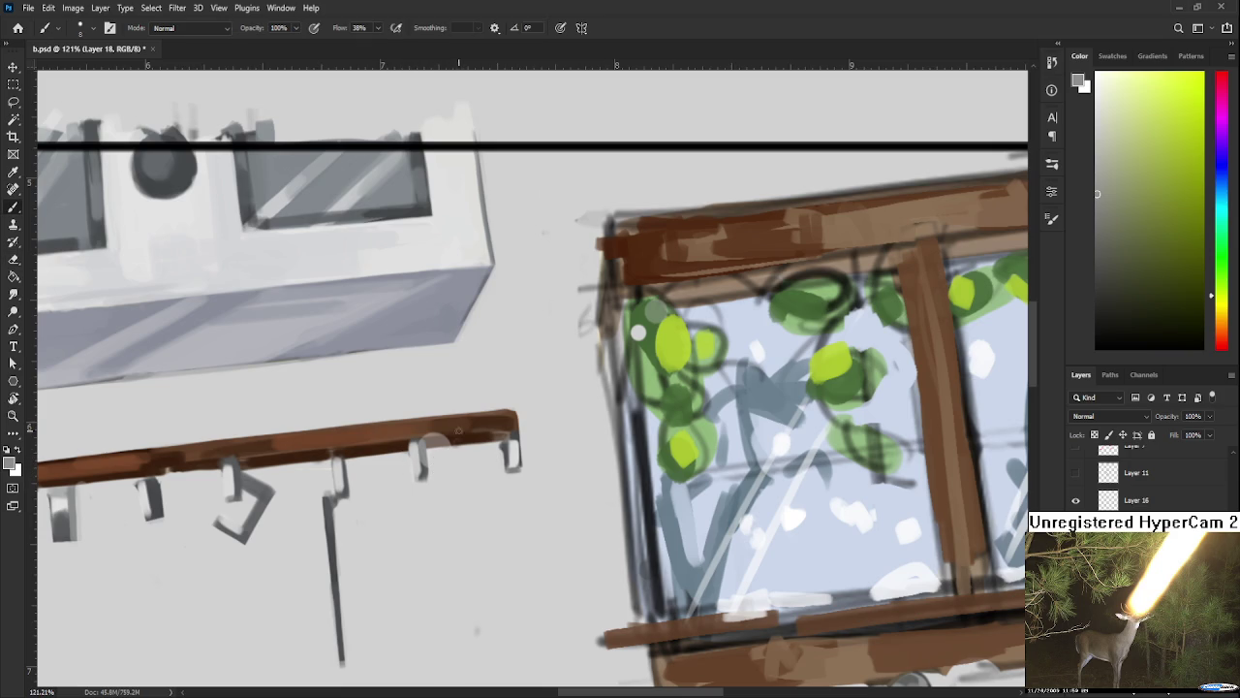
left_click(441, 428, "alt")
left_click(470, 436, "alt")
left_click(418, 430, "alt")
left_click(455, 433, "alt")
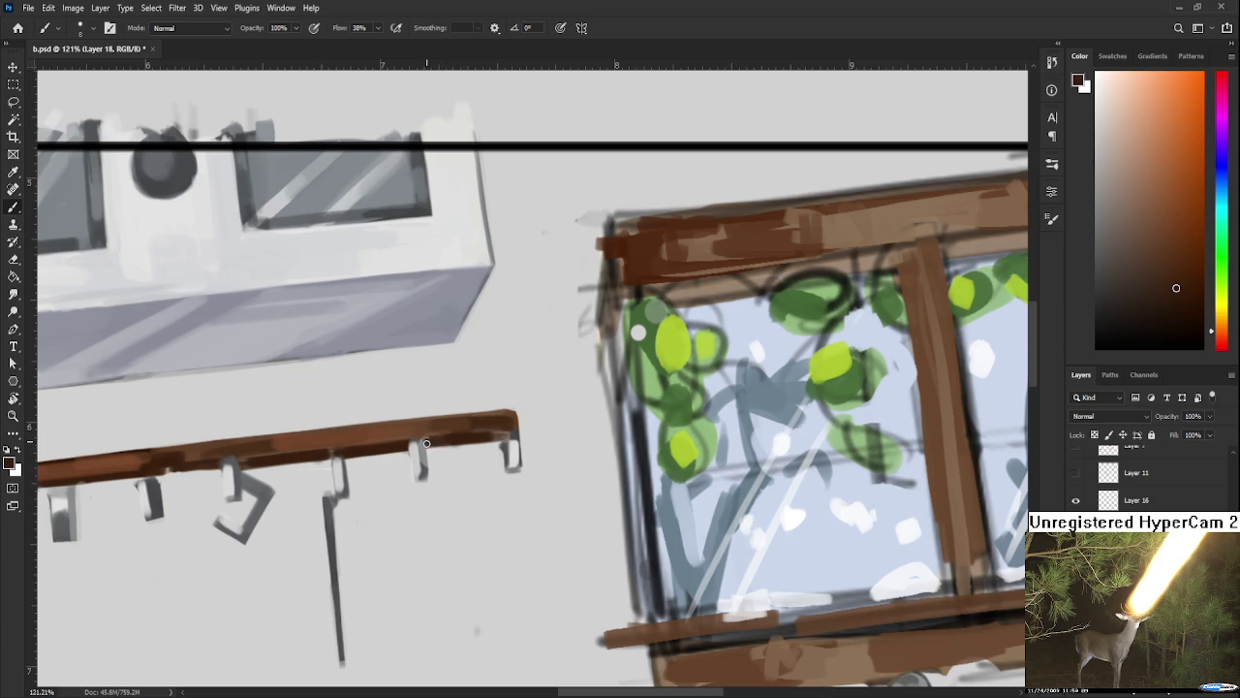
left_click(427, 441, "alt")
left_click(427, 441, "alt")
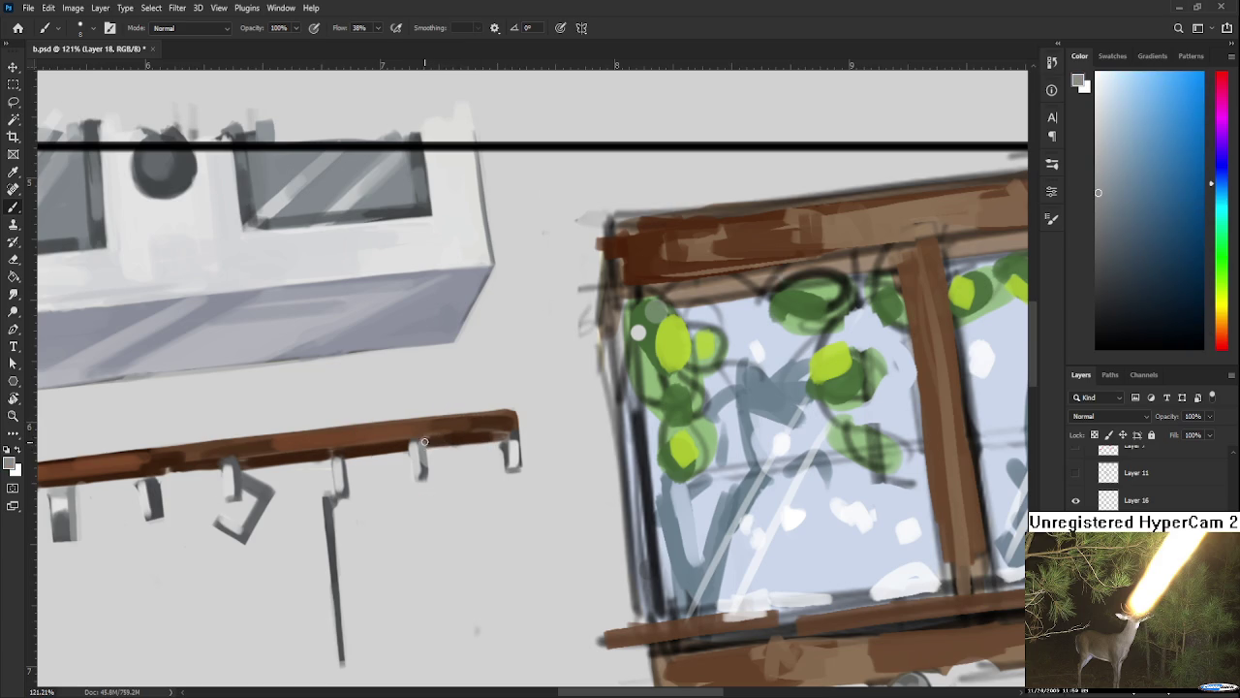
left_click(444, 432, "alt")
scroll(473, 401, "down", 2)
scroll(473, 401, "down", 2)
scroll(473, 401, "down", 1)
scroll(448, 424, "up", 1)
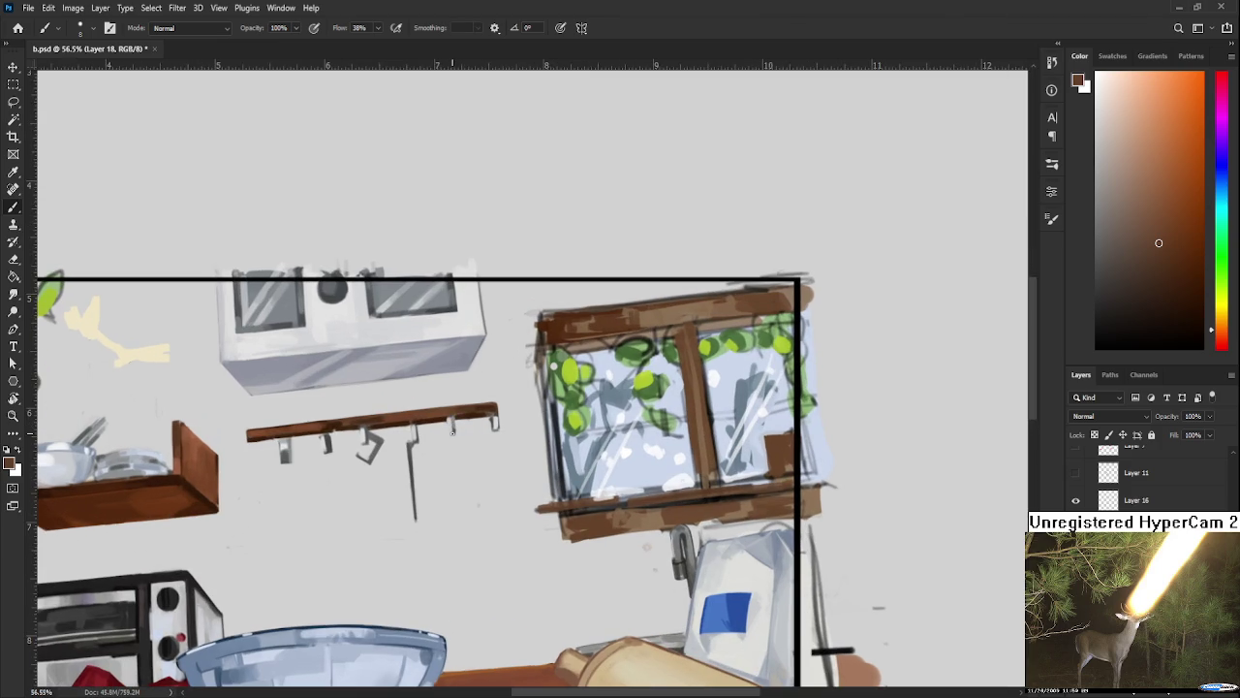
Step: Switch to the eraser and bring the window drawing into view
scroll(451, 441, "down", 2)
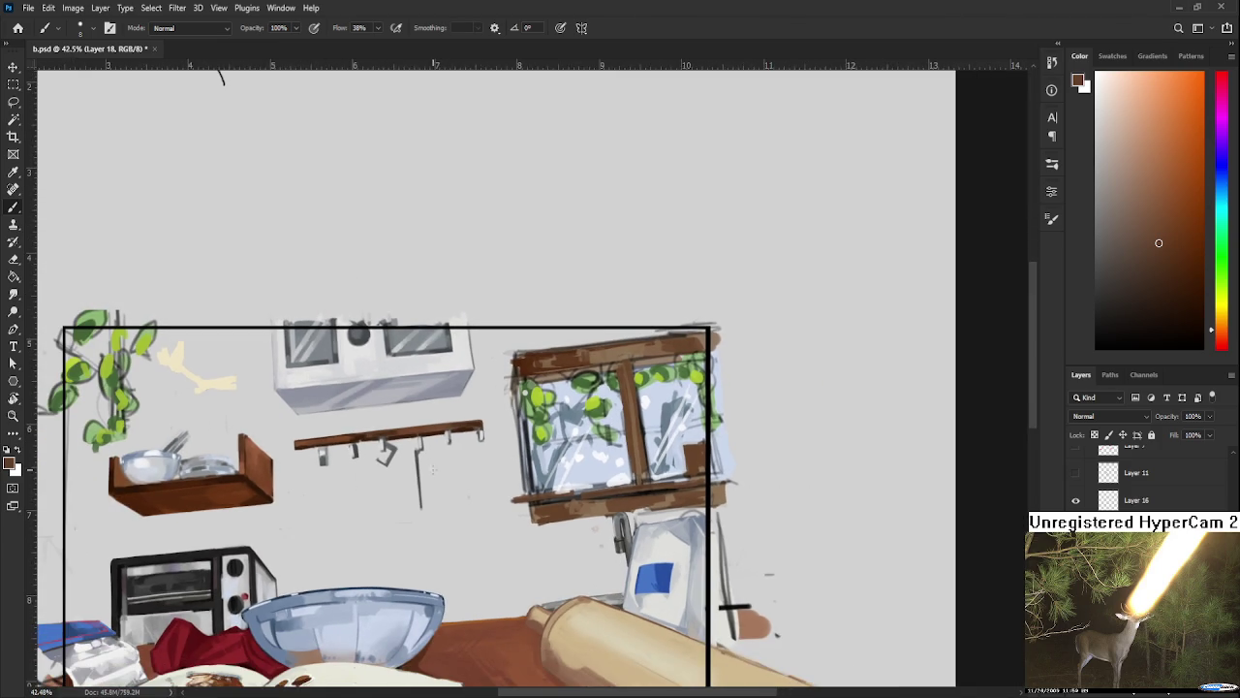
key("e")
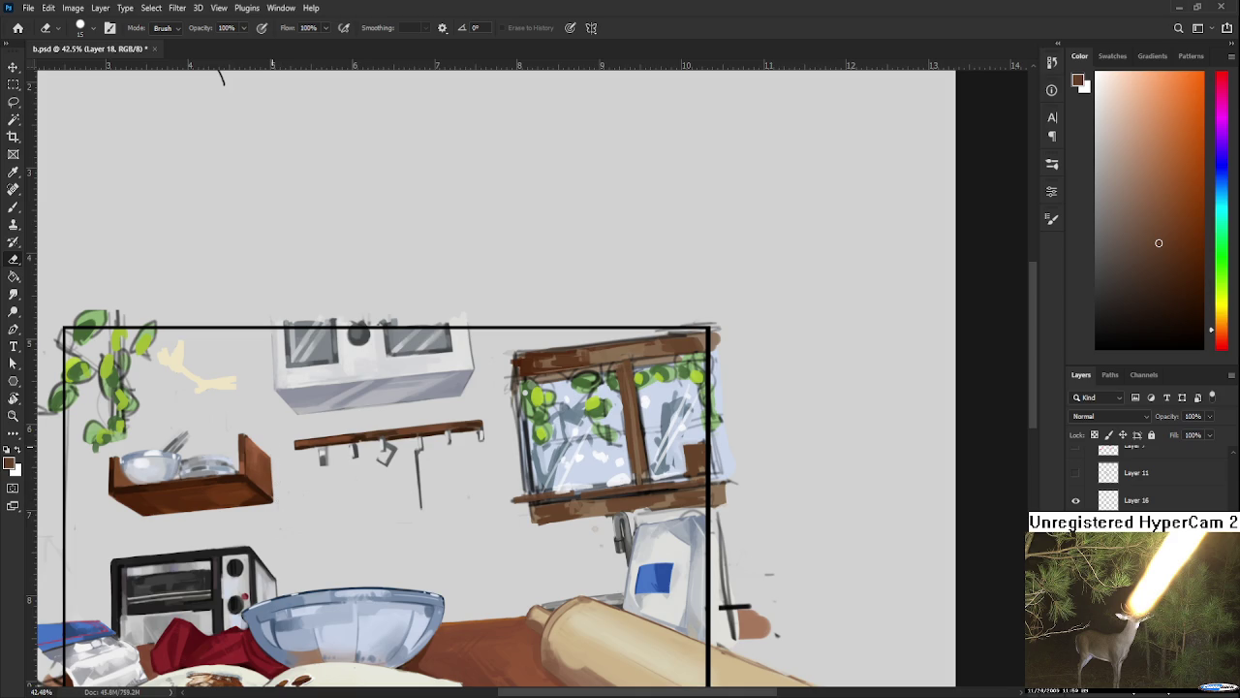
scroll(422, 378, "down", 3)
scroll(581, 480, "up", 4)
left_click_drag(581, 480, 371, 367)
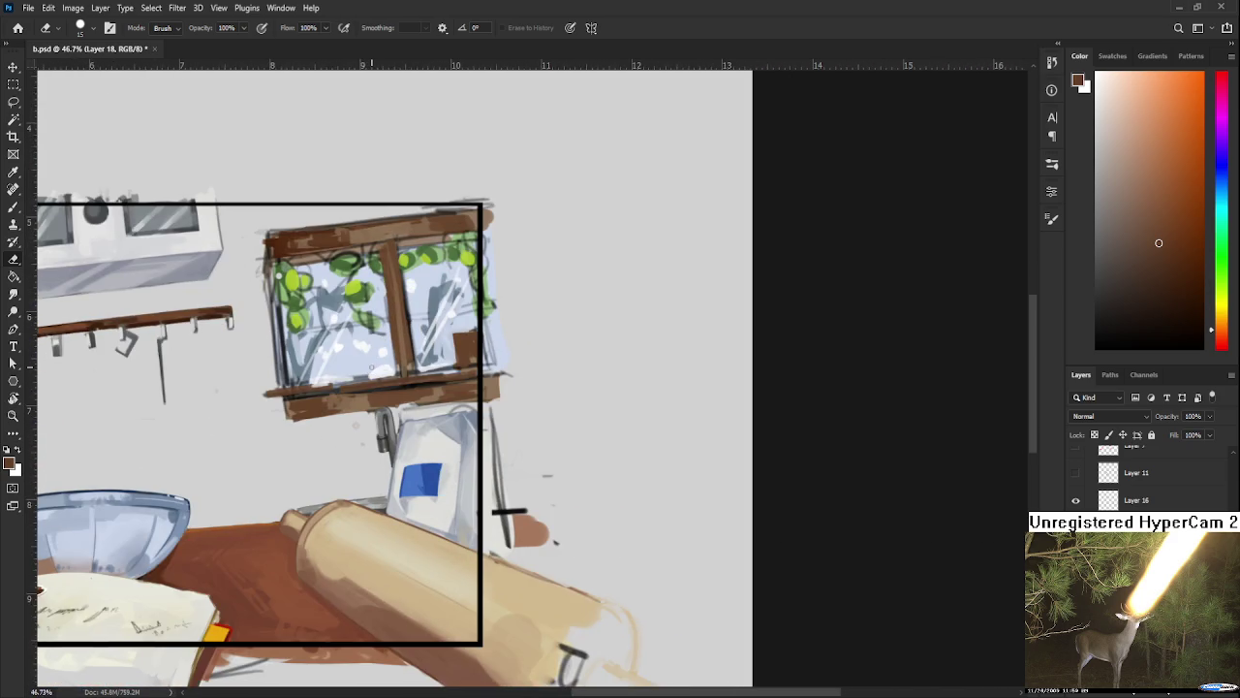
scroll(697, 504, "down", 5)
scroll(698, 504, "down", 3)
scroll(530, 373, "up", 4)
scroll(514, 436, "up", 2)
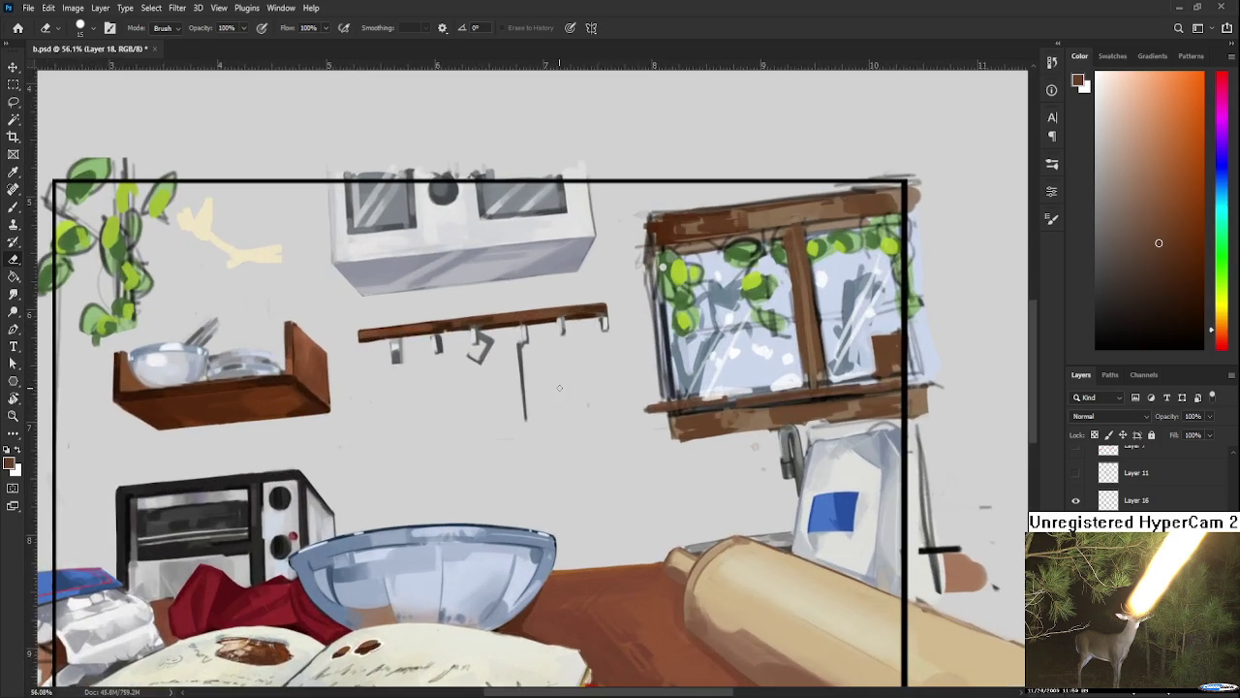
scroll(485, 510, "down", 2)
scroll(486, 510, "down", 2)
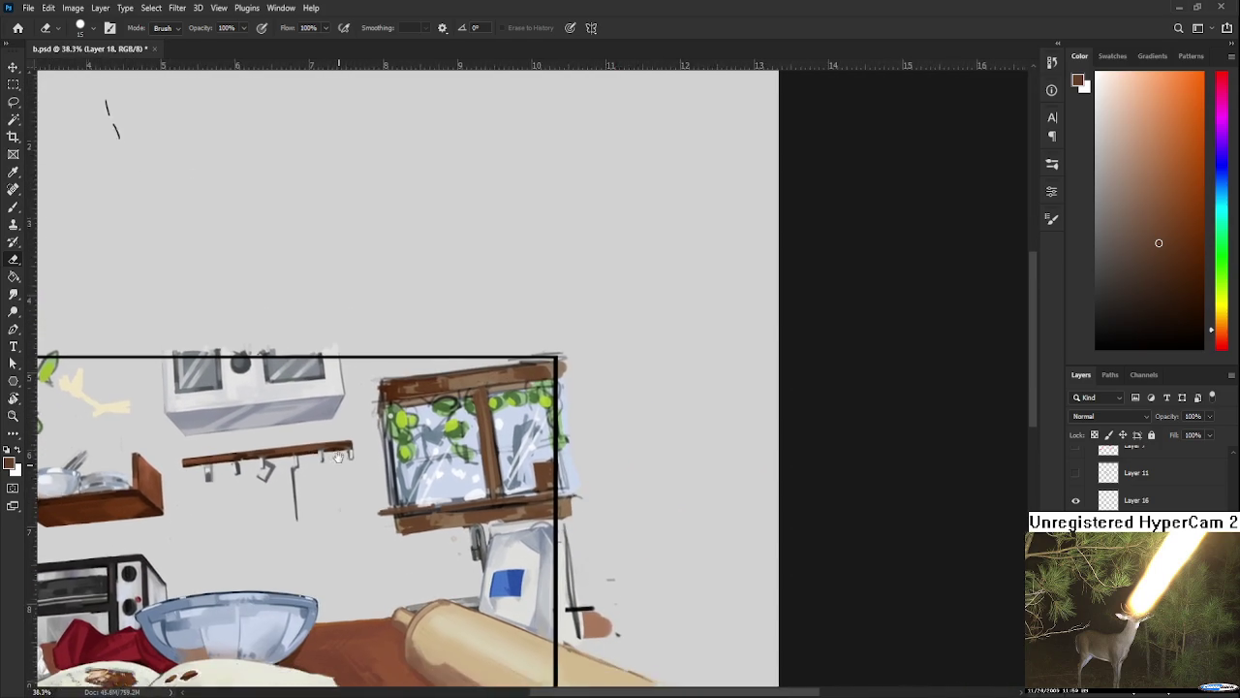
scroll(626, 470, "up", 2)
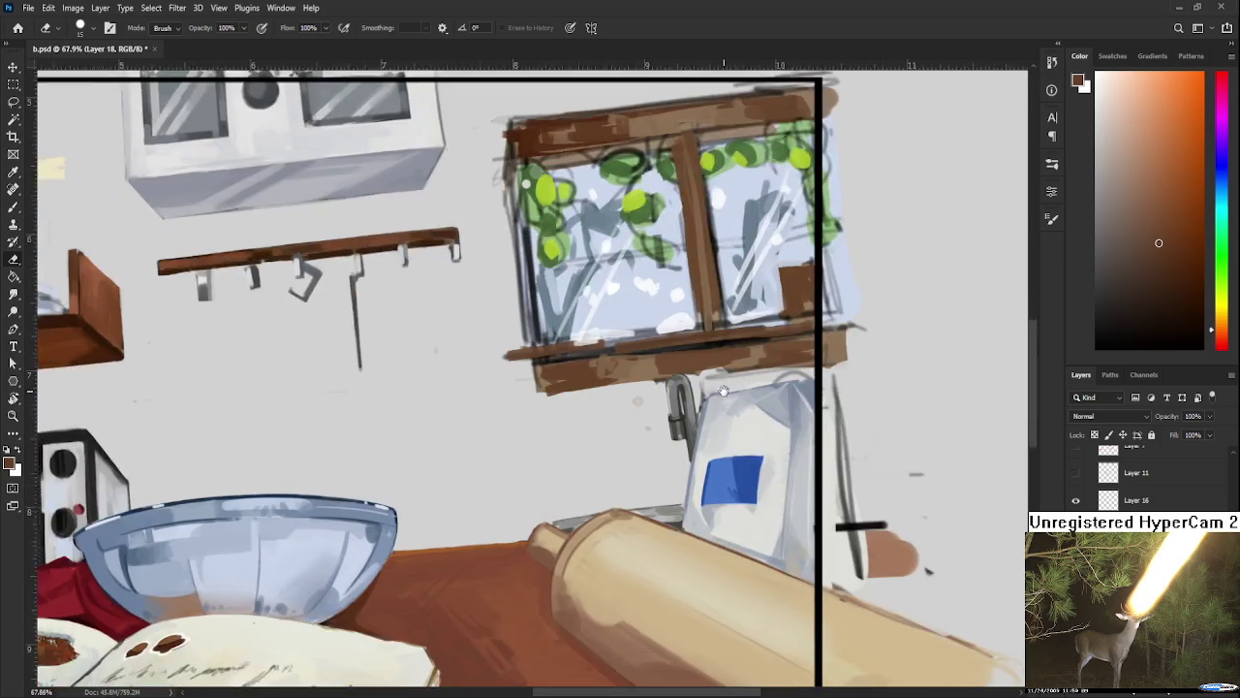
scroll(588, 499, "down", 1)
scroll(467, 386, "up", 1)
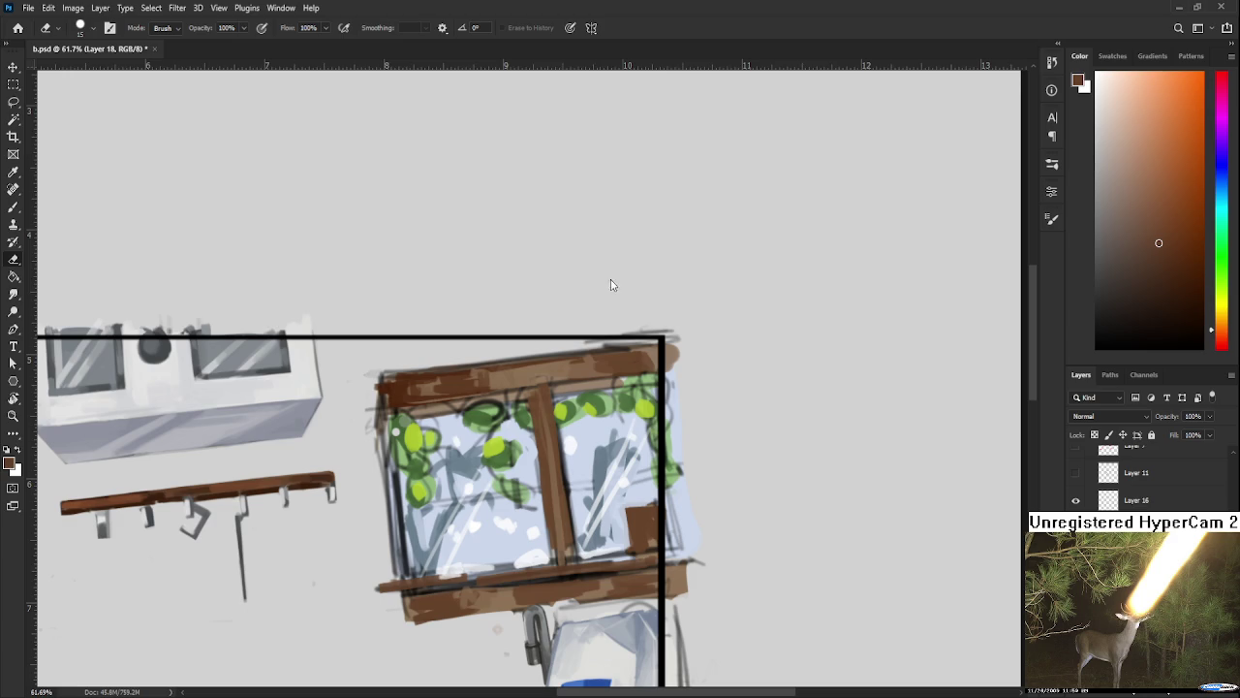
Step: With an enlarged brush, paint frame-sampled dark brown over the window's top beam
key("b")
left_click(461, 377, "alt")
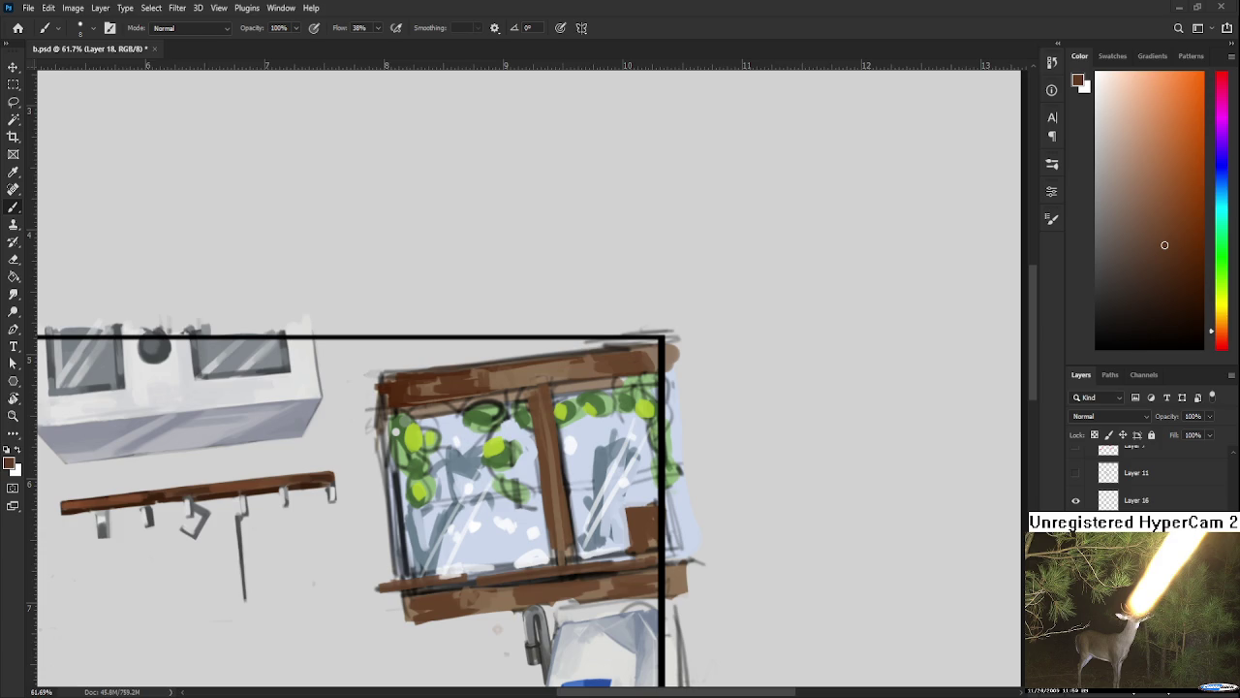
scroll(462, 391, "up", 1)
key("bracketright")
key("bracketright")
key("bracketright")
left_click(397, 387, "alt")
left_click_drag(383, 386, 509, 378)
Step: Paint a lighter brown sampled from the beam along the top beam's right side
left_click(553, 366, "alt")
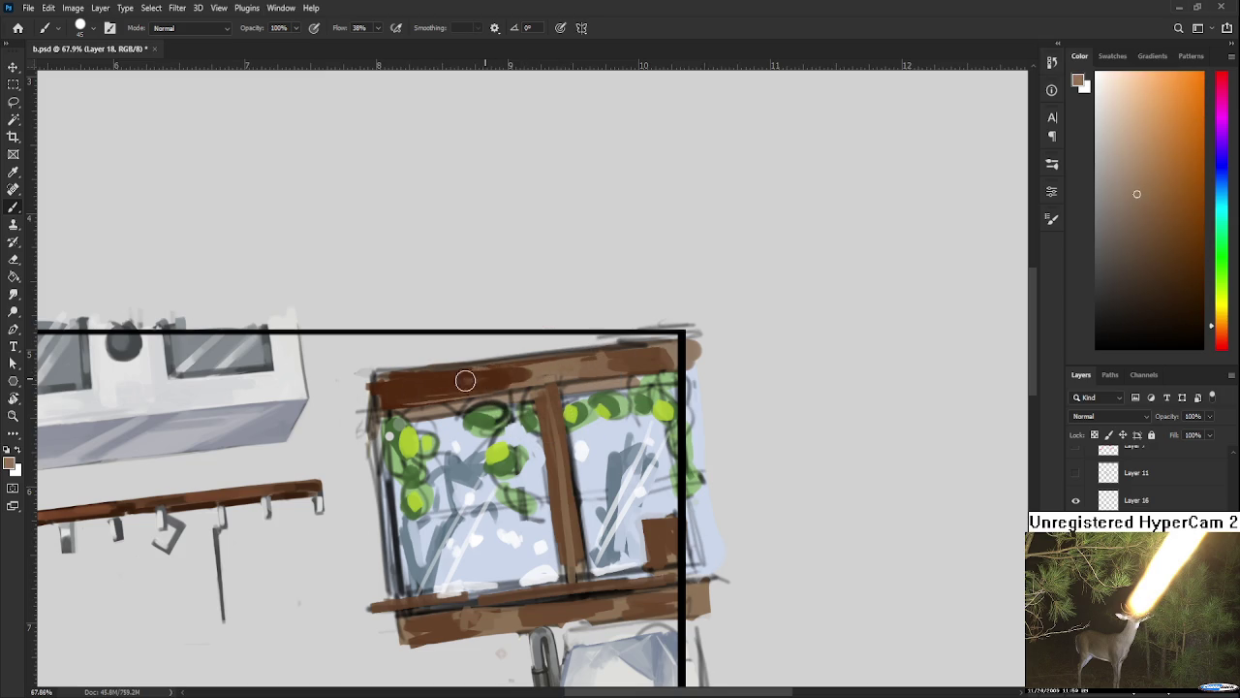
left_click(473, 376, "alt")
left_click(483, 370, "alt")
left_click(475, 373, "alt")
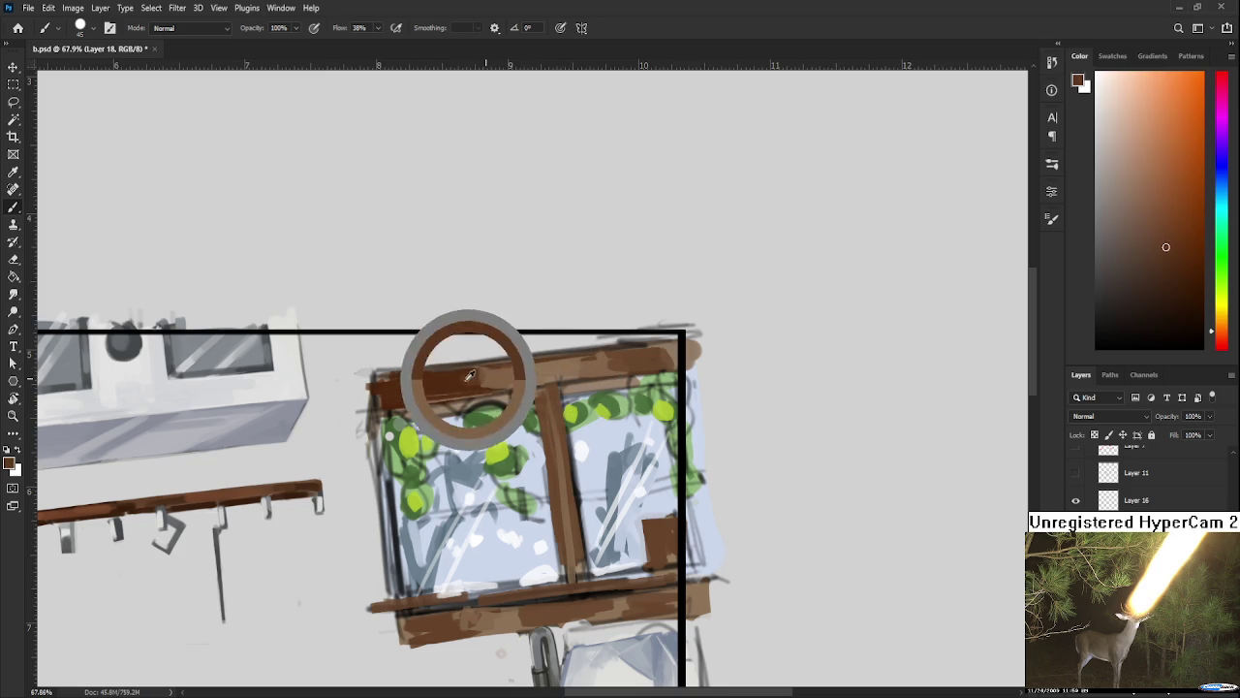
left_click(527, 372, "alt")
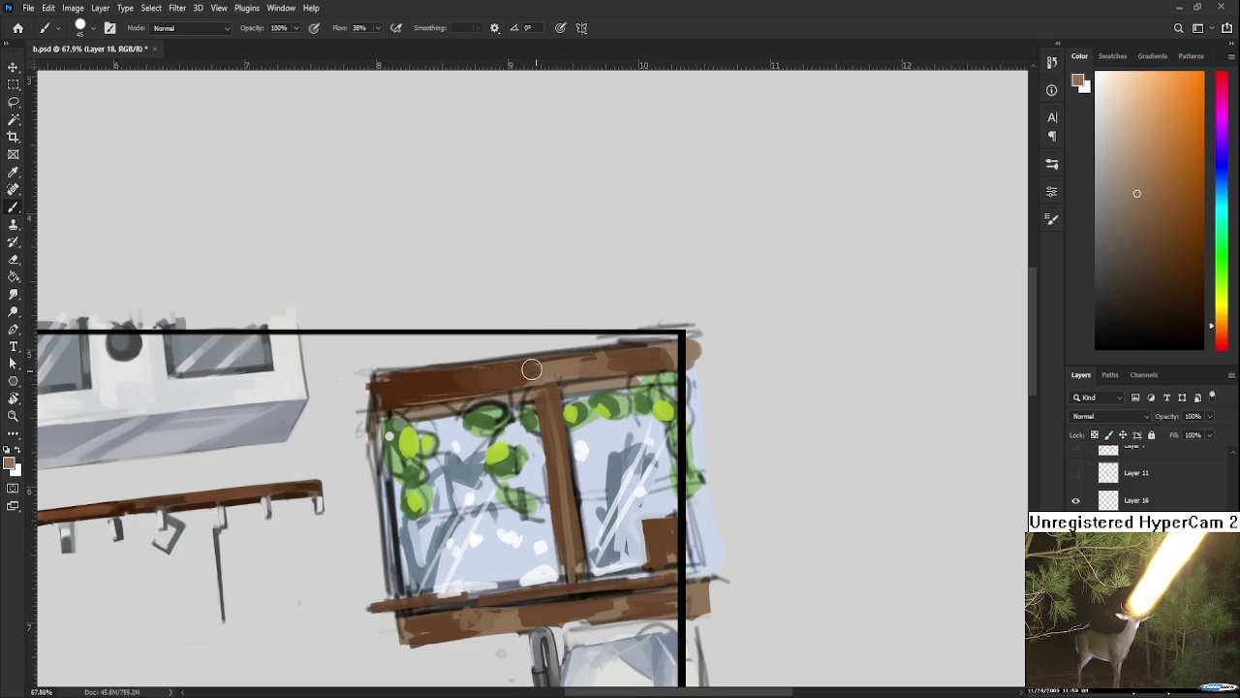
left_click_drag(529, 372, 637, 367)
Step: Sample a range of lighter and darker browns along the top beam
left_click(629, 346, "alt")
left_click(589, 359, "alt")
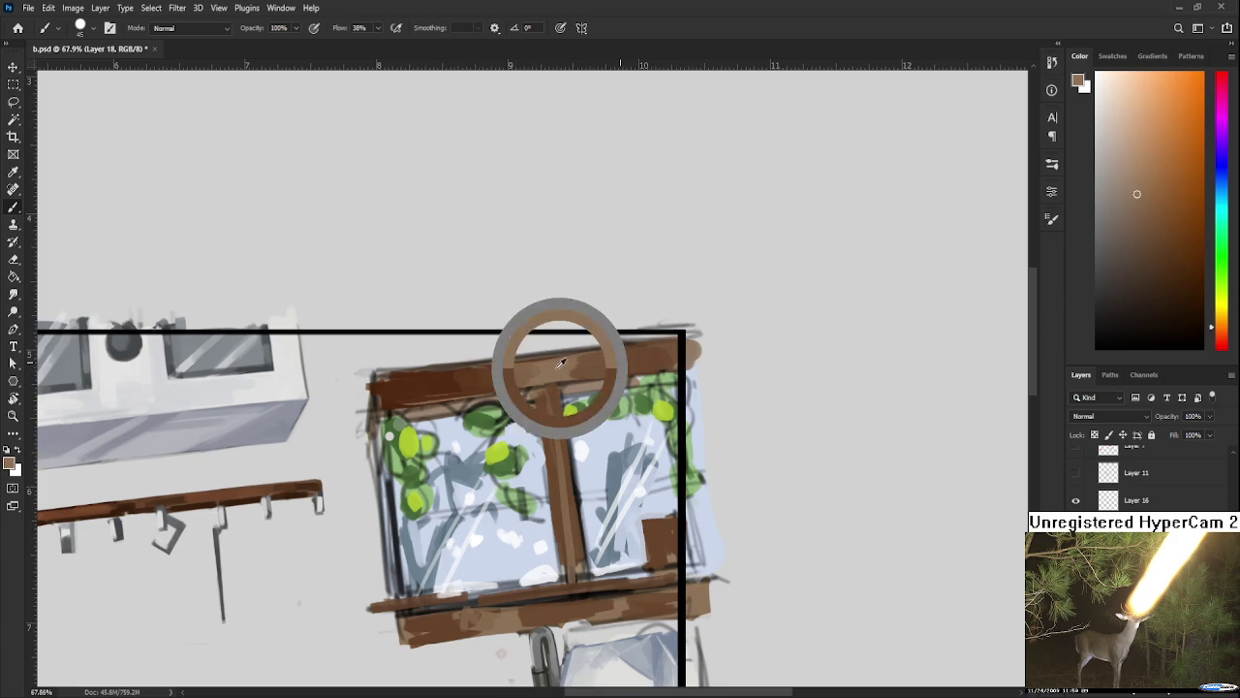
left_click(501, 384, "alt")
left_click(530, 370, "alt")
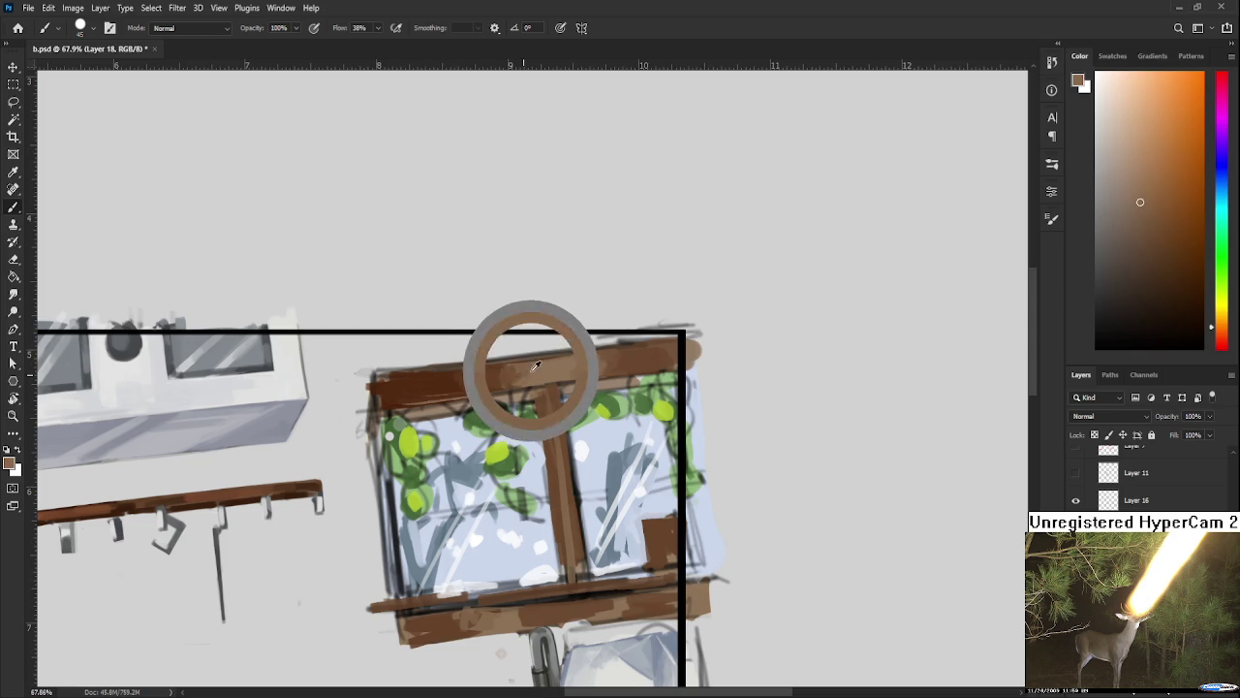
left_click(495, 377, "alt")
left_click_drag(495, 377, 507, 365)
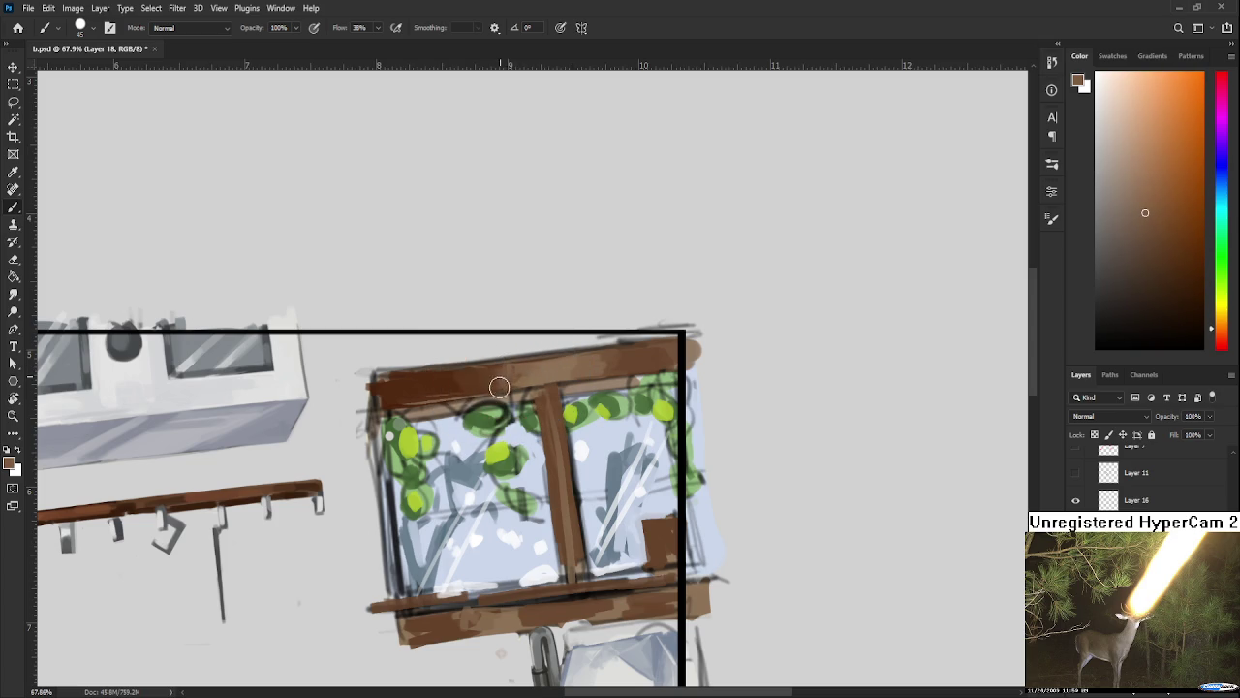
left_click(532, 372, "alt")
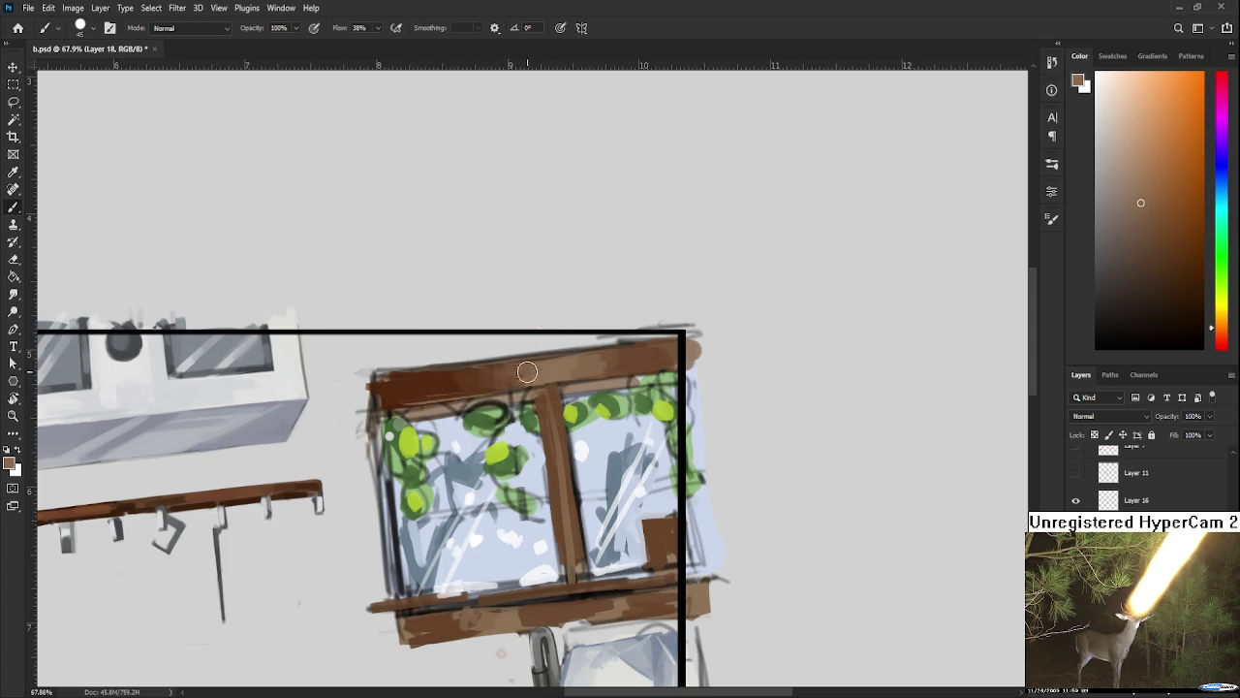
left_click(518, 383, "alt")
left_click(533, 371, "alt")
left_click_drag(523, 371, 573, 361)
left_click(625, 354, "alt")
left_click(609, 368, "alt")
left_click(526, 360, "alt")
Step: Rotate the view to angle the window and sample red-brown from its frame
key("r")
mouse_move(513, 376)
left_mouse_down()
mouse_move(540, 384)
mouse_move(454, 335)
left_mouse_up()
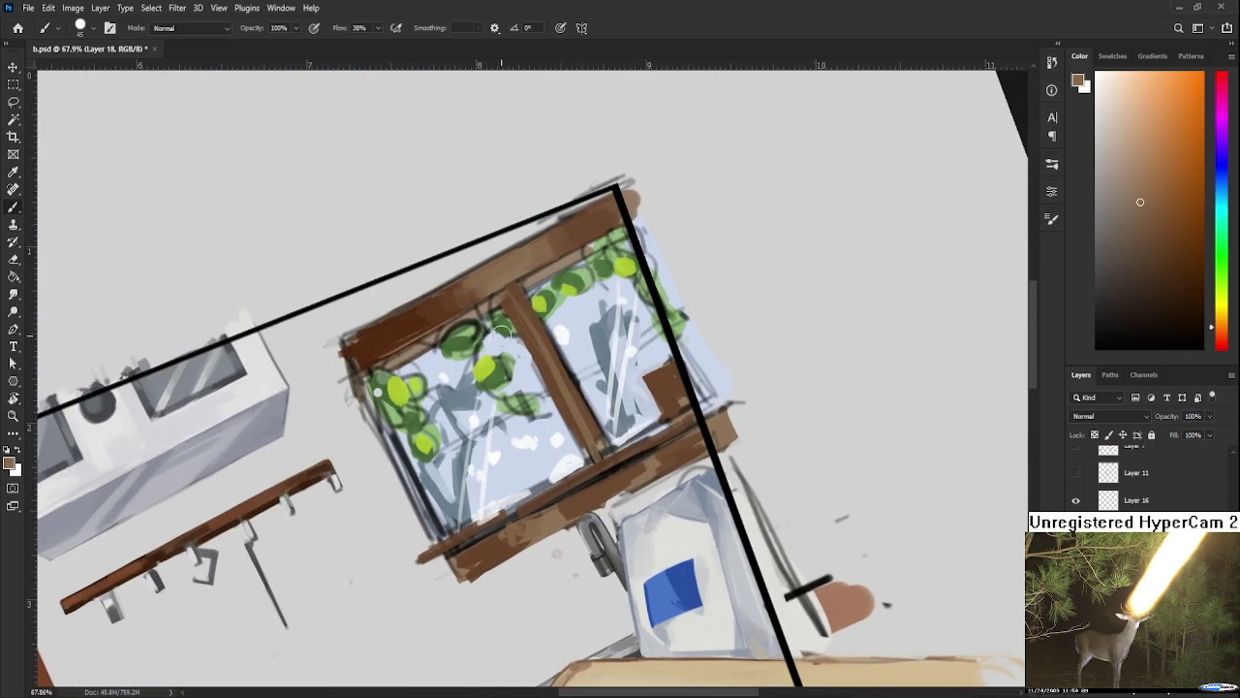
left_click(384, 335, "alt")
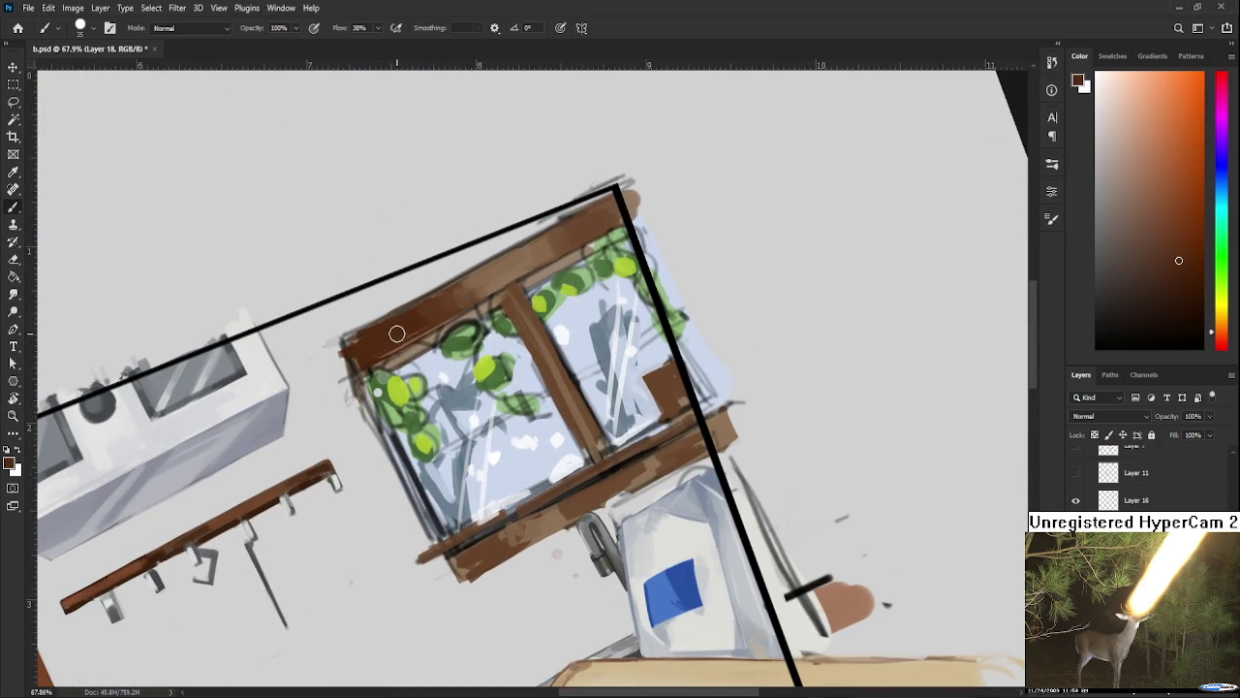
left_click(366, 334, "alt")
left_click(451, 293, "alt")
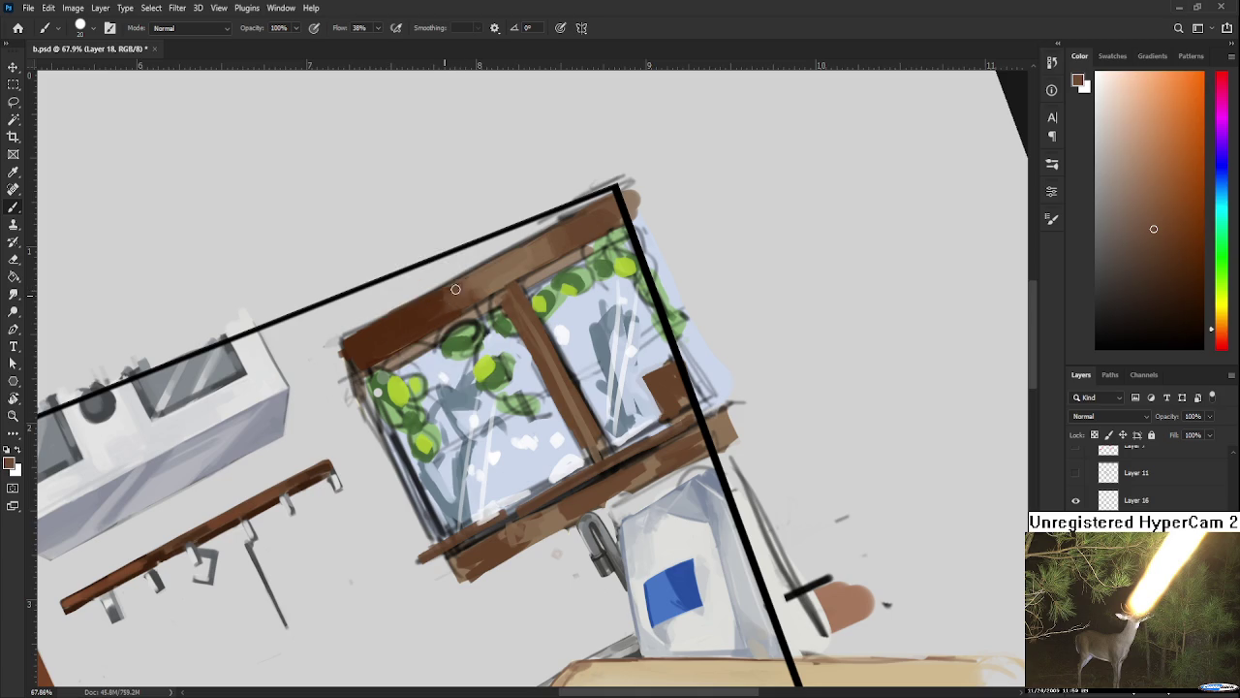
left_click_drag(488, 292, 383, 364)
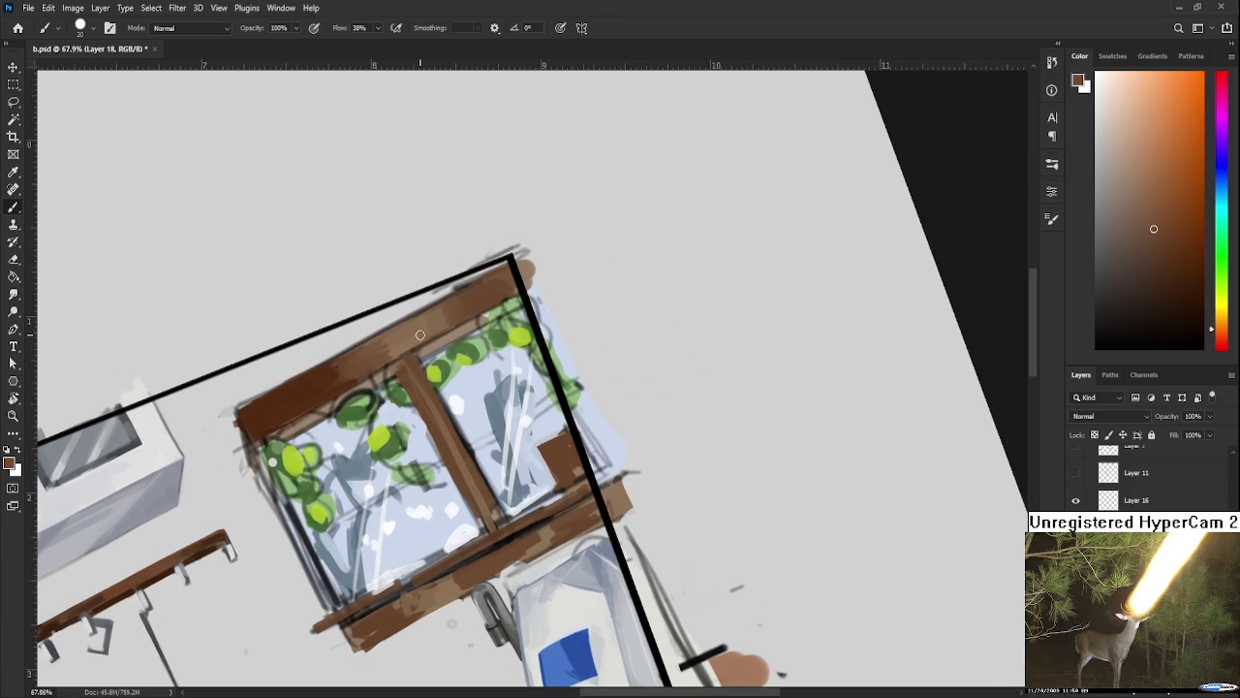
Step: Dab alternating lighter and darker frame browns over the window frame
left_click(391, 353, "alt")
left_click(406, 331, "alt")
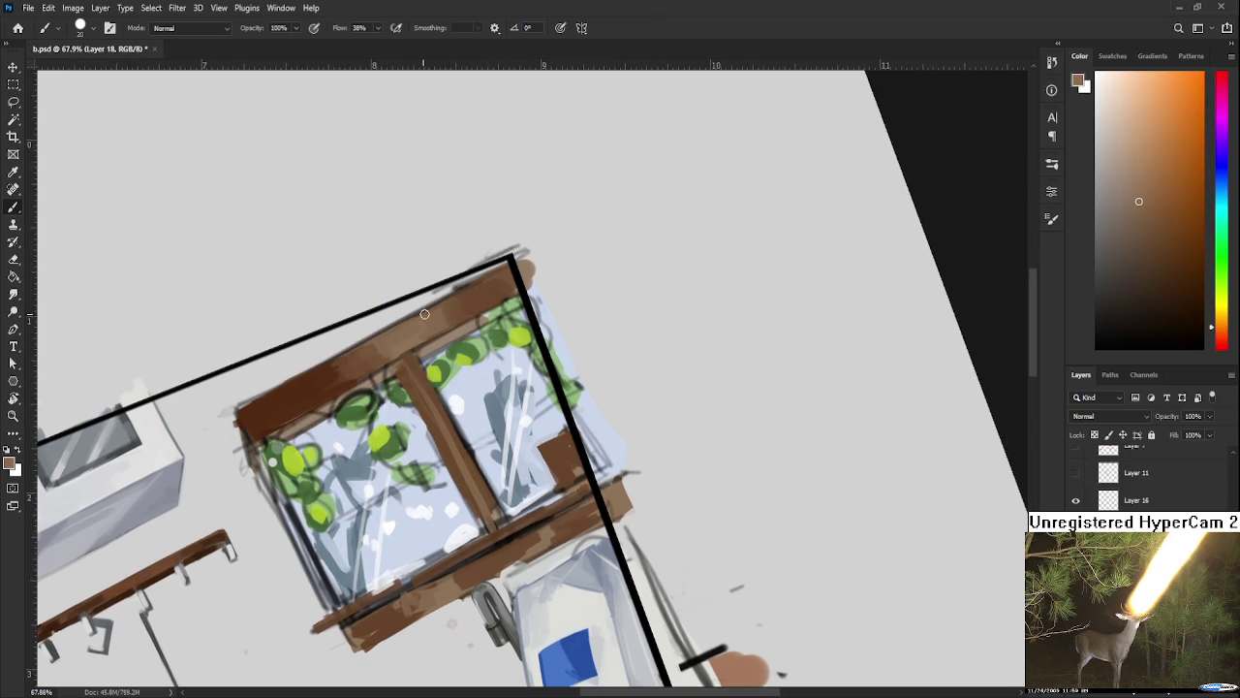
left_click(493, 292, "alt")
left_click(496, 286, "alt")
left_click(471, 310, "alt")
left_click(470, 309, "alt")
left_click(447, 310, "alt")
left_click(486, 302, "alt")
left_click(435, 306, "alt")
left_click(361, 358, "alt")
left_click(429, 326, "alt")
left_click(400, 347, "alt")
left_click(365, 352, "alt")
left_click(357, 357, "alt")
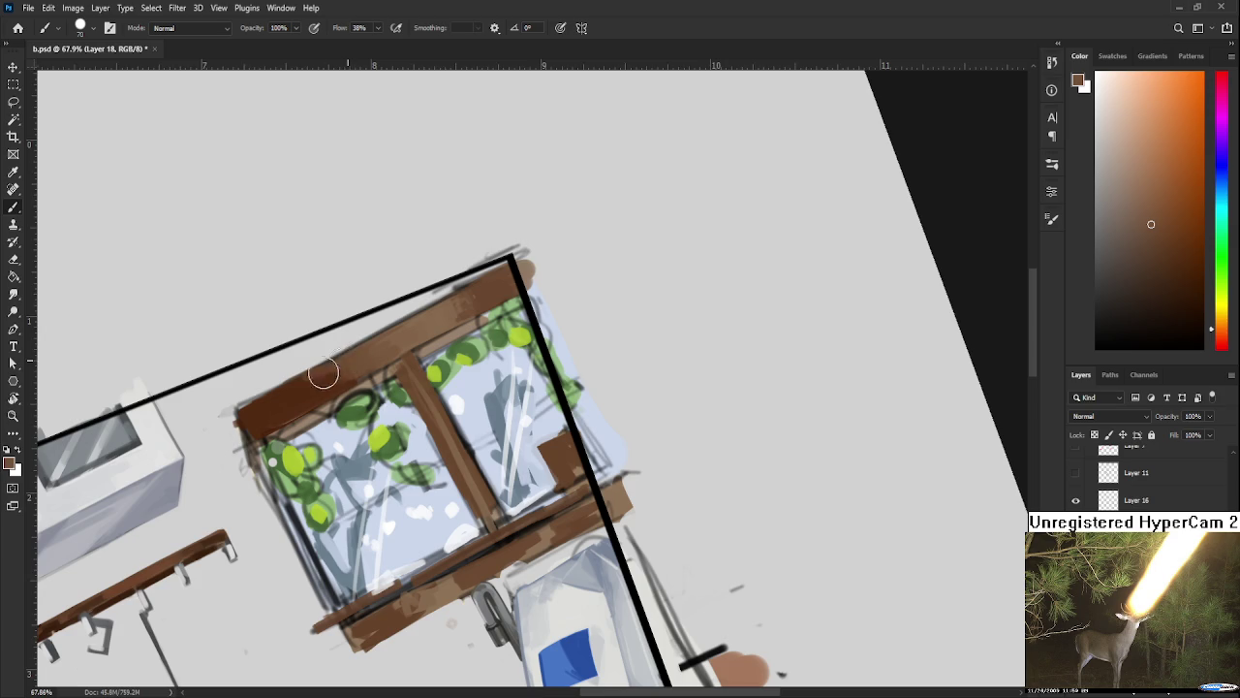
Step: Sample and dab more browns across the frame's top beam to blend it
left_click(289, 398, "alt")
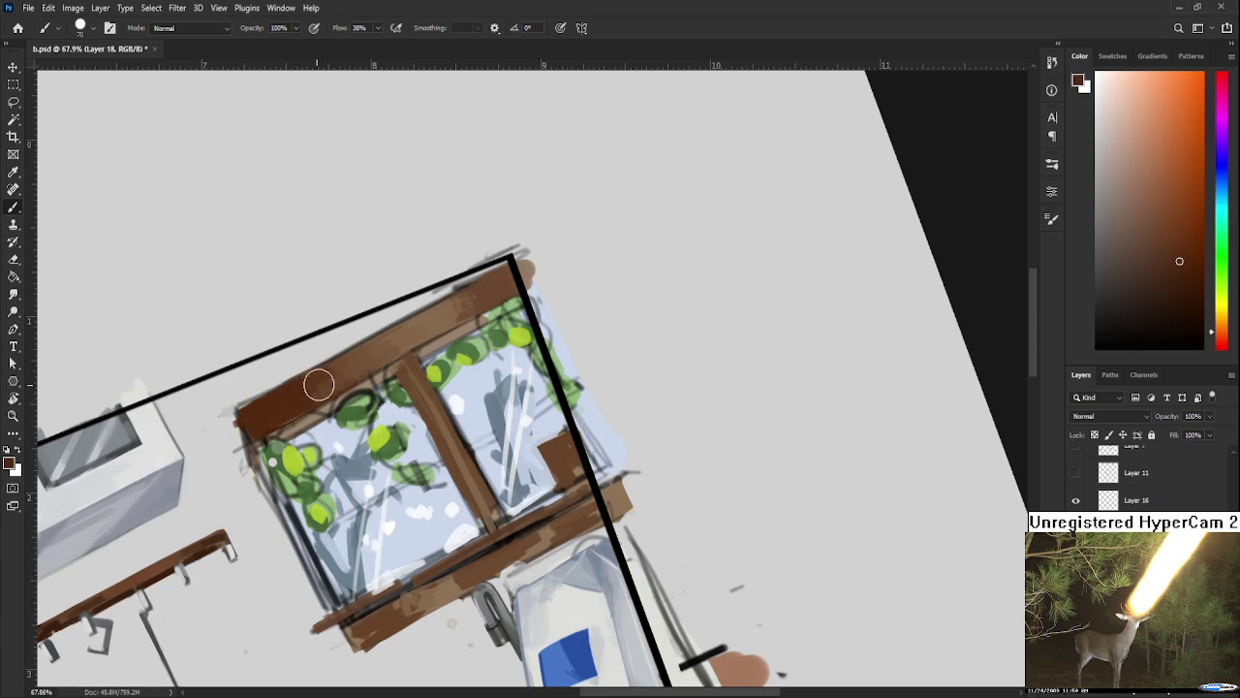
left_click(319, 376, "alt")
left_click(354, 369, "alt")
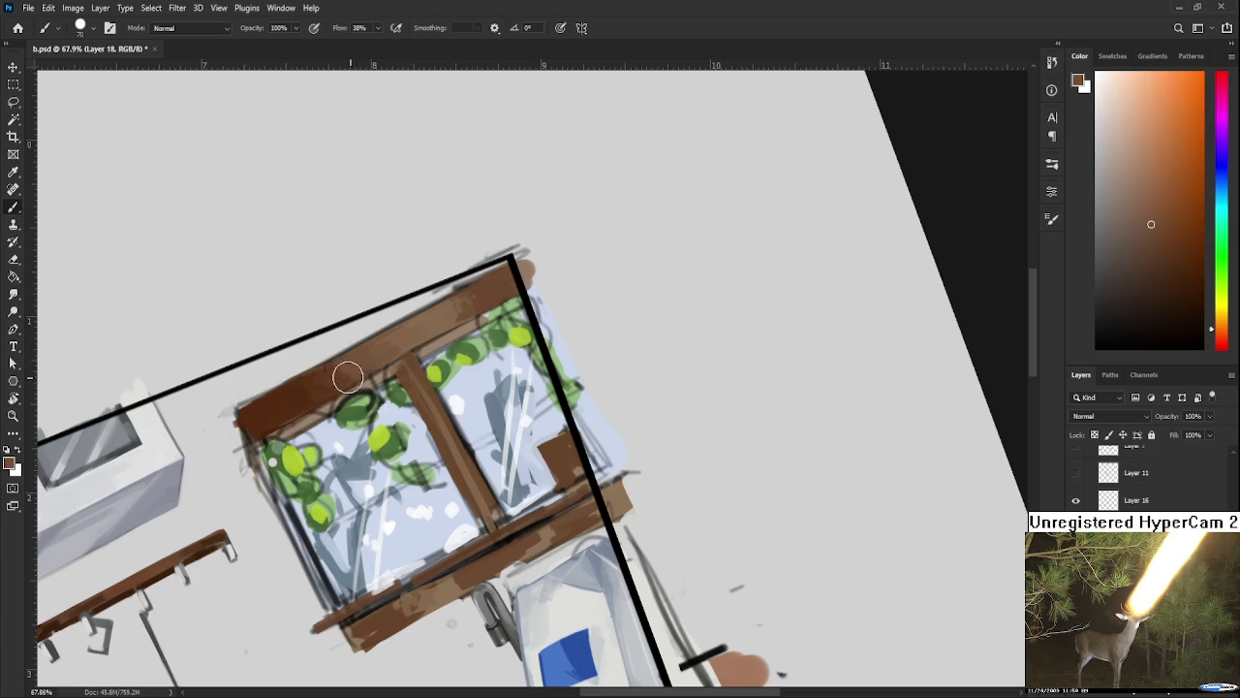
left_click(429, 319, "alt")
left_click(414, 336, "alt")
left_click(405, 332, "alt")
left_click(466, 281, "alt")
left_click(473, 304, "alt")
left_click(458, 308, "alt")
left_click(411, 328, "alt")
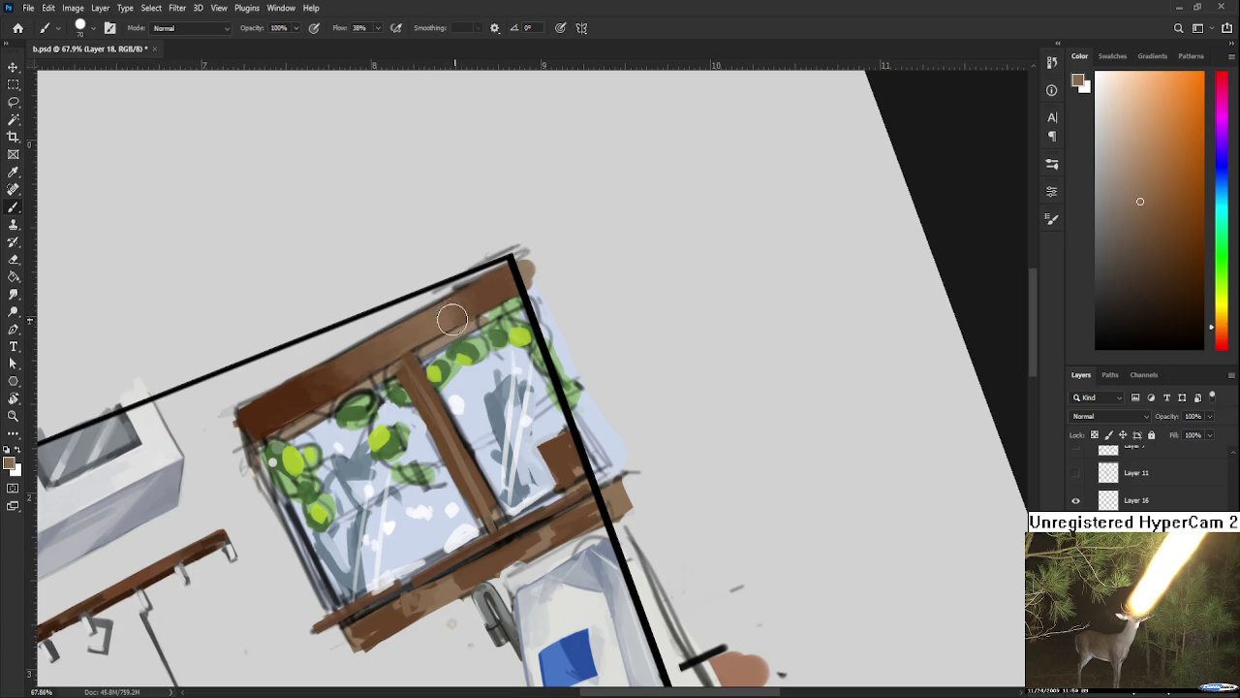
Step: Level the window view and erase rough paint along the frame's top edge
key("r")
left_click_drag(461, 362, 244, 387)
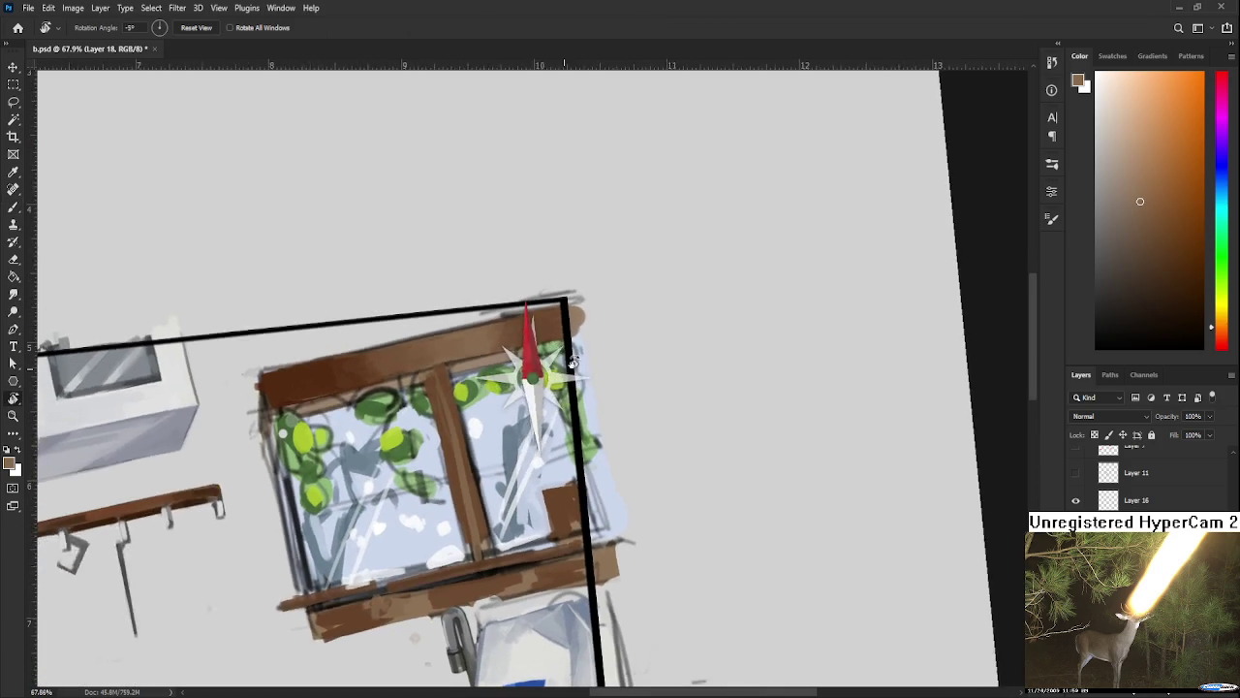
key("e")
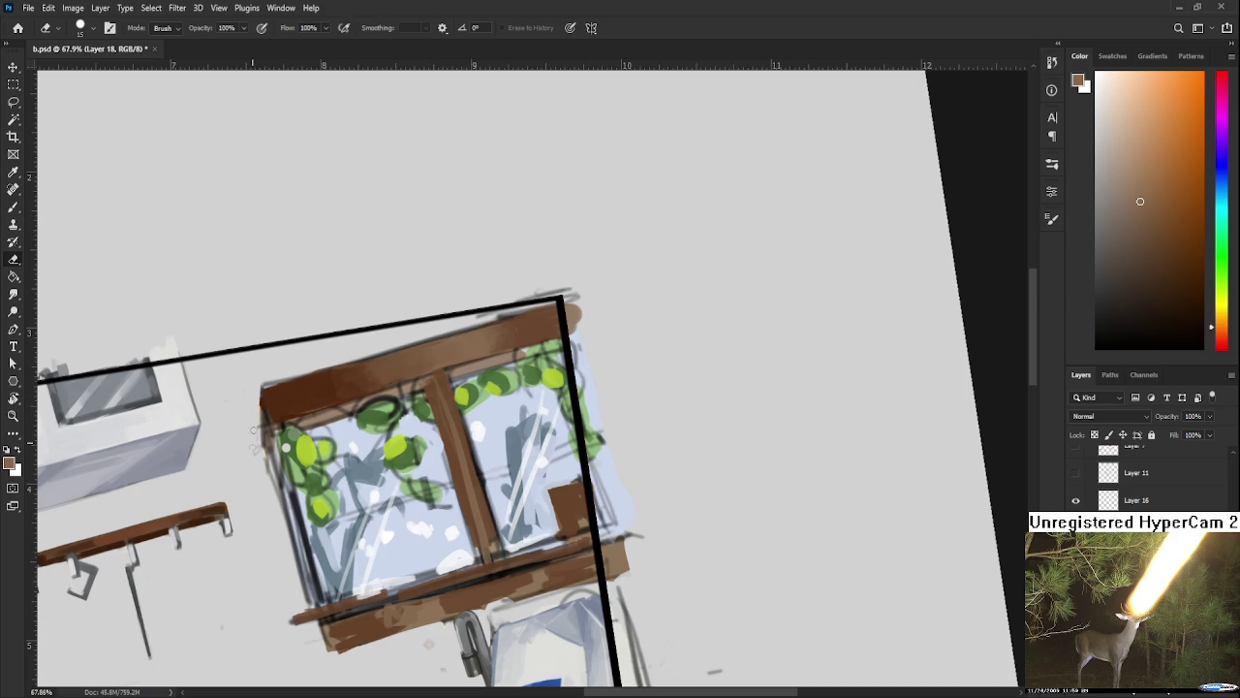
left_click_drag(262, 388, 321, 369)
mouse_move(475, 317)
left_mouse_down()
mouse_move(572, 293)
mouse_move(462, 315)
left_mouse_up()
left_click_drag(552, 304, 465, 316)
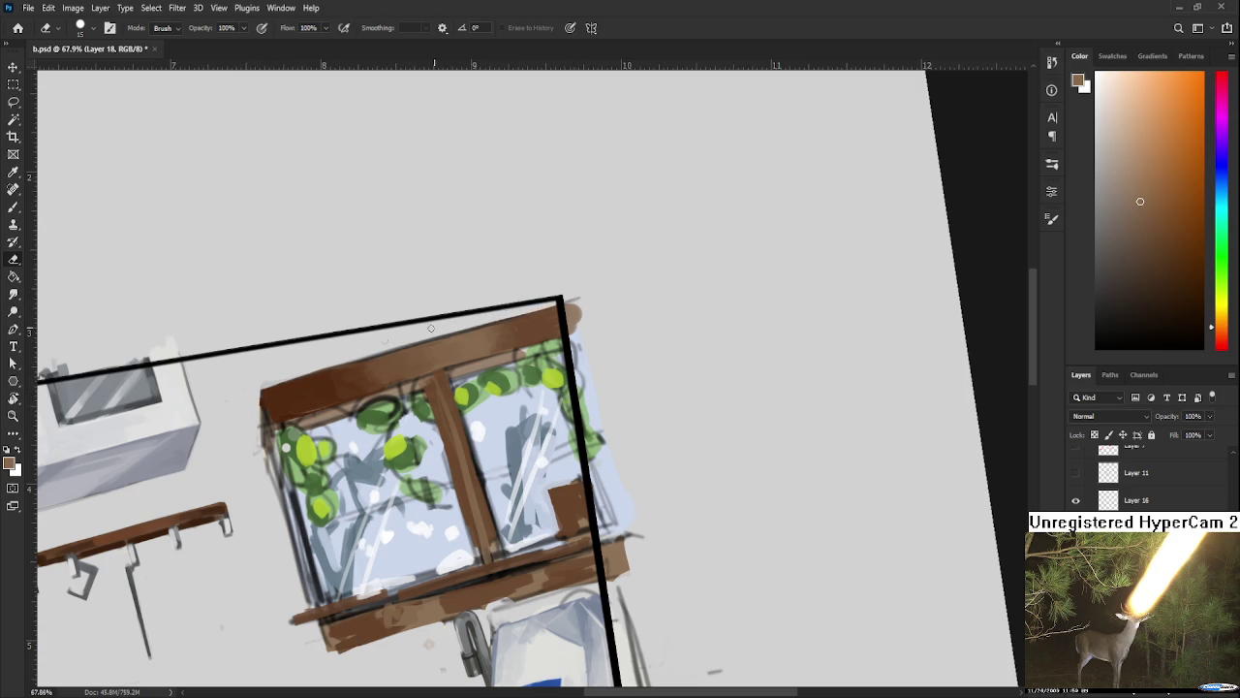
Step: Darken the frame's top edge with a smaller dark brown brush
key("b")
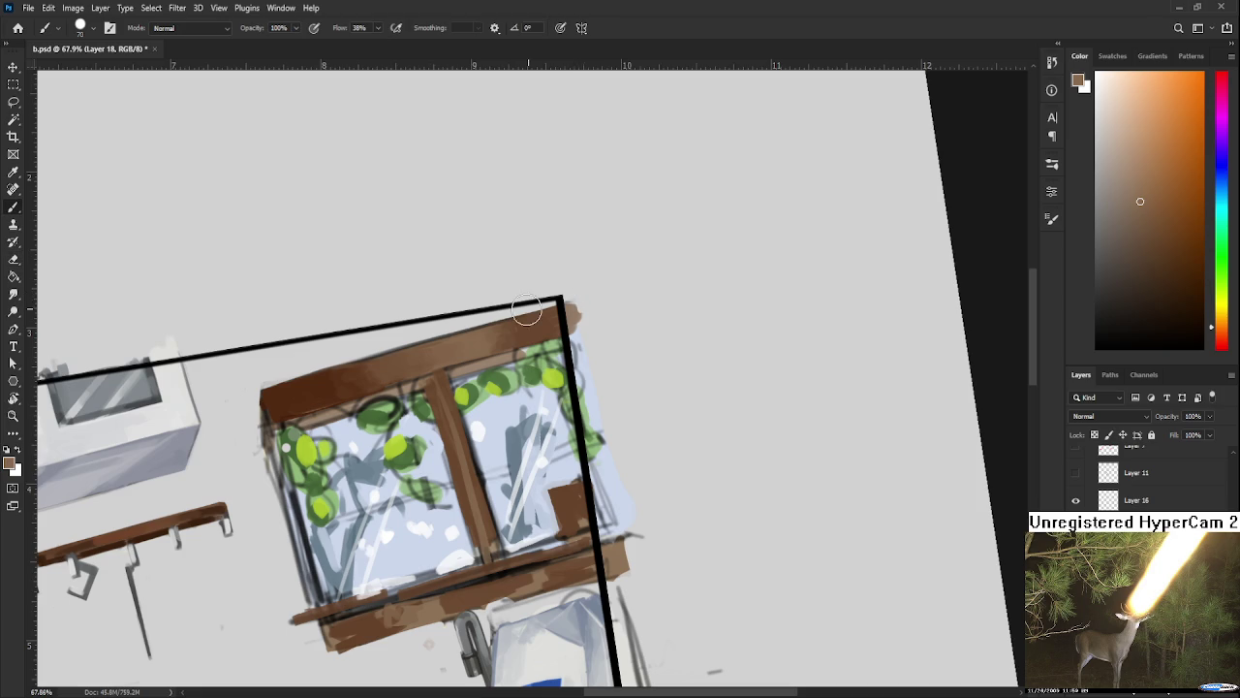
left_click_drag(415, 370, 329, 376)
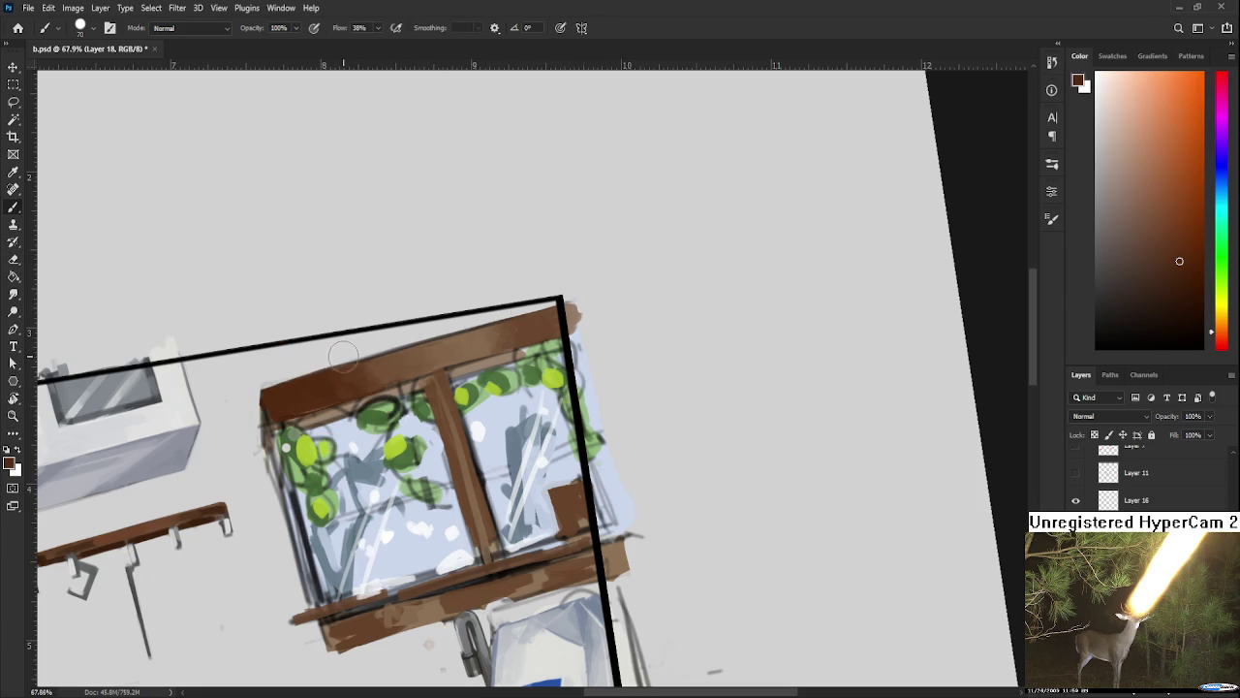
key("bracketleft")
key("bracketleft")
key("bracketleft")
left_click_drag(273, 384, 295, 377)
left_click_drag(424, 333, 319, 368)
mouse_move(461, 336)
left_mouse_down()
mouse_move(427, 340)
mouse_move(533, 316)
left_mouse_up()
mouse_move(446, 335)
left_mouse_down()
mouse_move(361, 361)
mouse_move(549, 310)
mouse_move(458, 337)
left_mouse_up()
Step: Sample frame browns and paint a faint brown stroke along the top beam
left_click(450, 354, "alt")
left_click(524, 334, "alt")
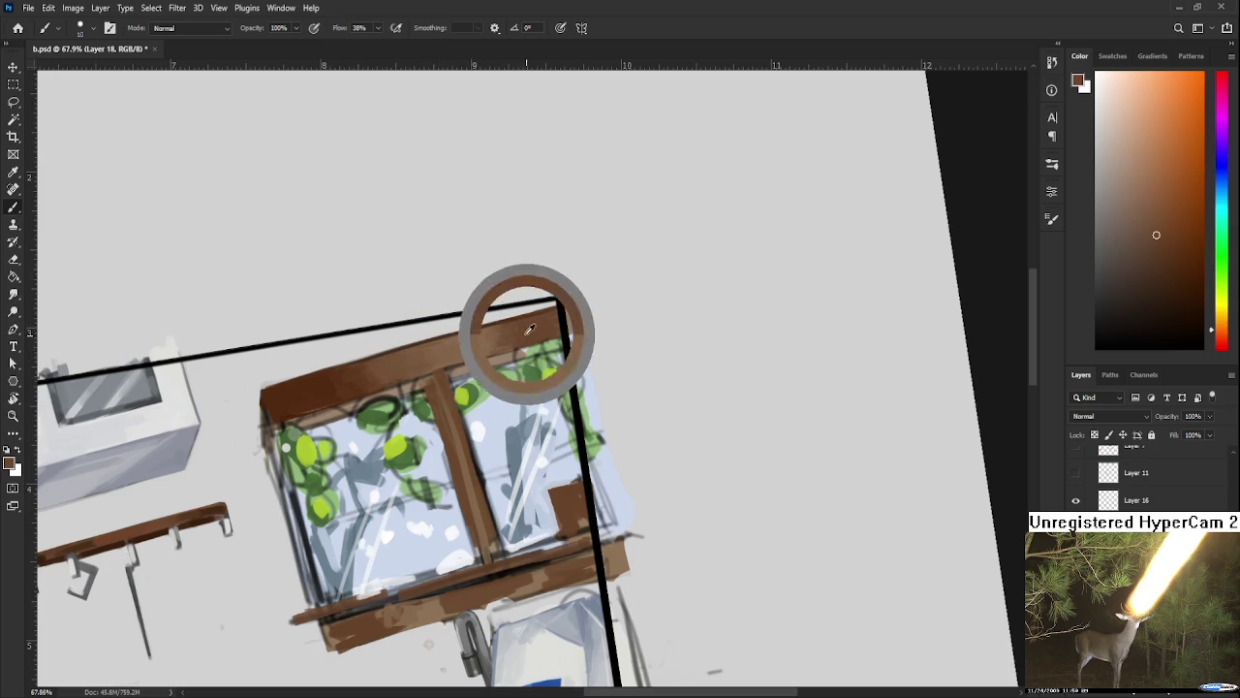
left_click(478, 351, "alt")
left_click(520, 336, "alt")
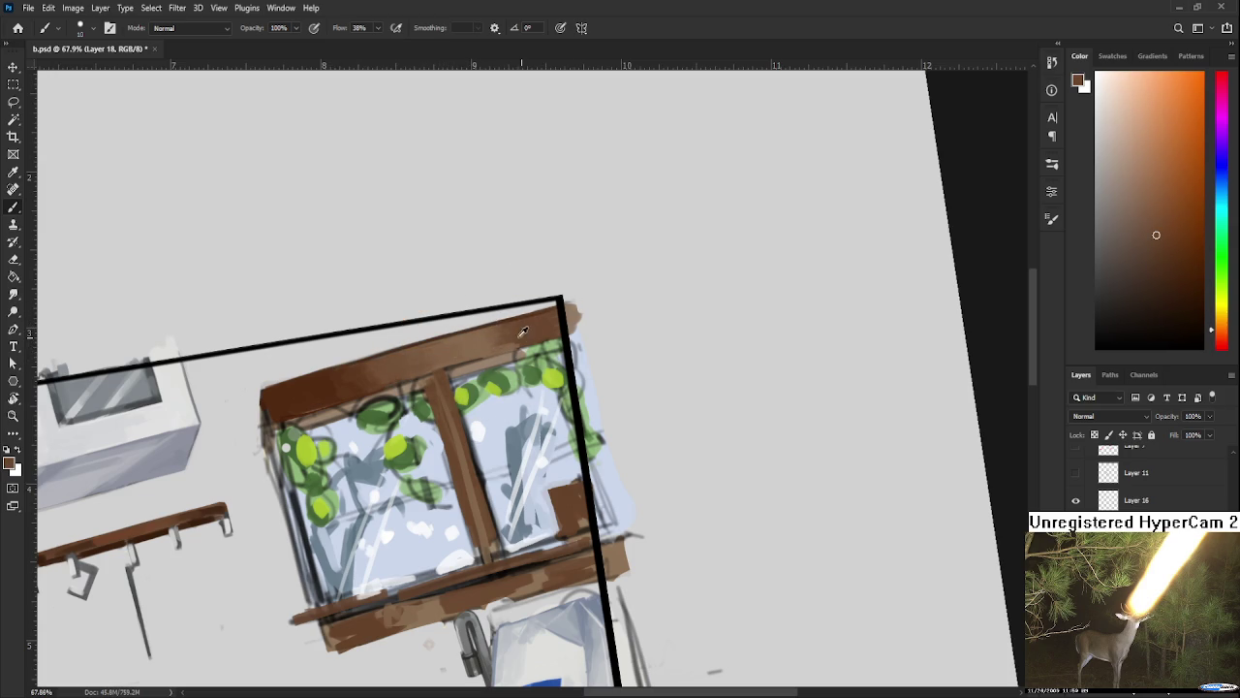
left_click(455, 358, "alt")
left_click_drag(430, 366, 397, 377)
left_click(434, 362, "alt")
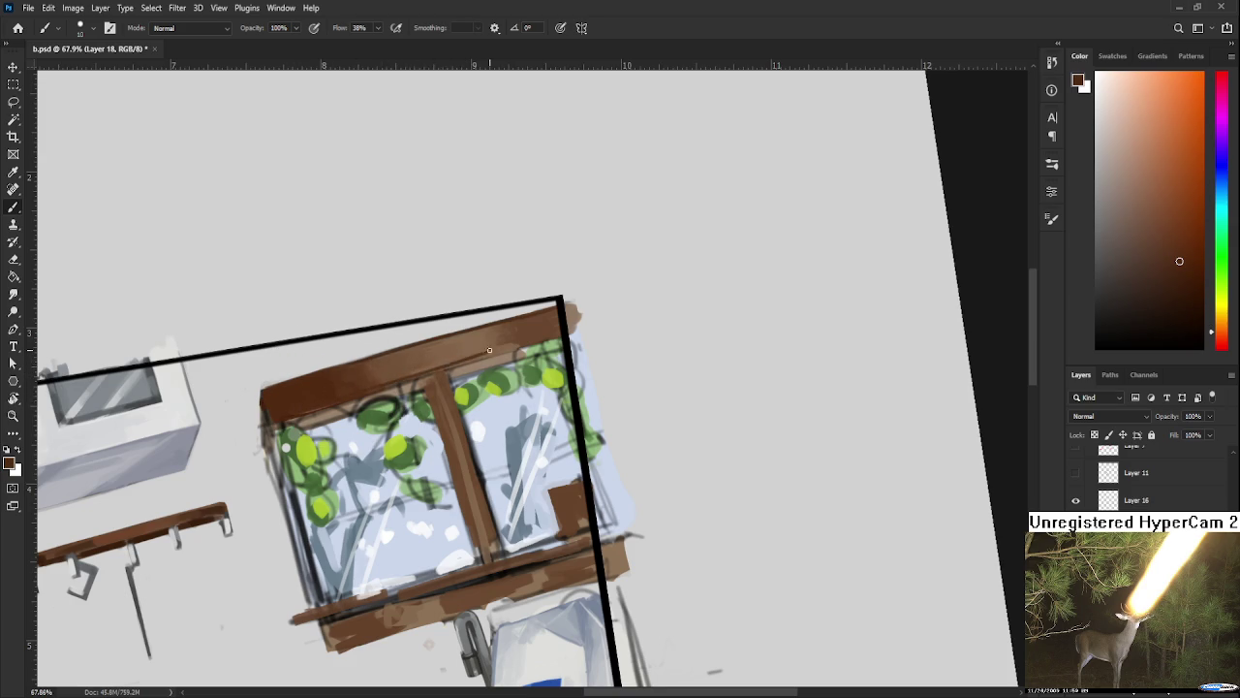
left_click_drag(362, 391, 503, 353)
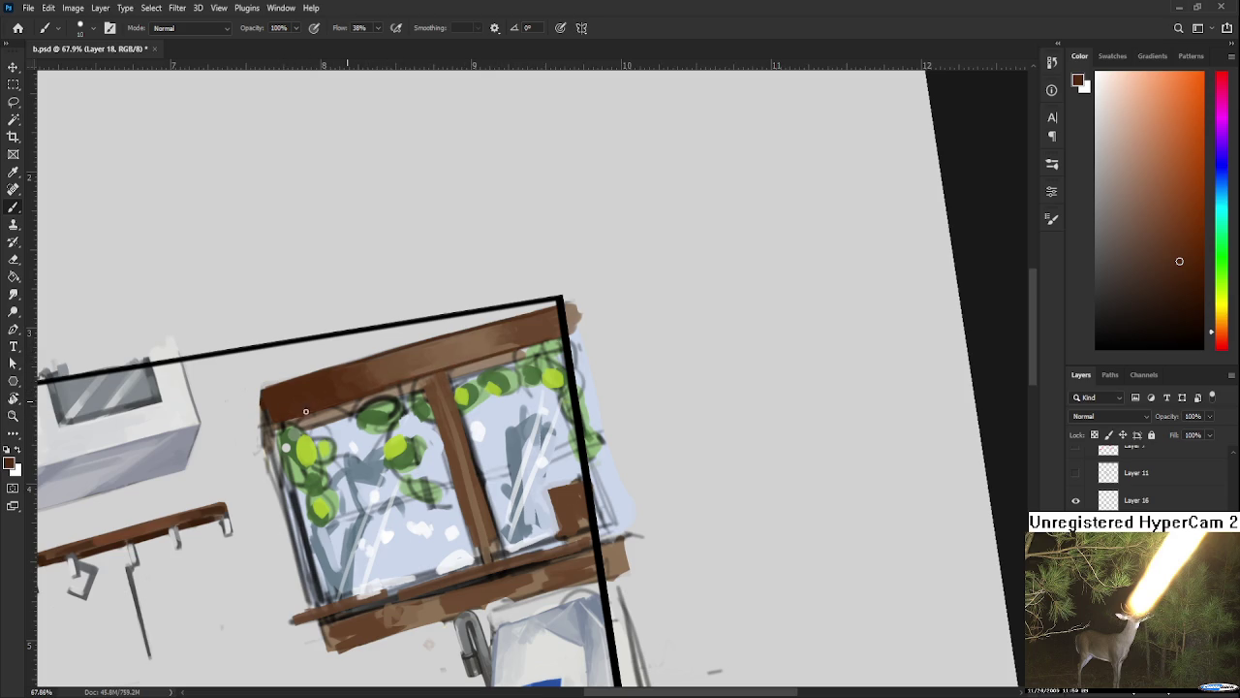
Step: Zoom out to check the scene and sample a lighter brown
scroll(465, 389, "down", 2)
scroll(464, 358, "down", 1)
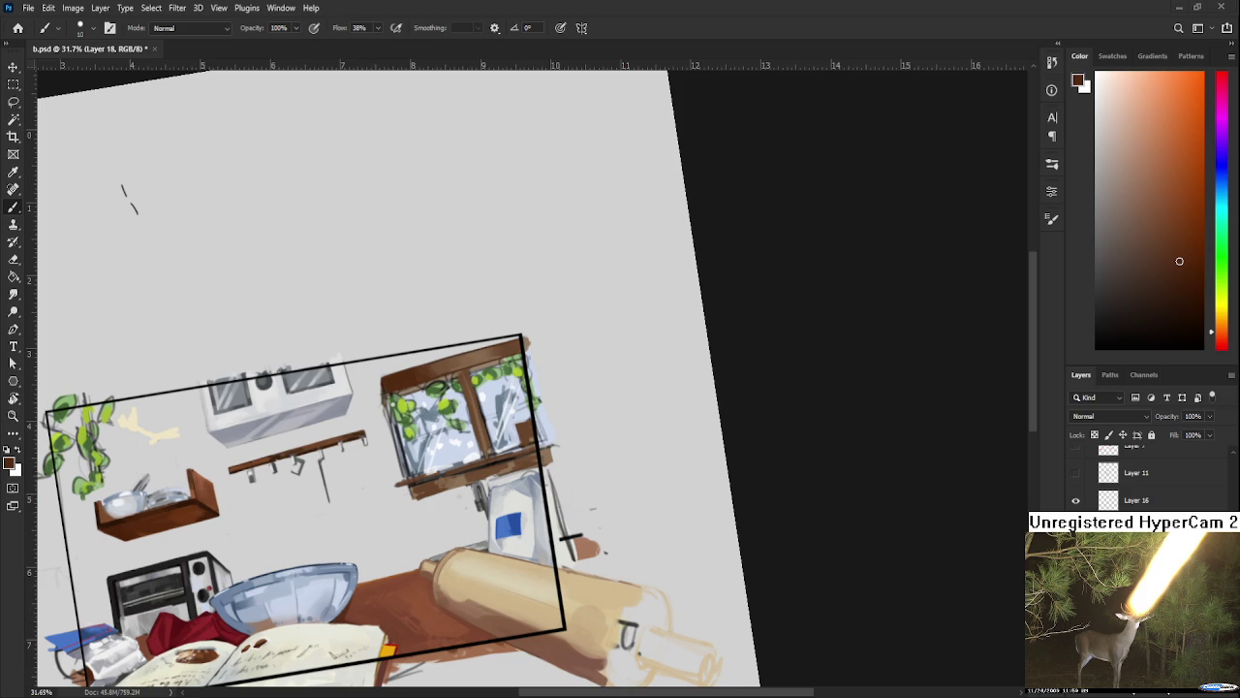
scroll(444, 426, "up", 2)
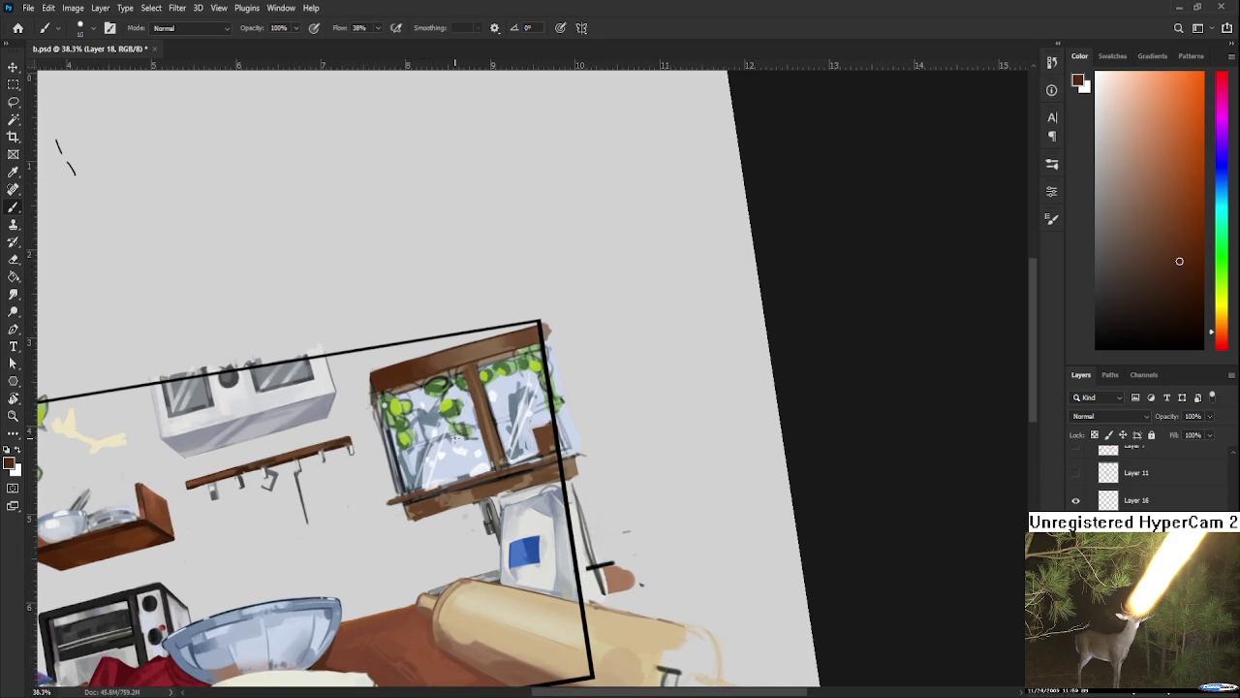
left_click(481, 344, "alt")
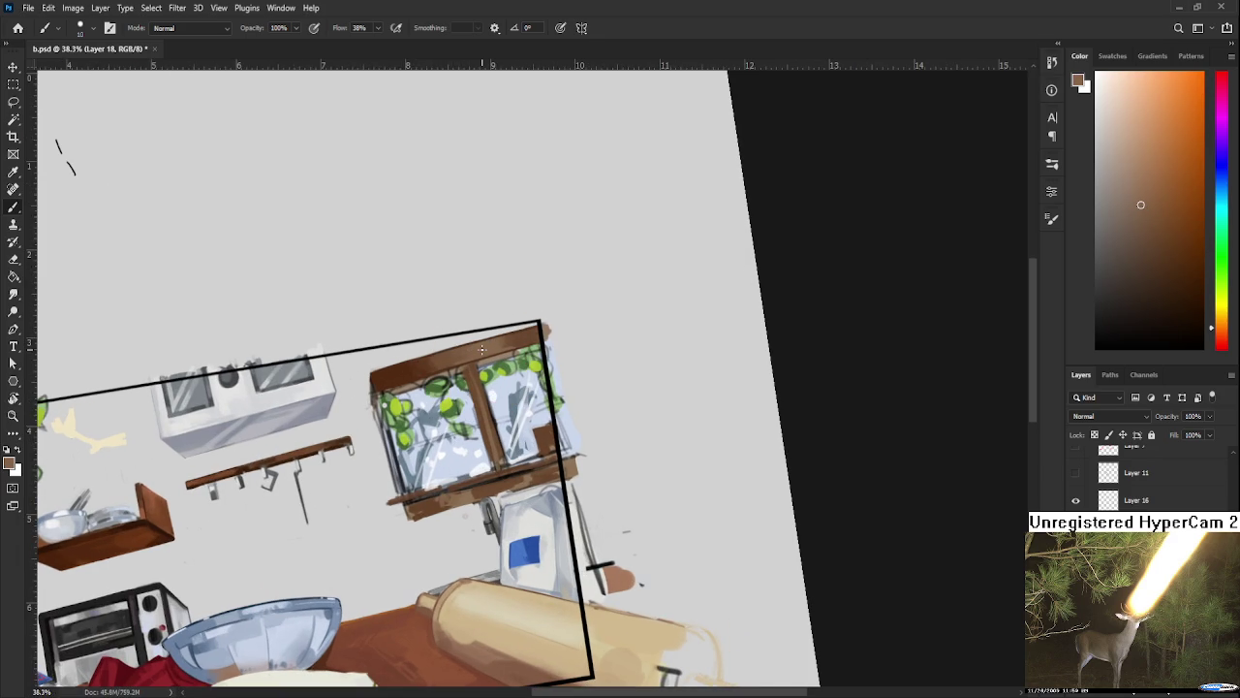
Step: Paint the vertical mullion dark brown, then add a lighter brown highlight
left_click_drag(513, 384, 393, 417)
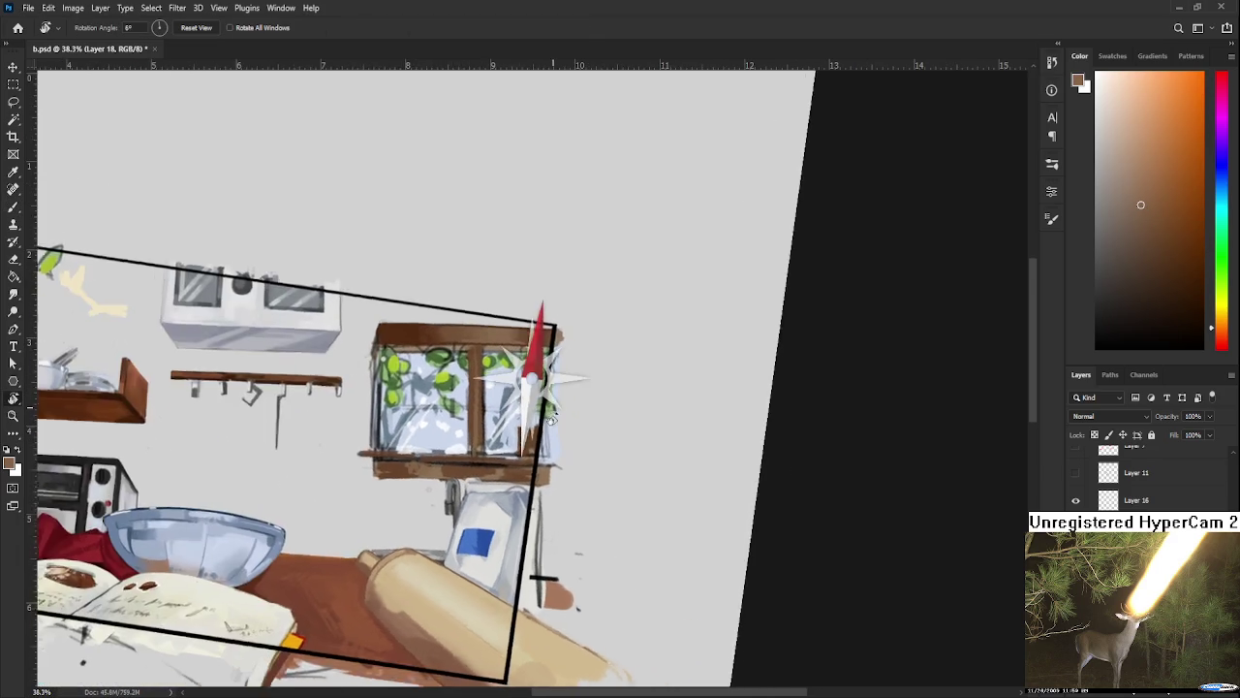
left_click(354, 421, "alt")
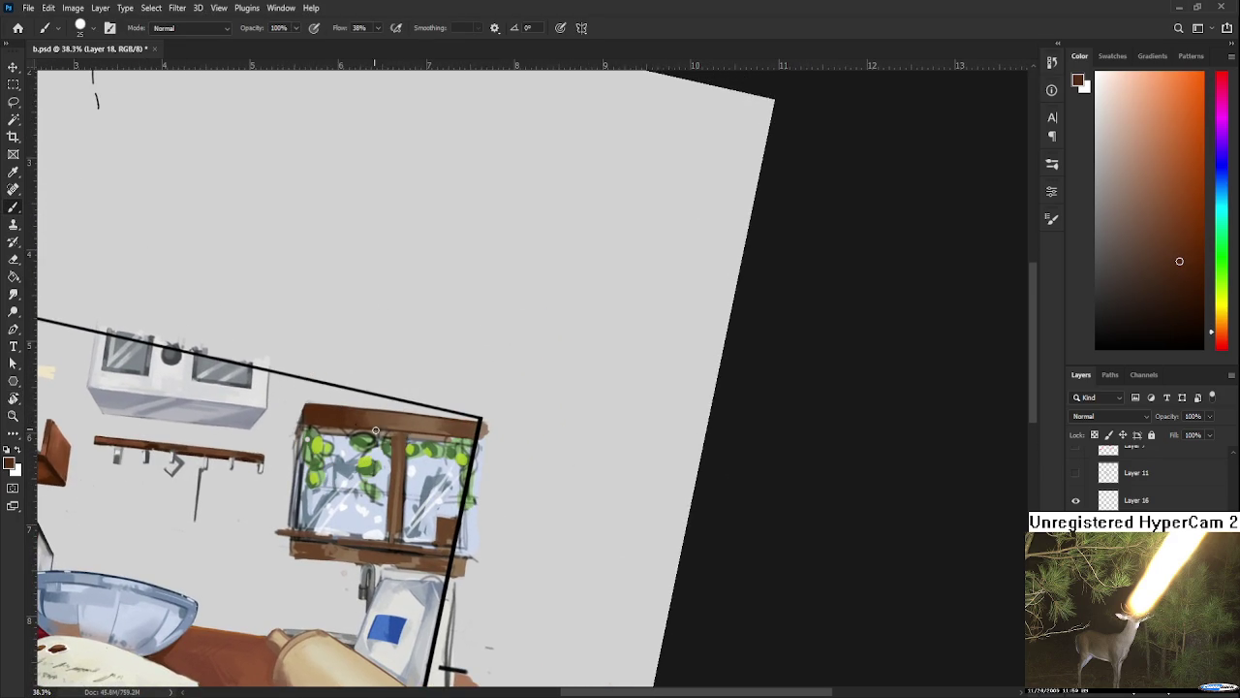
left_click_drag(395, 436, 391, 502)
left_click_drag(403, 447, 401, 539)
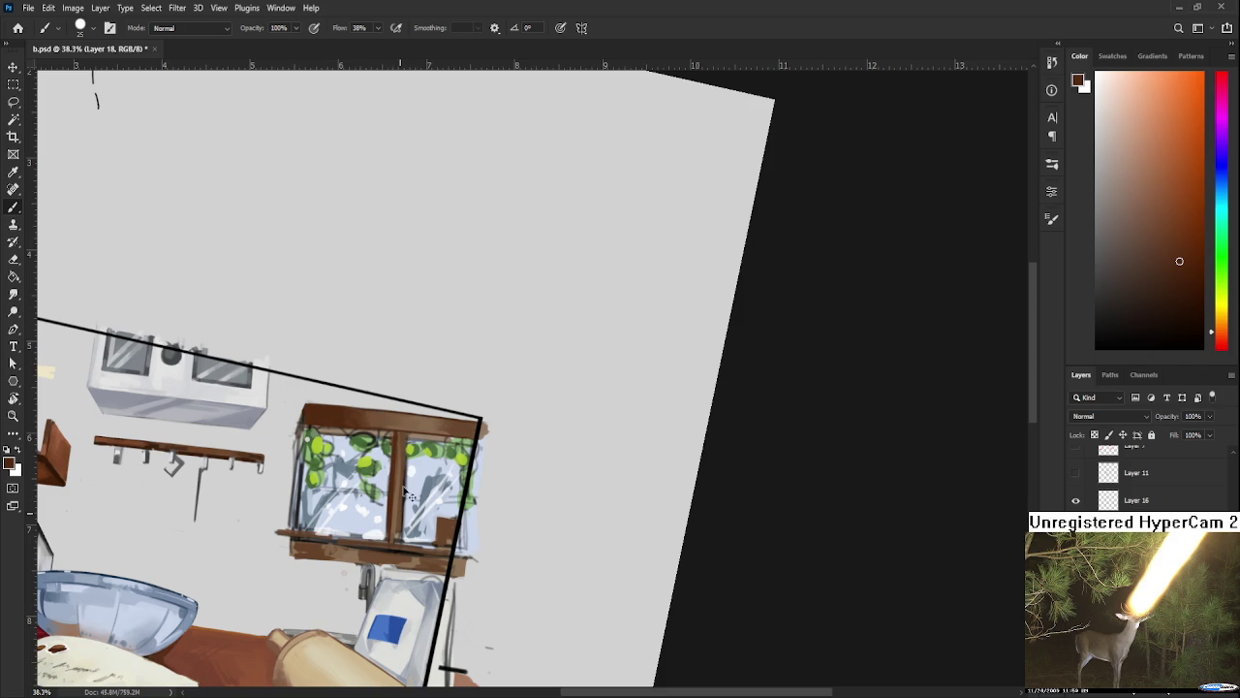
left_click(396, 507, "alt")
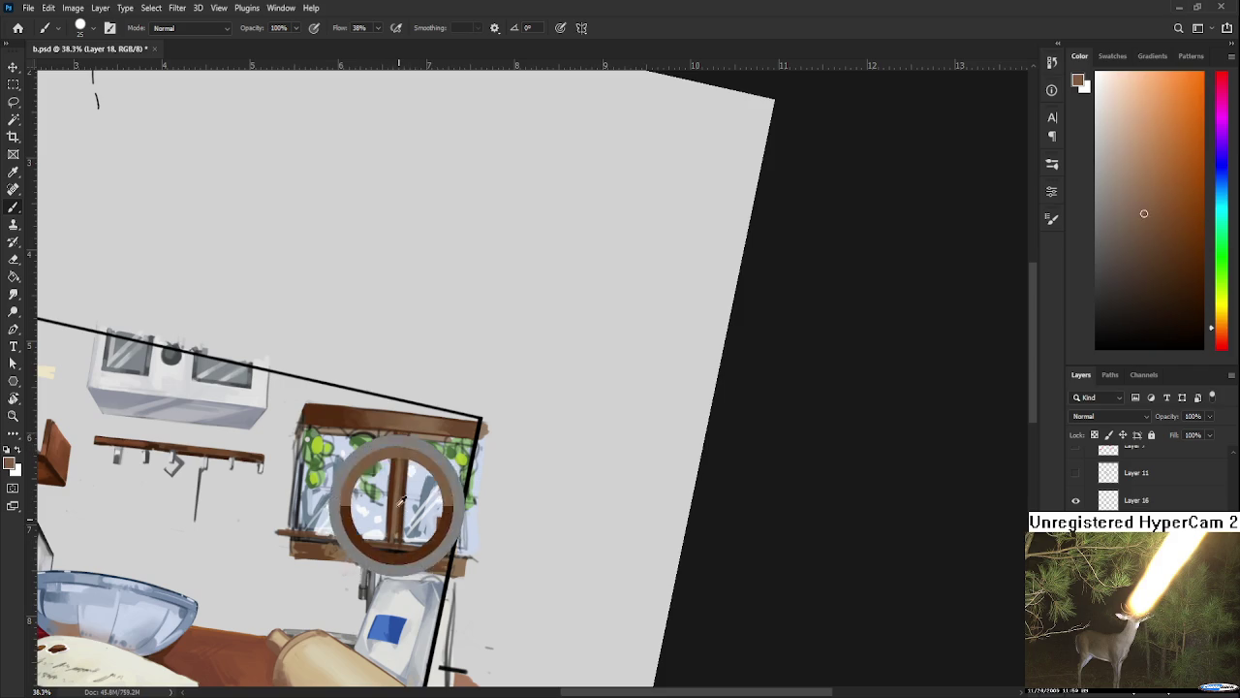
mouse_move(395, 539)
left_mouse_down()
mouse_move(397, 451)
mouse_move(402, 461)
left_mouse_up()
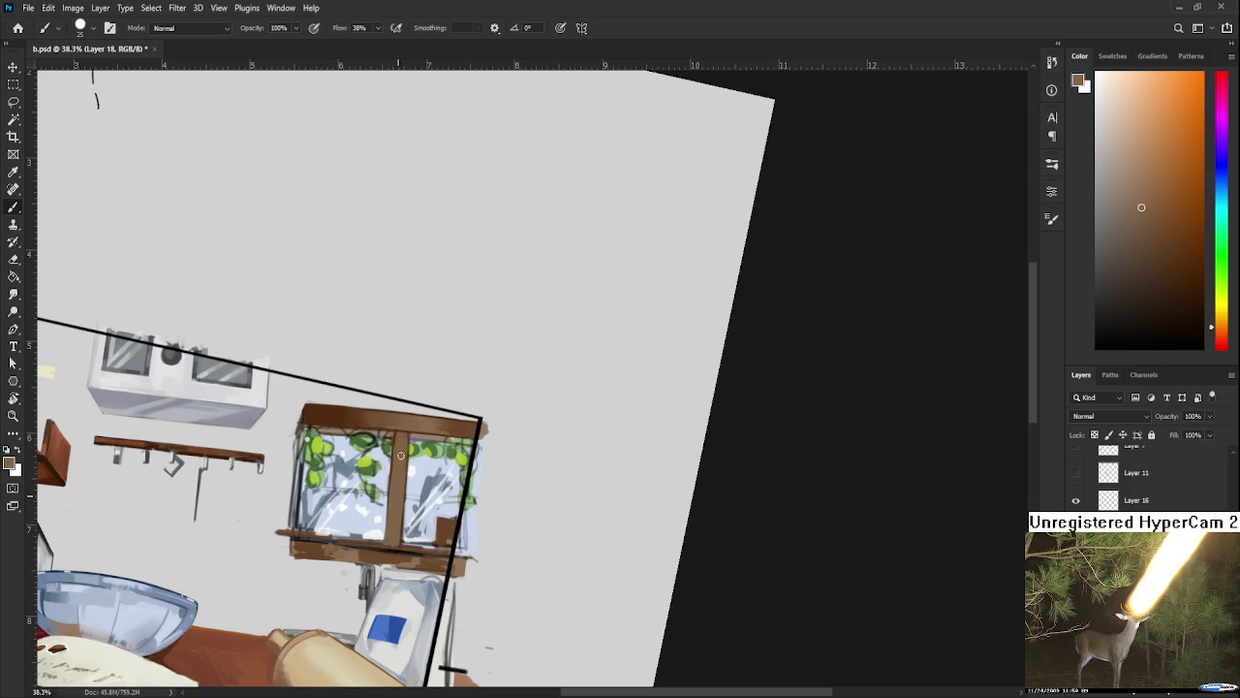
Step: Rotate the canvas clockwise and sample pane blues and frame browns from the window
key("r")
left_click_drag(404, 452, 493, 381)
left_click(493, 381, "alt")
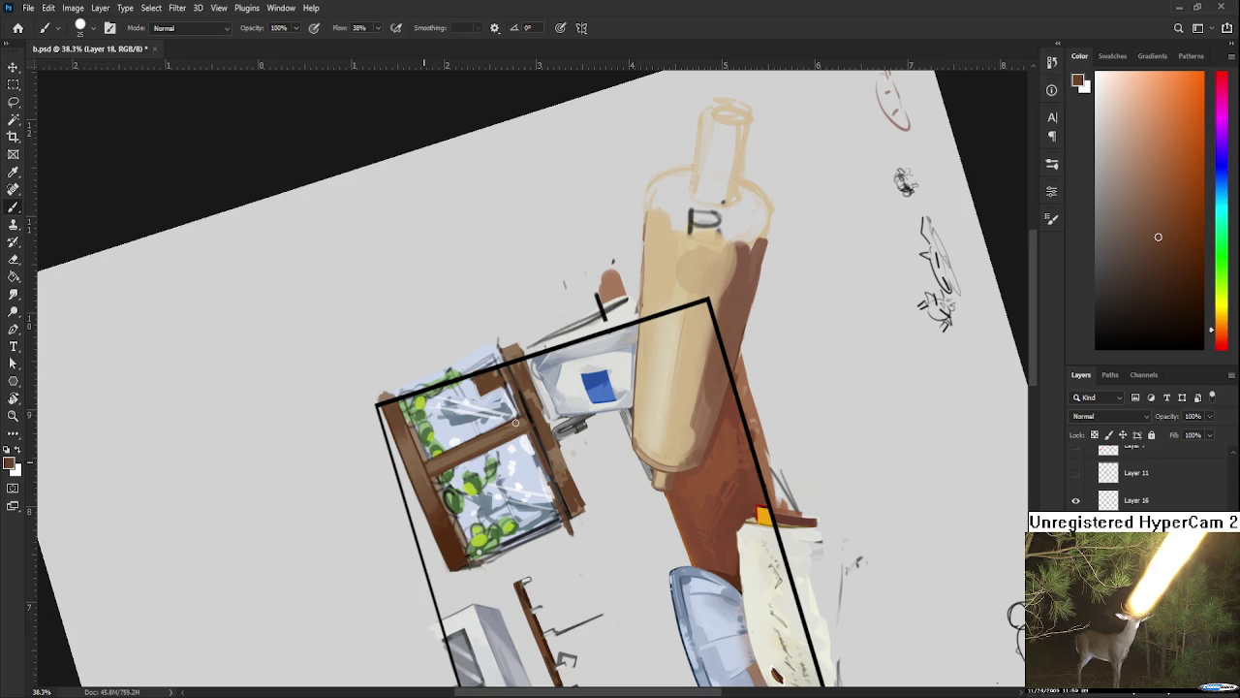
left_click(498, 443, "alt")
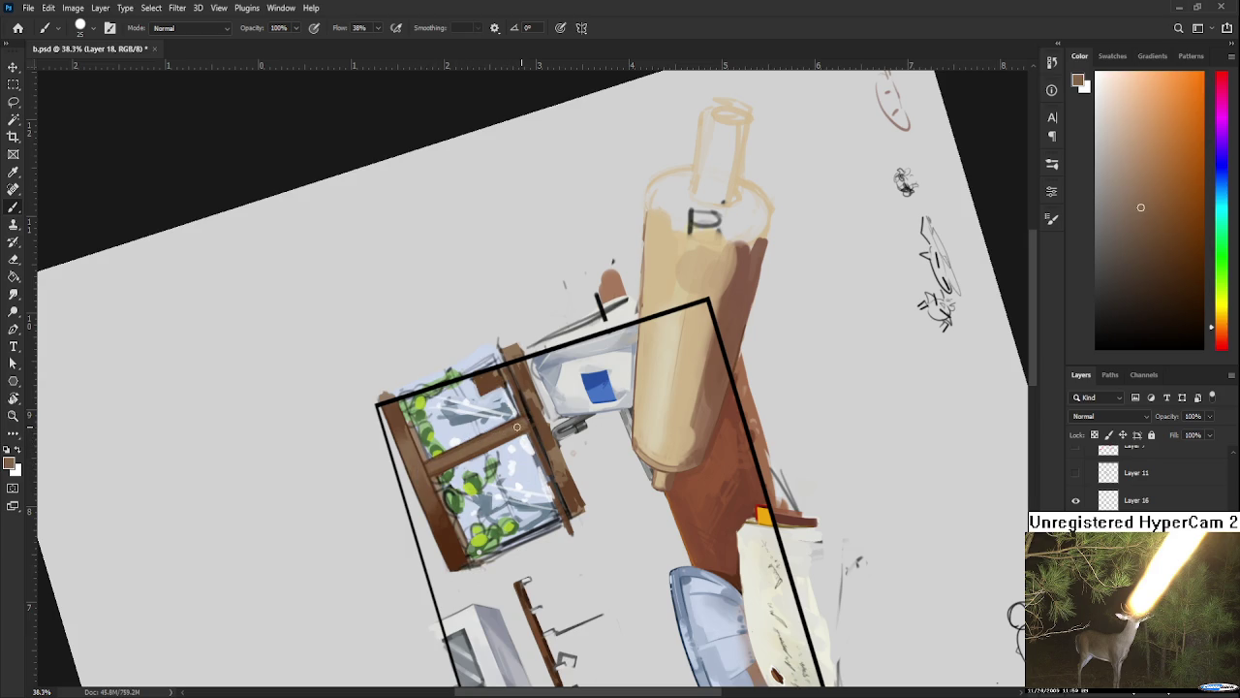
left_click(501, 438, "alt")
left_click(502, 438, "alt")
left_click_drag(502, 438, 504, 423)
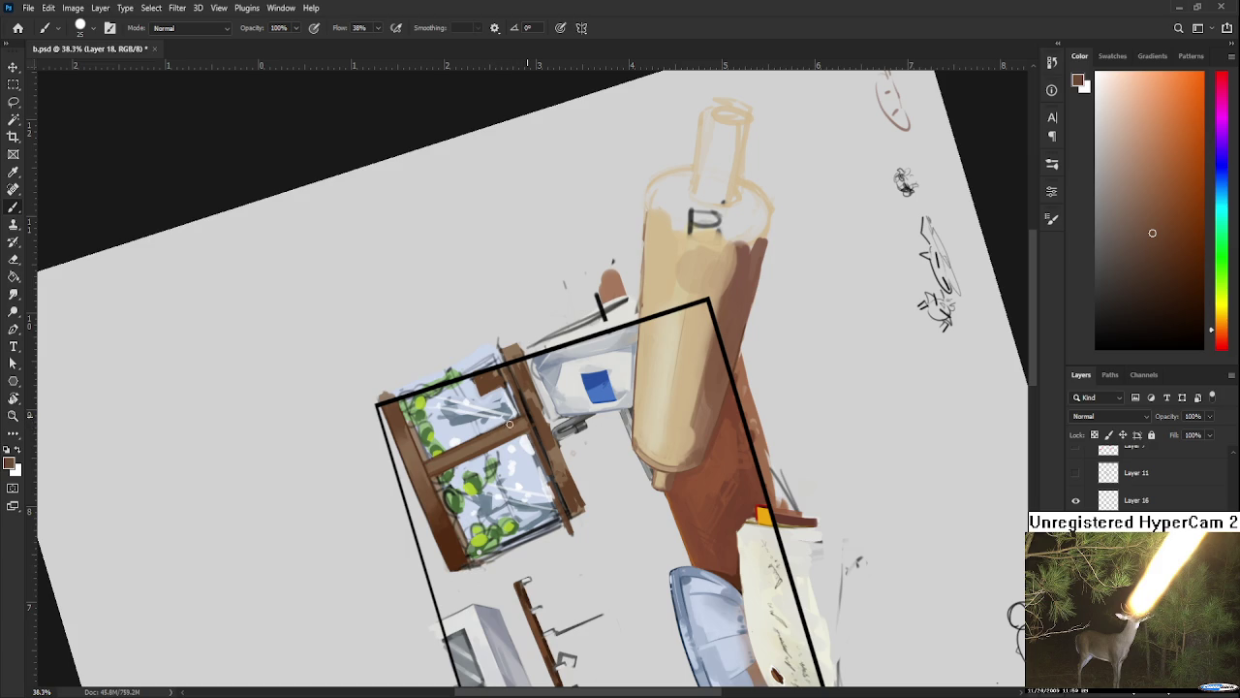
left_click(473, 432, "alt")
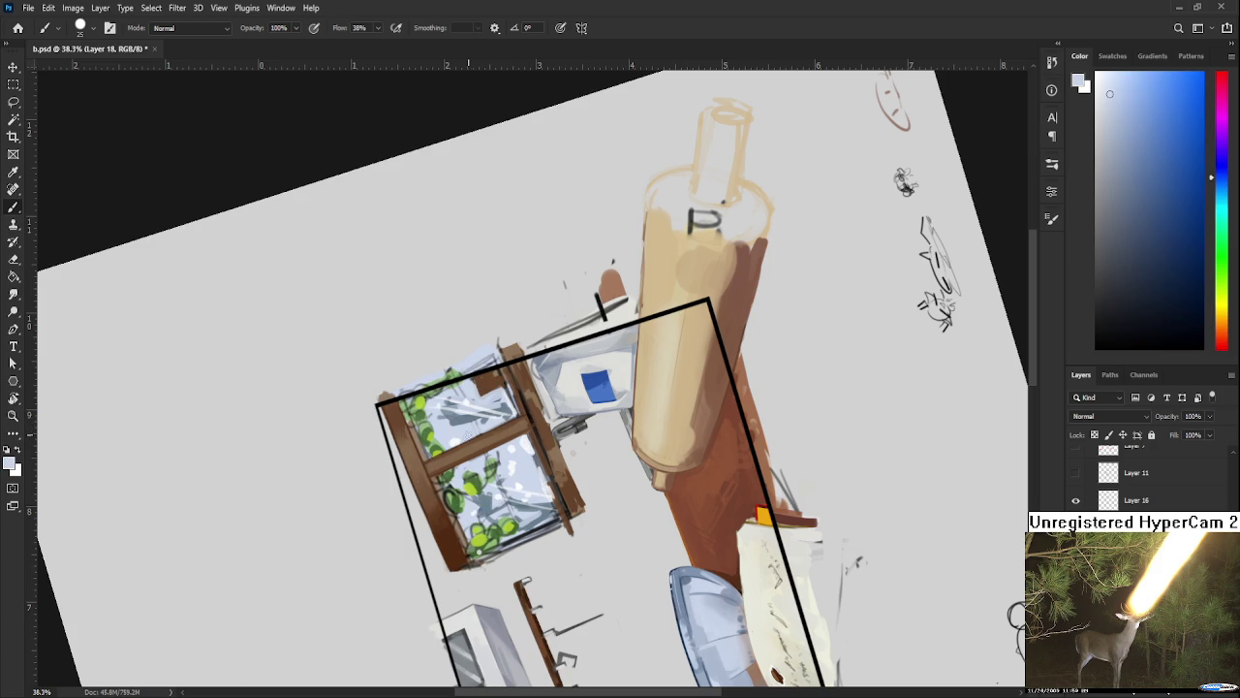
left_click(503, 418, "alt")
left_click(478, 441, "alt")
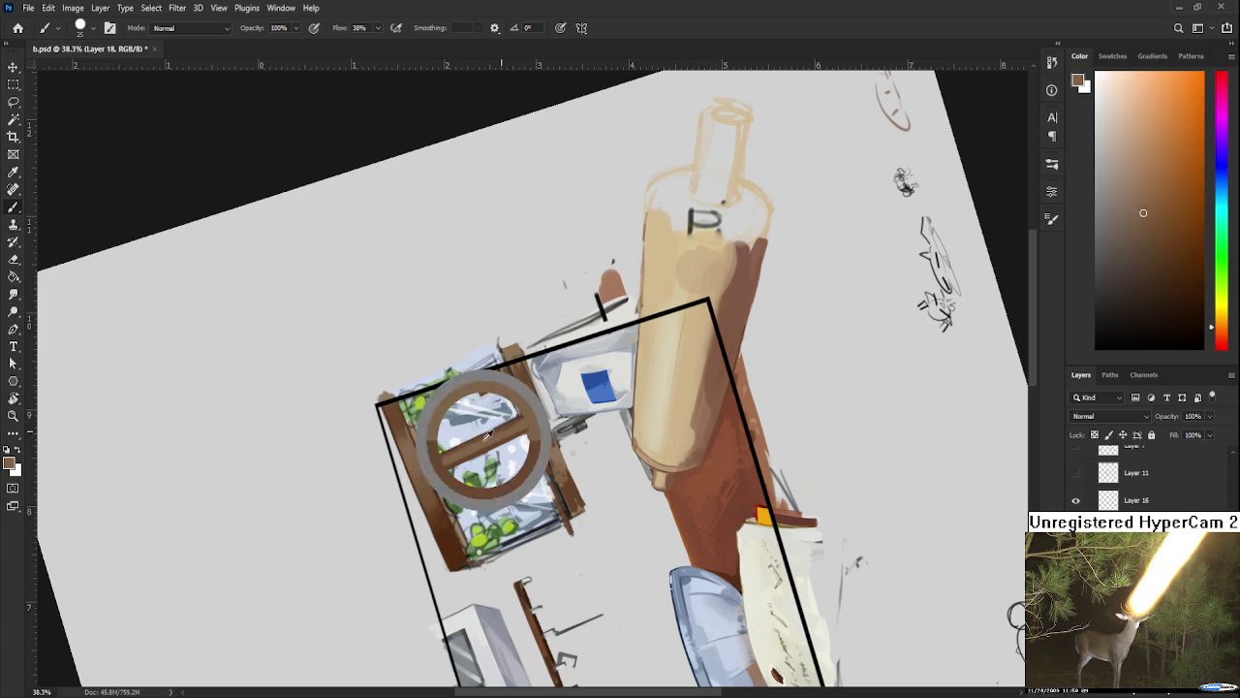
Step: Re-rotate the view and settle on a warm brown sampled from the window frame
key("r")
mouse_move(515, 426)
left_mouse_down()
mouse_move(473, 343)
mouse_move(371, 475)
left_mouse_up()
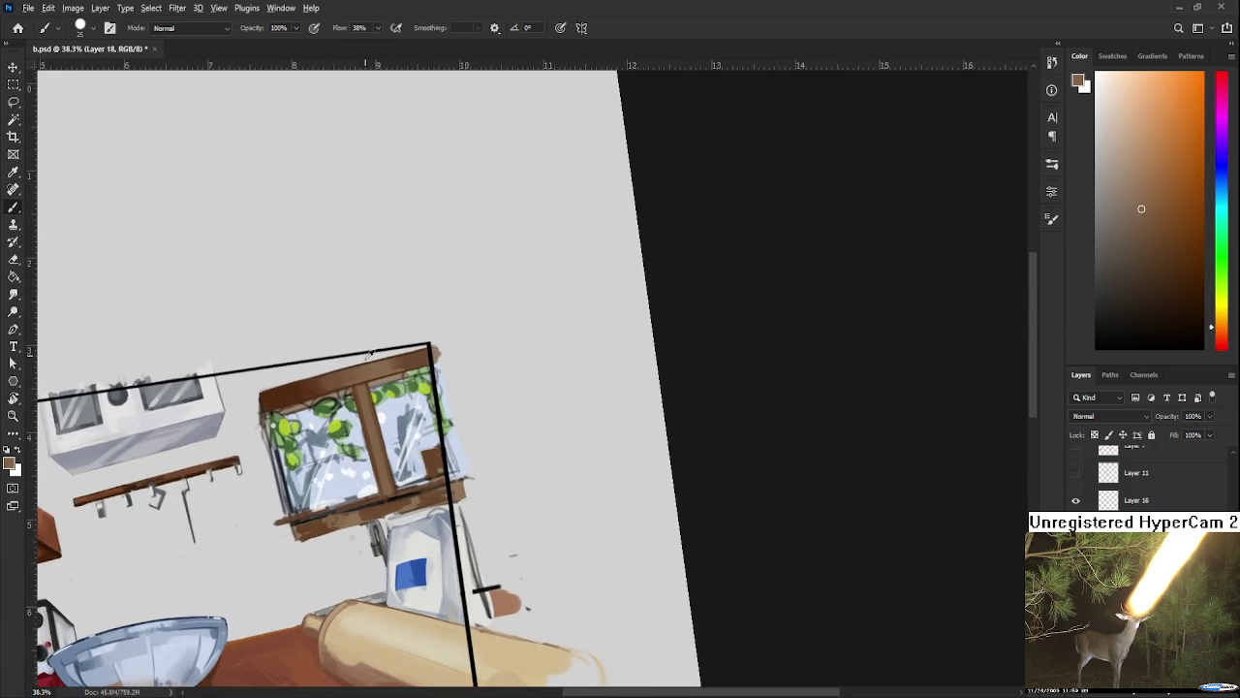
left_click(291, 394, "alt")
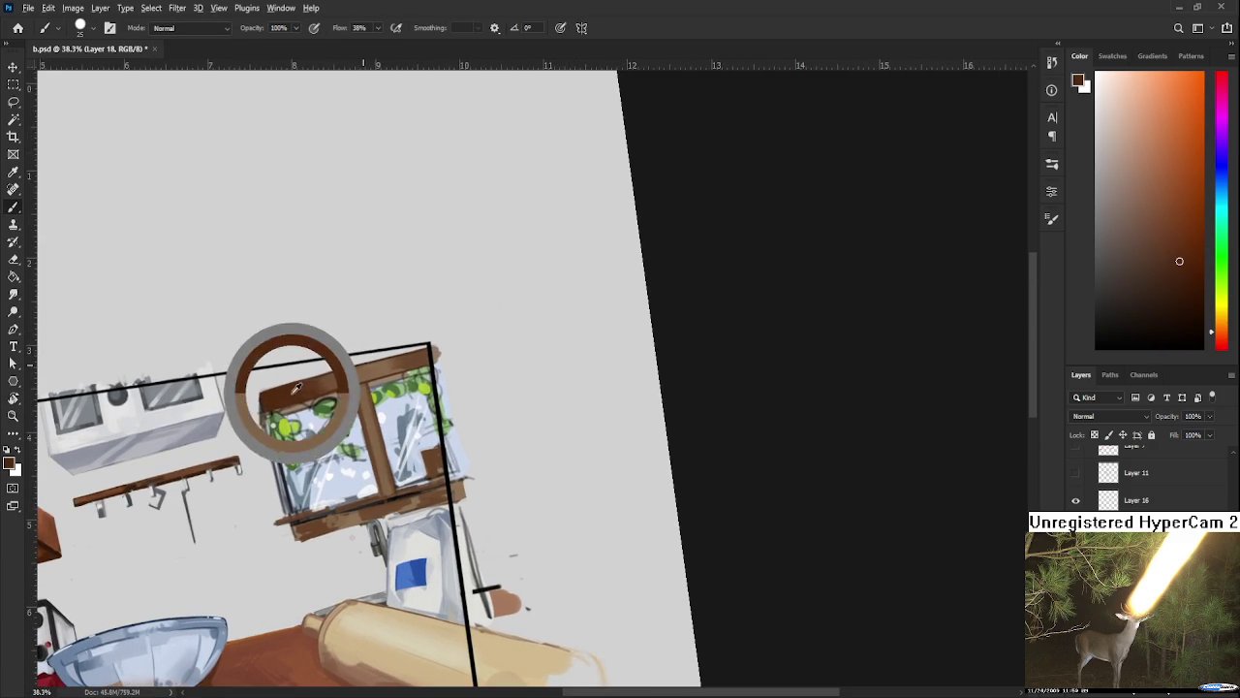
left_click(366, 398, "alt")
scroll(378, 449, "down", 1)
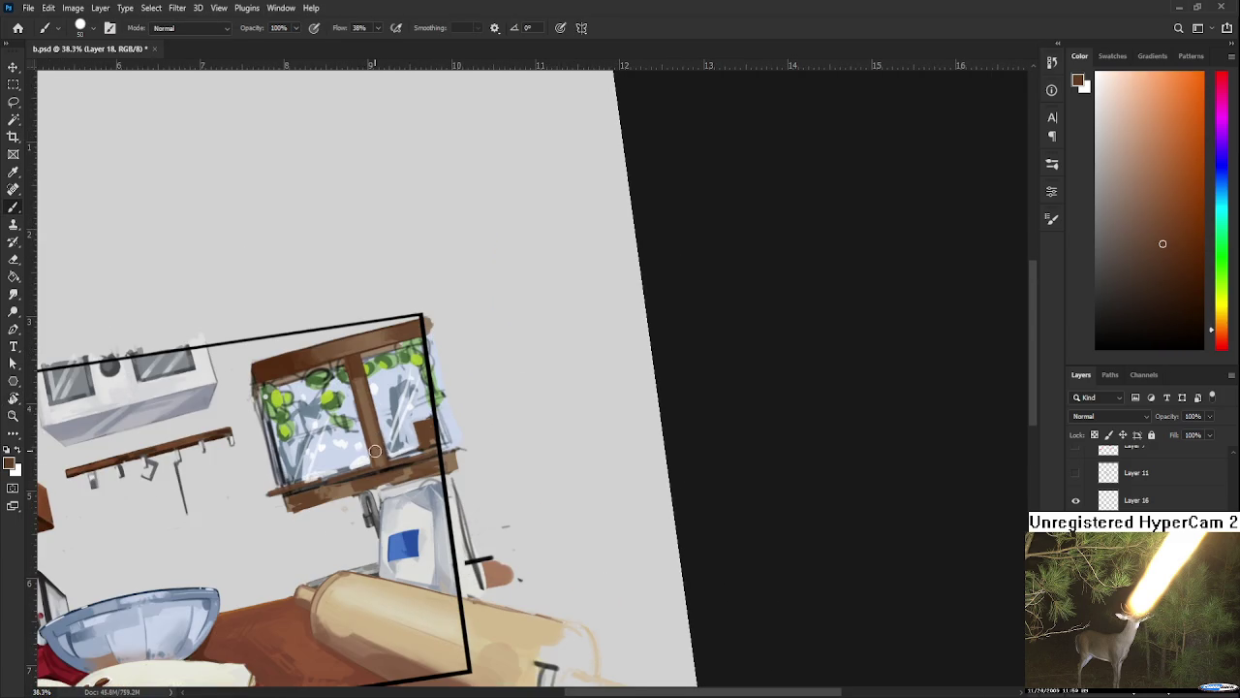
left_click(374, 438, "alt")
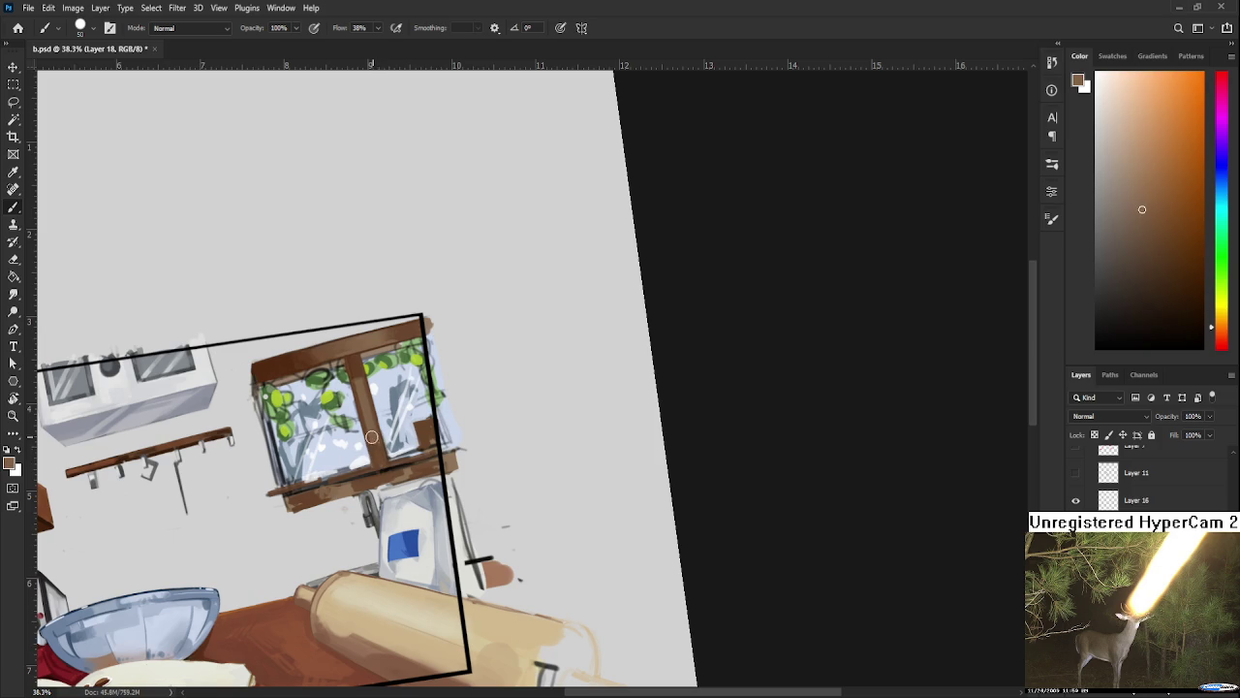
left_click(361, 397, "alt")
left_click(359, 380, "alt")
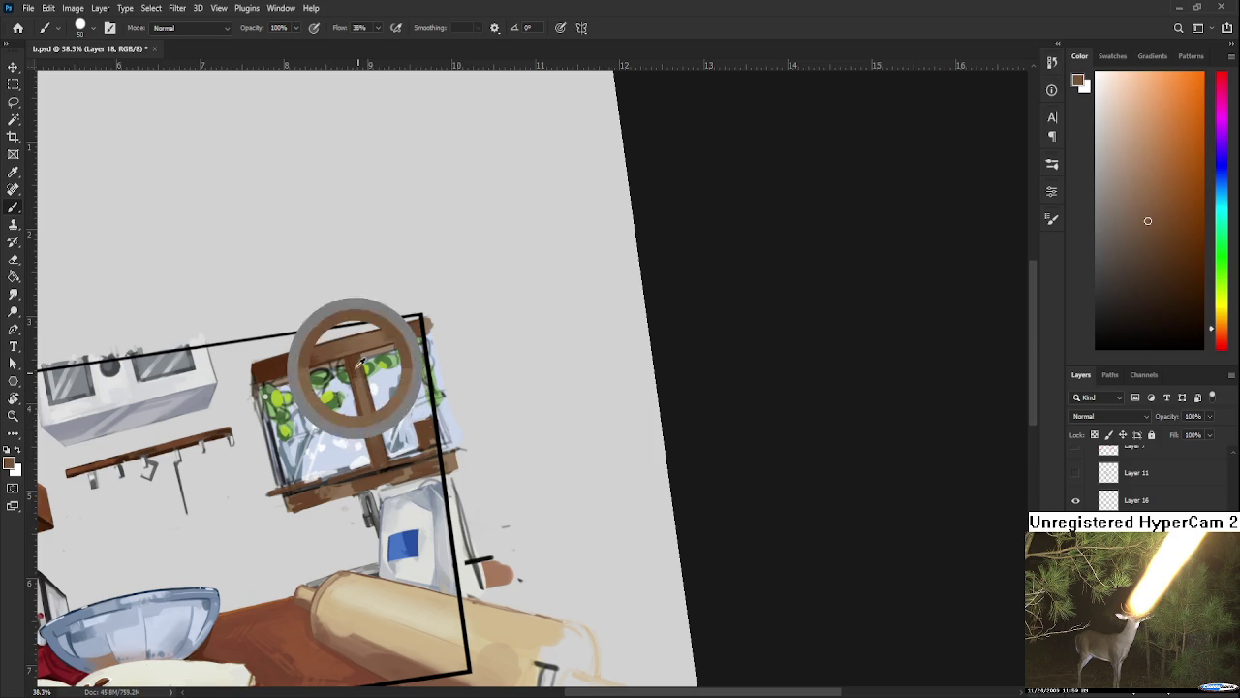
left_click(365, 377, "alt")
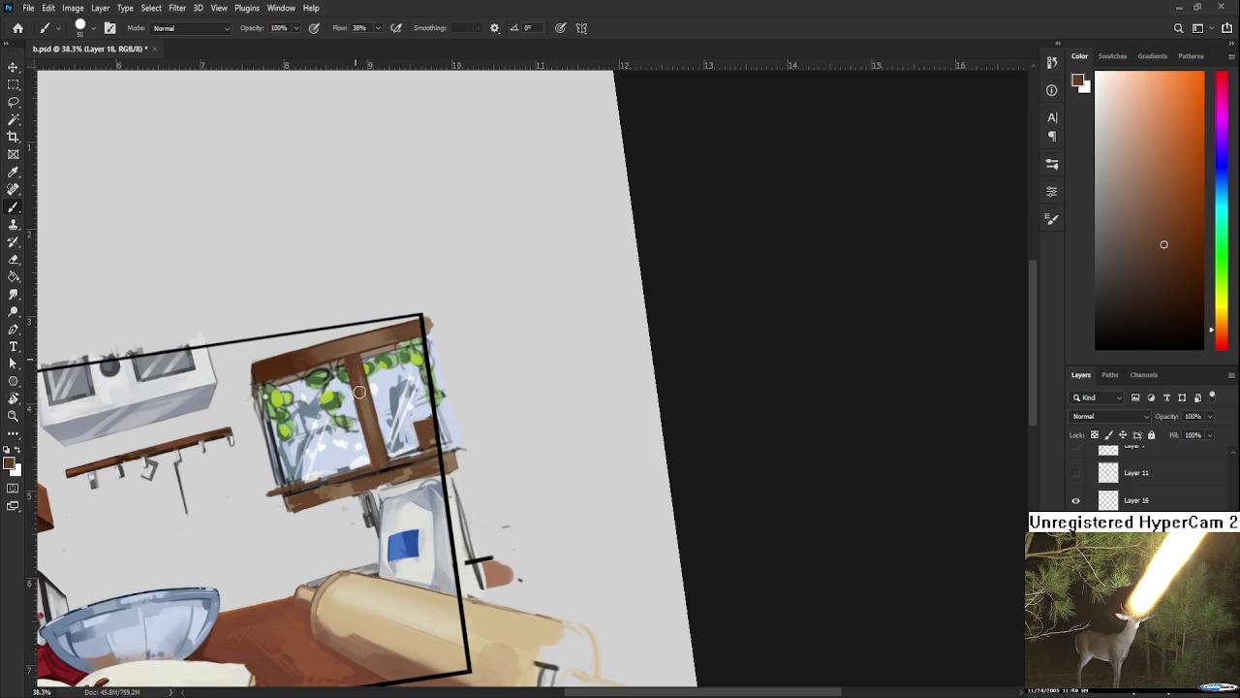
left_click(363, 390, "alt")
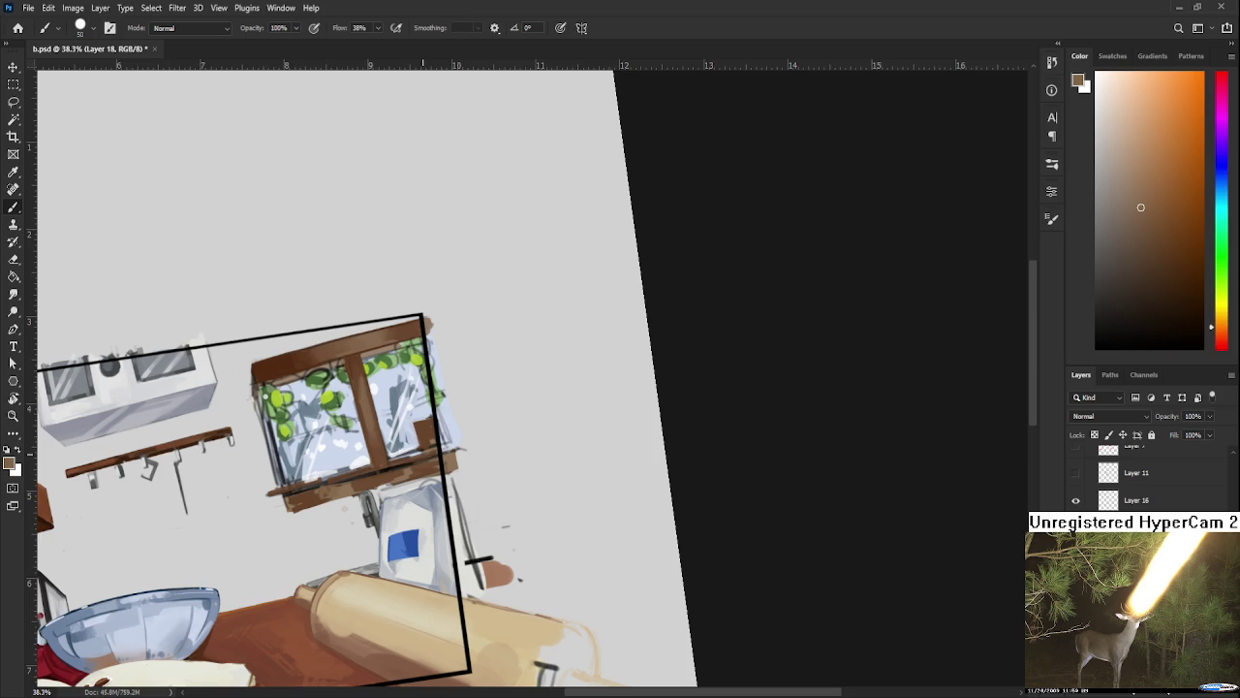
left_click_drag(429, 388, 350, 397)
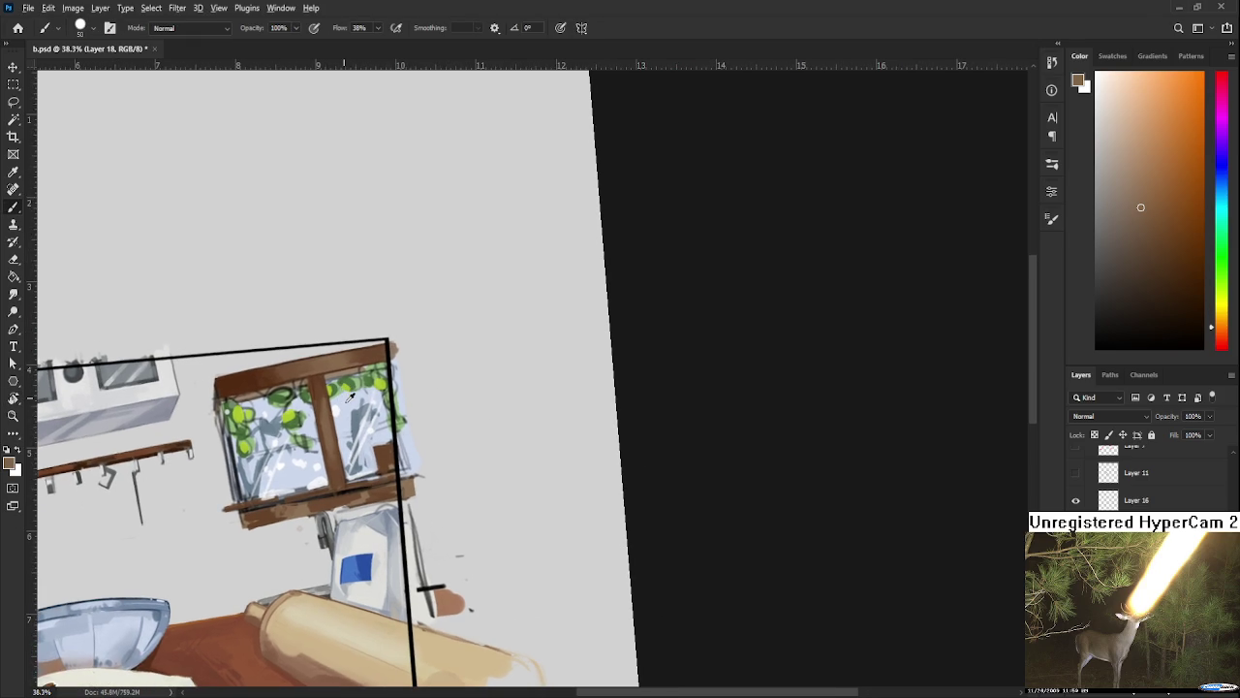
left_click(346, 407, "alt")
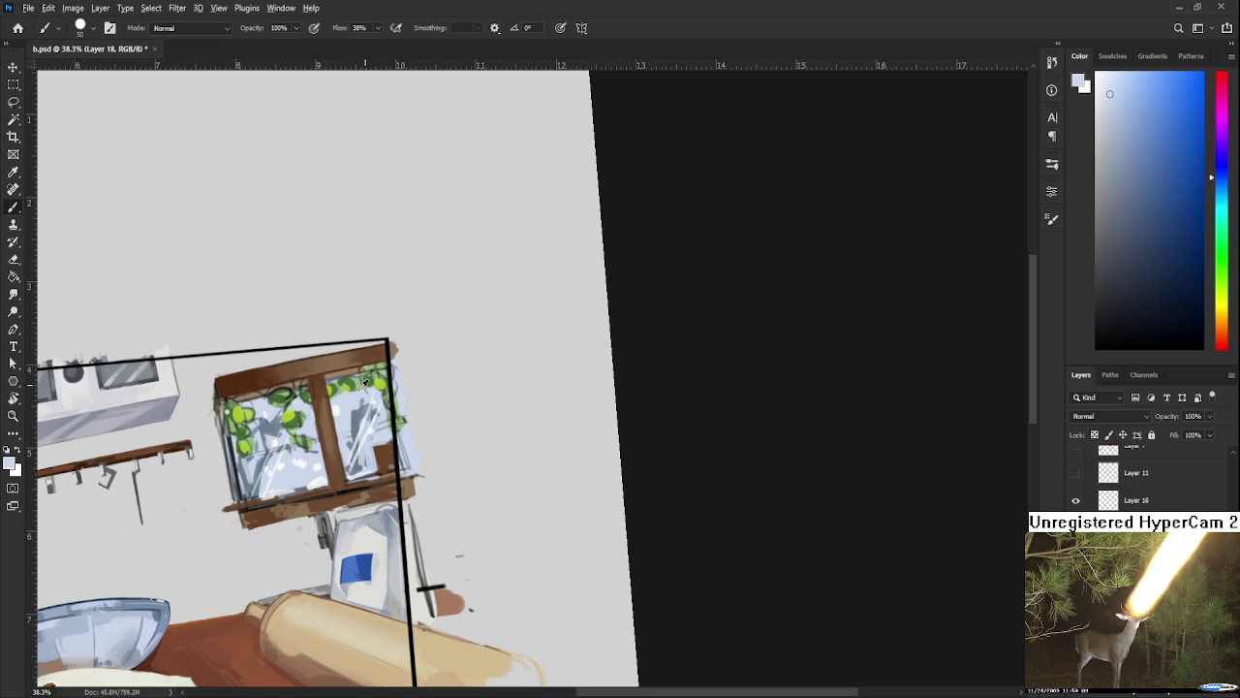
left_click_drag(364, 383, 328, 411)
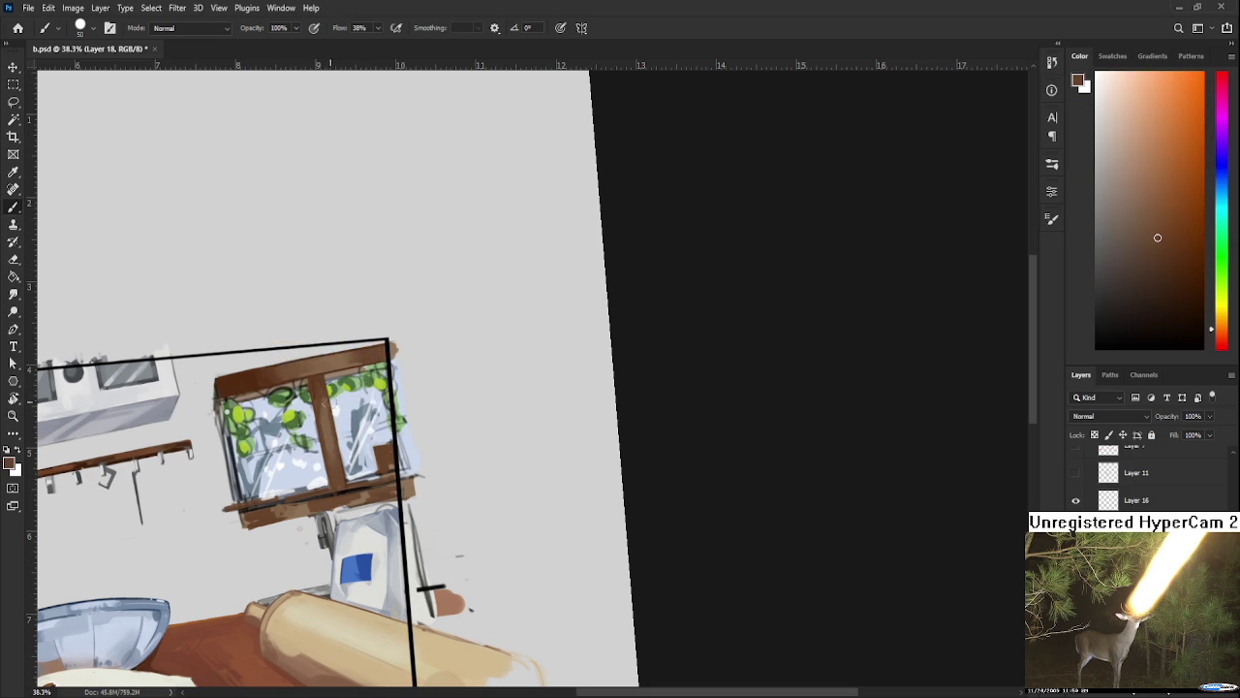
left_click(322, 426, "alt")
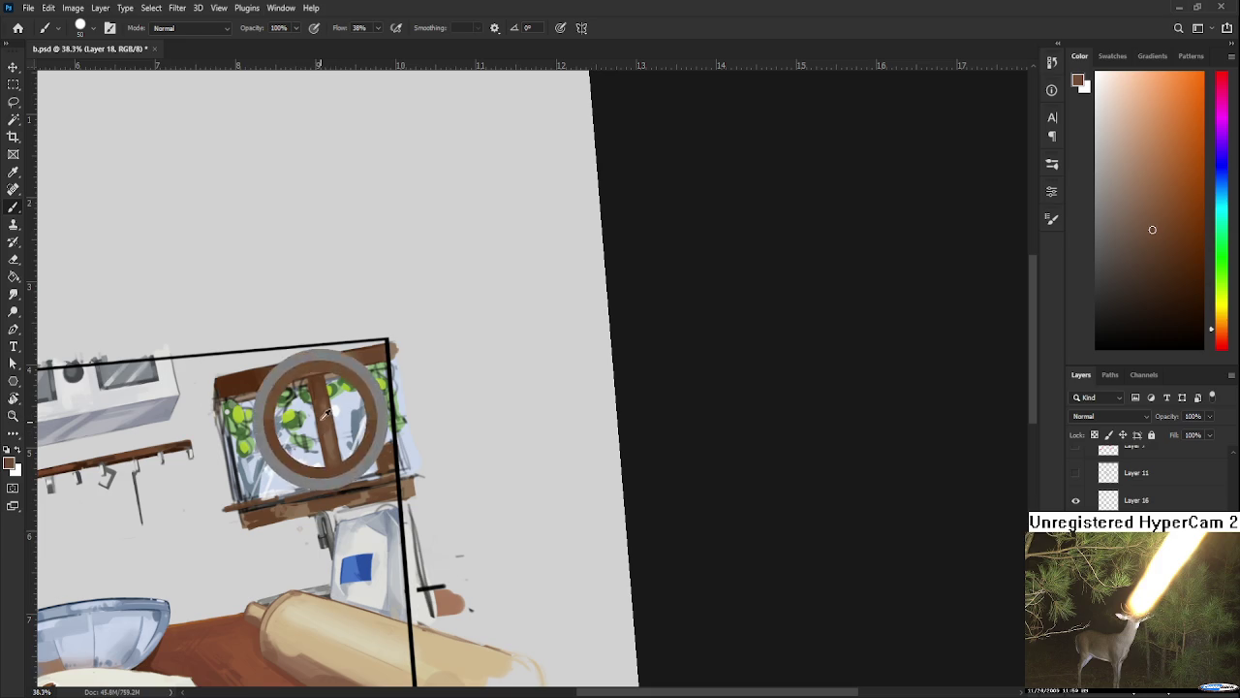
left_click(327, 422, "alt")
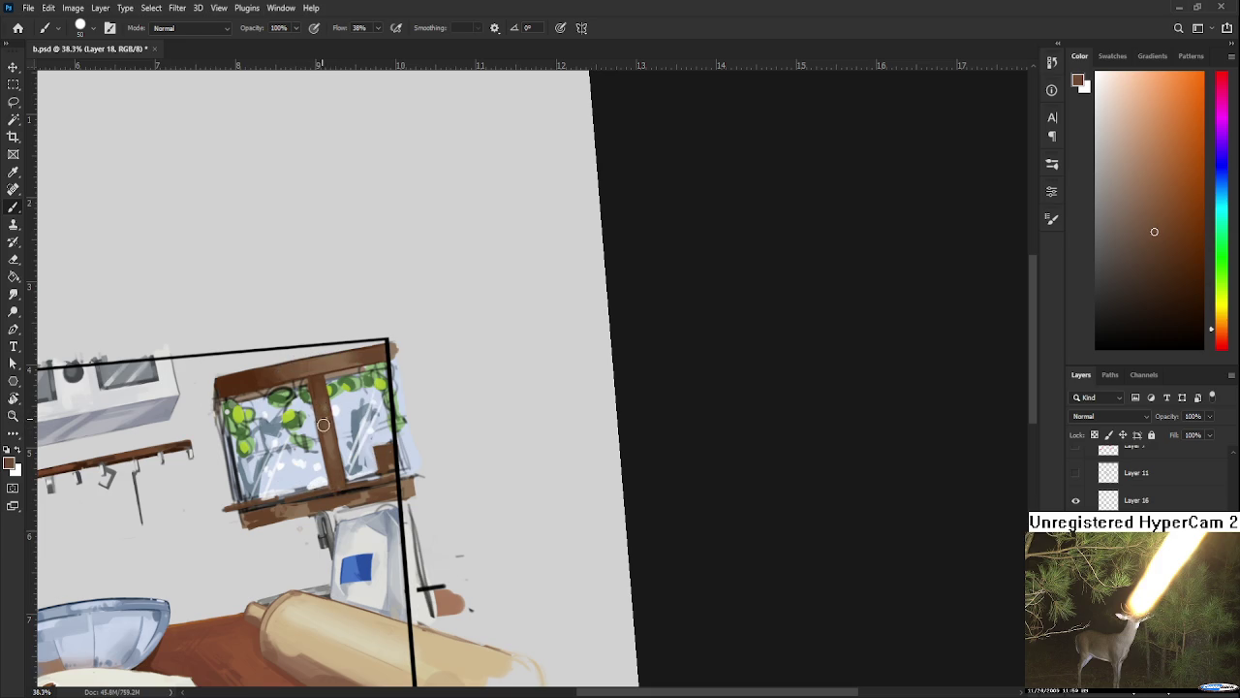
scroll(333, 443, "down", 2)
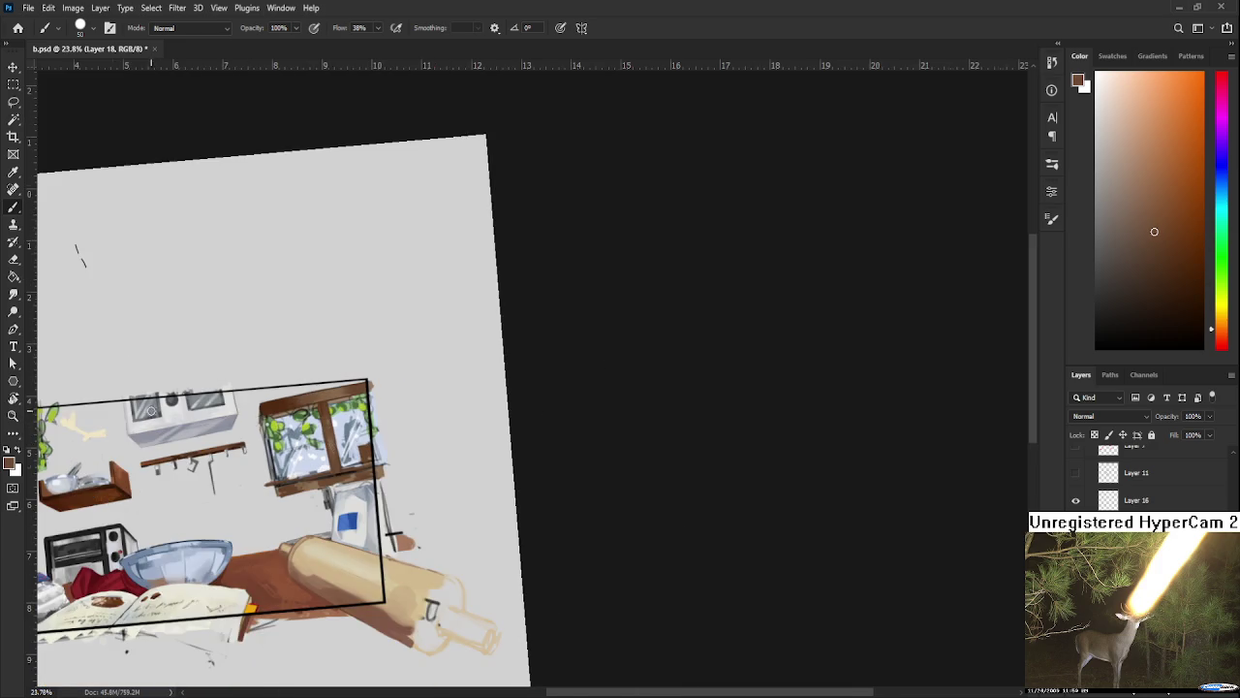
Step: With the brush at size 40, paint a dark brown stroke along one edge of the window bar
scroll(182, 427, "up", 3)
scroll(182, 426, "up", 1)
left_click(244, 496, "alt")
key("r")
mouse_move(244, 496)
left_mouse_down()
mouse_move(588, 548)
mouse_move(377, 353)
mouse_move(363, 411)
left_mouse_up()
key("b")
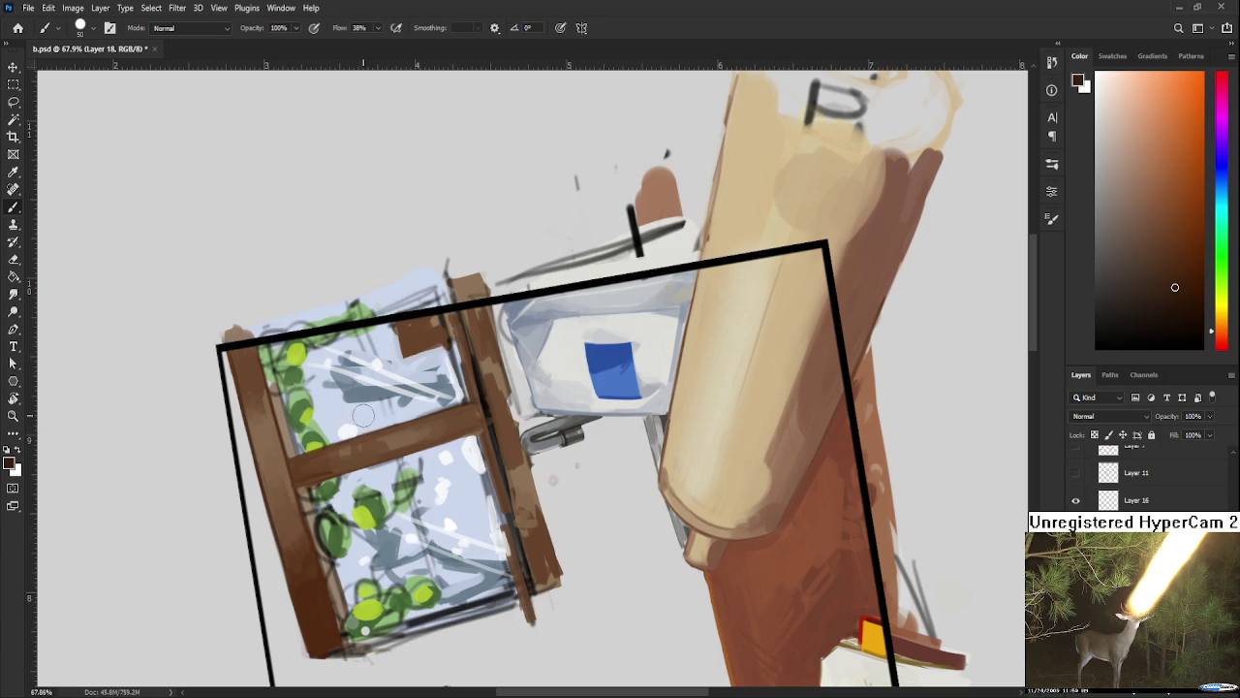
key("bracketleft")
key("bracketleft")
key("bracketleft")
key("bracketleft")
key("ctrl+shift+z")
key("ctrl+z")
key("ctrl+shift+z")
key("ctrl+z")
mouse_move(292, 488)
left_mouse_down()
mouse_move(452, 446)
mouse_move(397, 490)
left_mouse_up()
Step: Sample darker and lighter browns from the window bar and top frame
key("r")
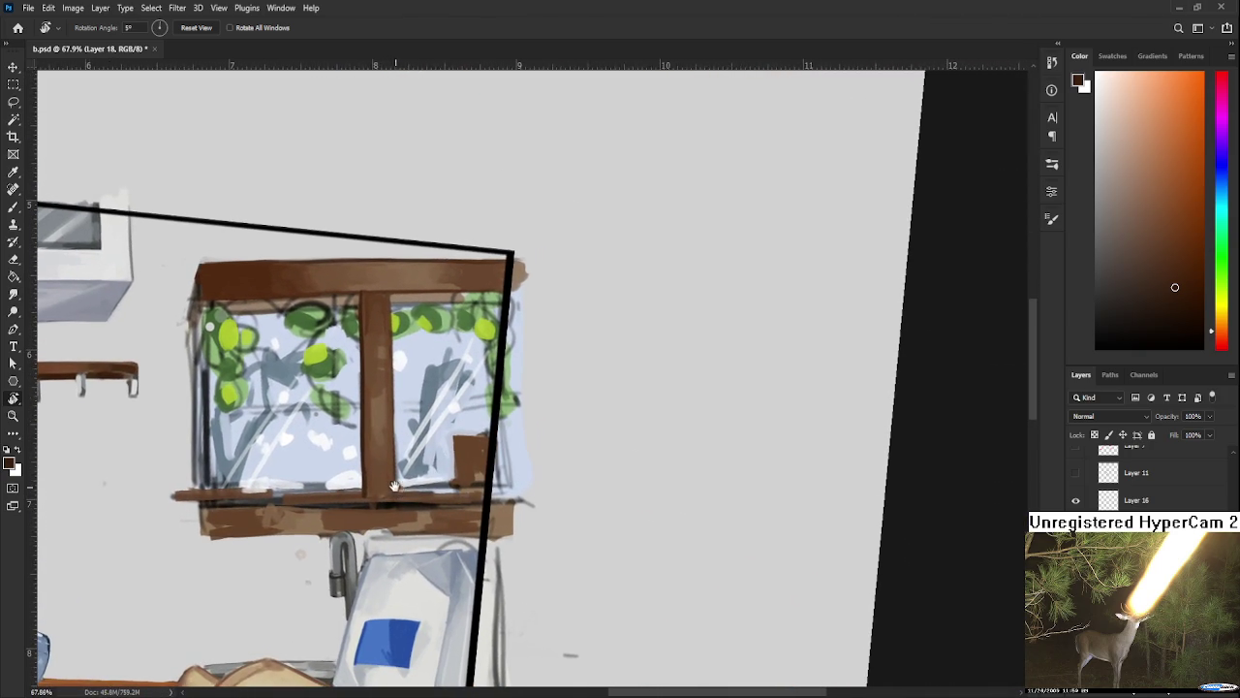
key("b")
left_click(361, 432, "alt")
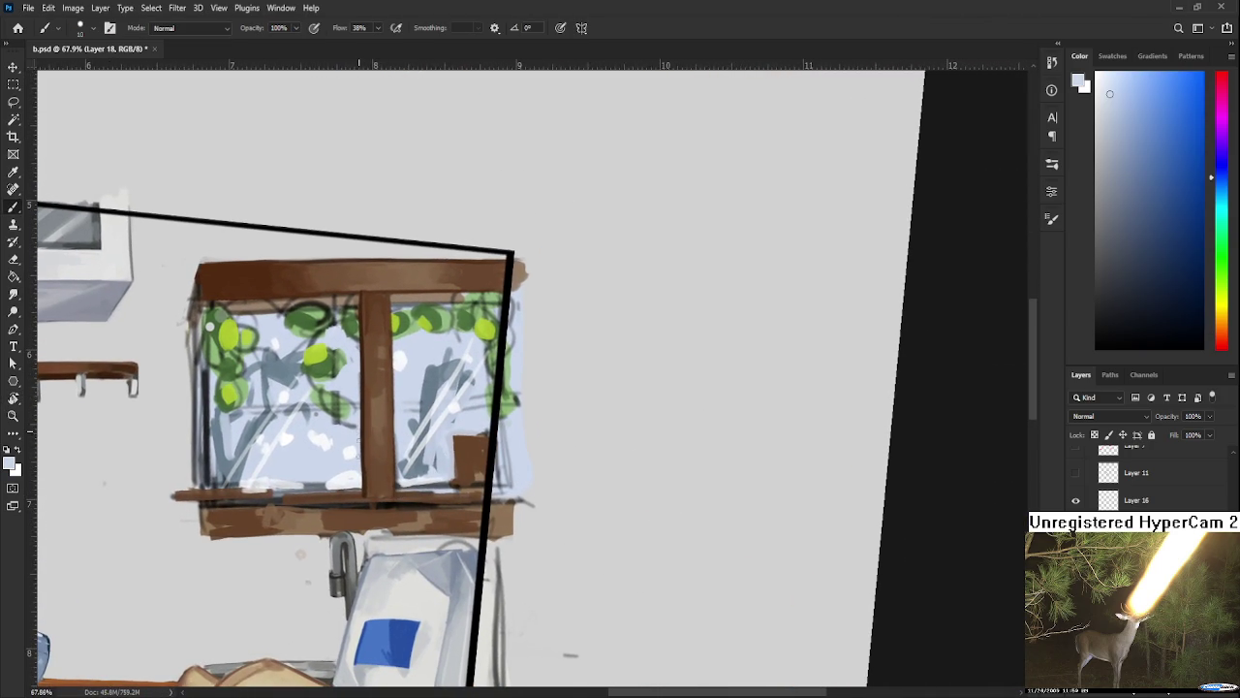
left_click(362, 442, "alt")
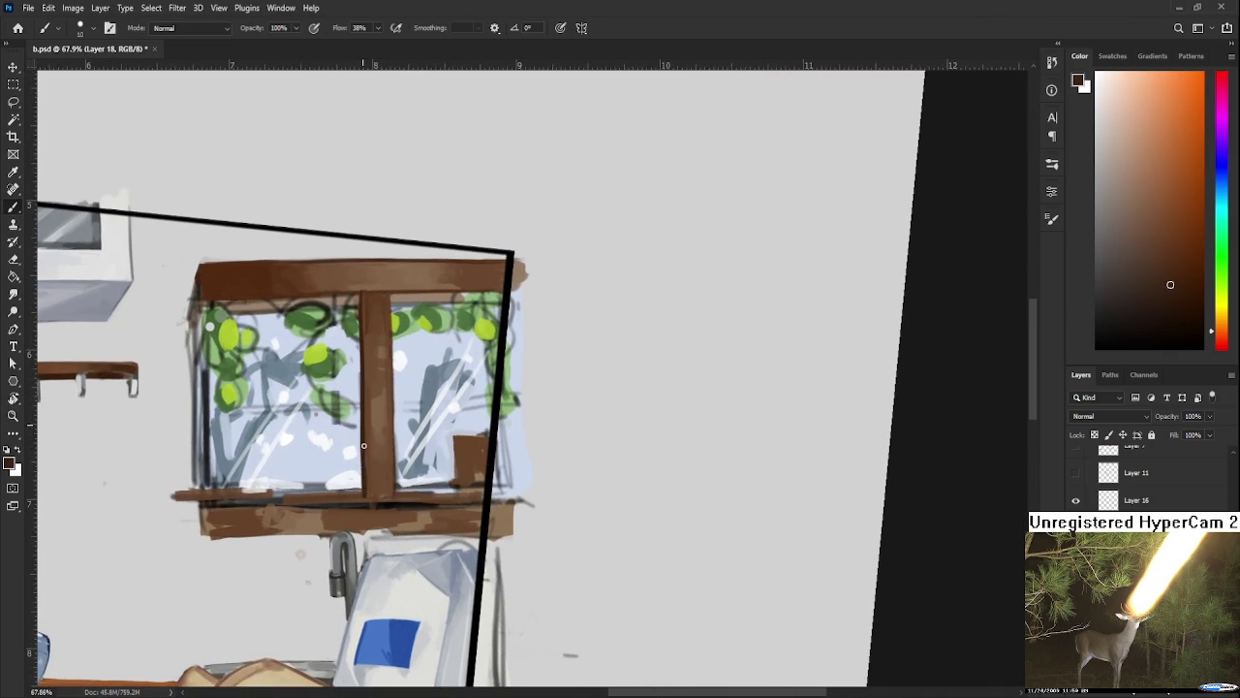
left_click(366, 460, "alt")
left_click(361, 303, "alt")
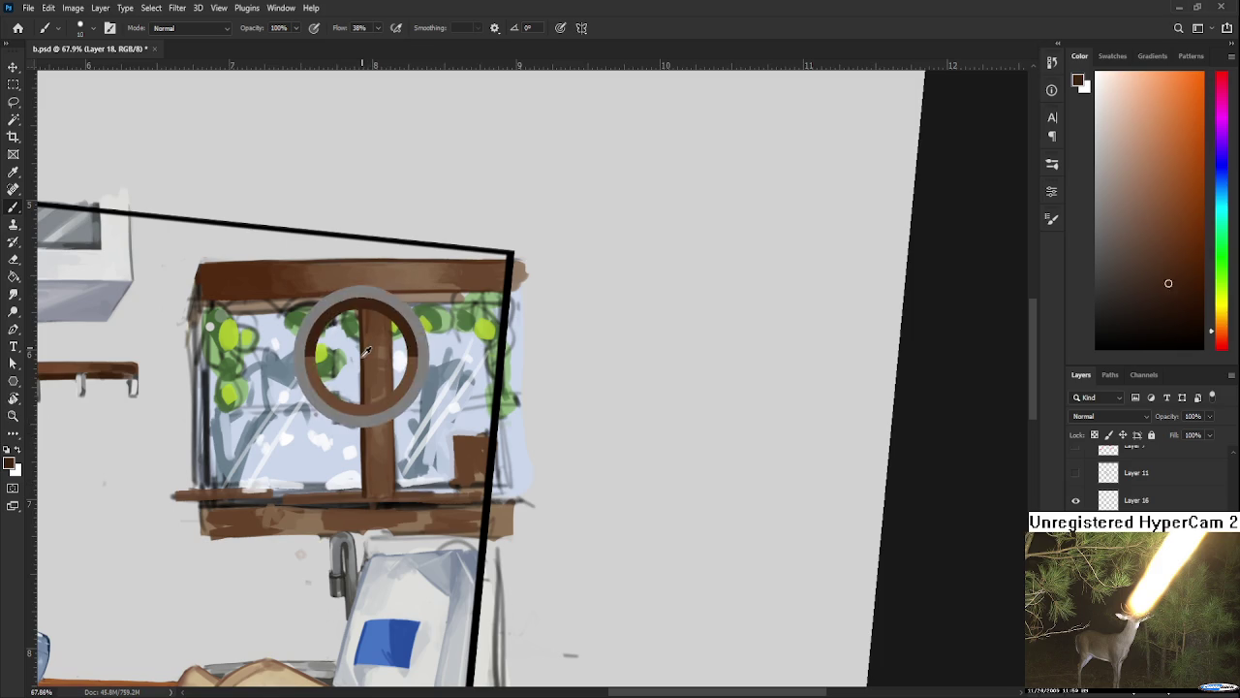
left_click(364, 293, "alt")
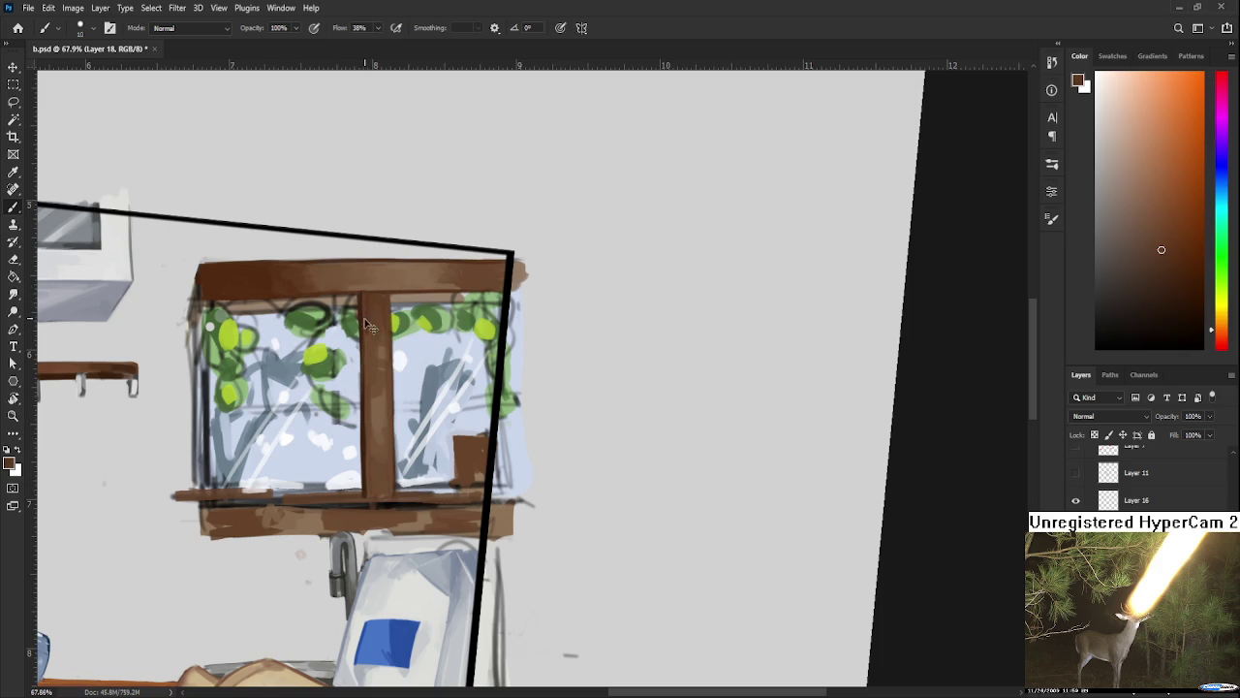
left_click(358, 305, "alt")
left_click(363, 438, "alt")
left_click(364, 427, "alt")
scroll(384, 308, "down", 5)
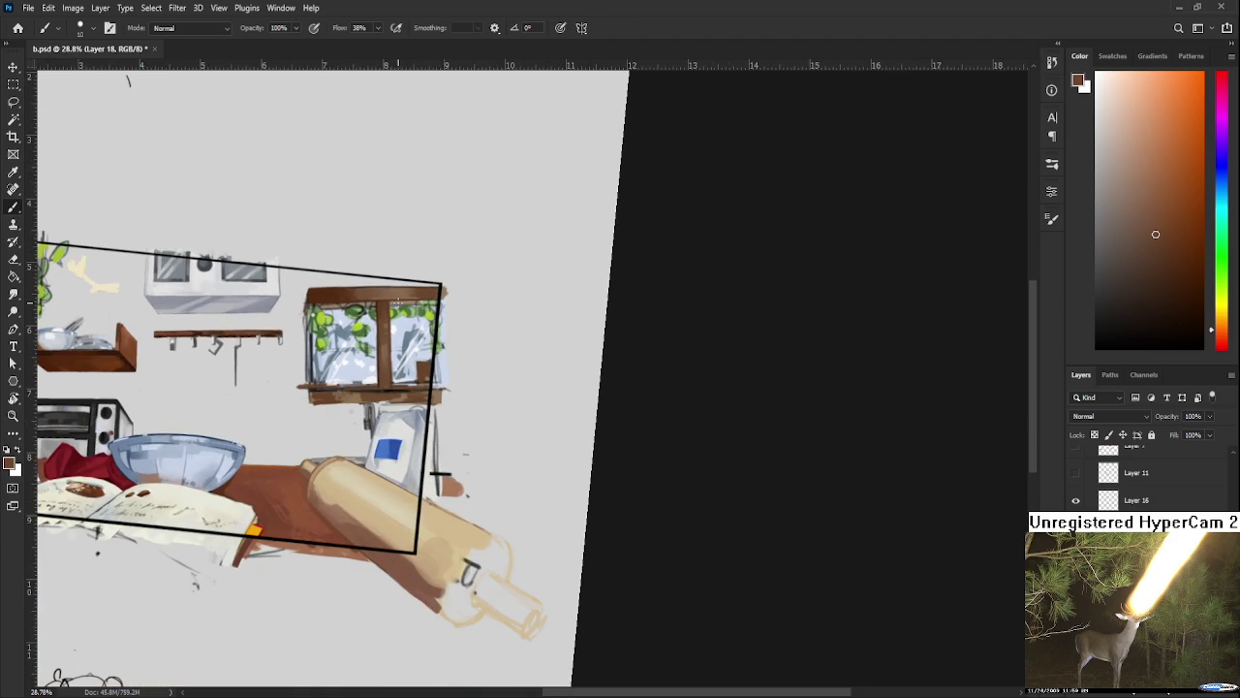
Step: Zoom in, level the window's top frame in view and sample its brown
scroll(395, 298, "up", 2)
scroll(387, 298, "up", 4)
key("r")
mouse_move(440, 338)
left_mouse_down()
mouse_move(326, 298)
mouse_move(365, 292)
left_mouse_up()
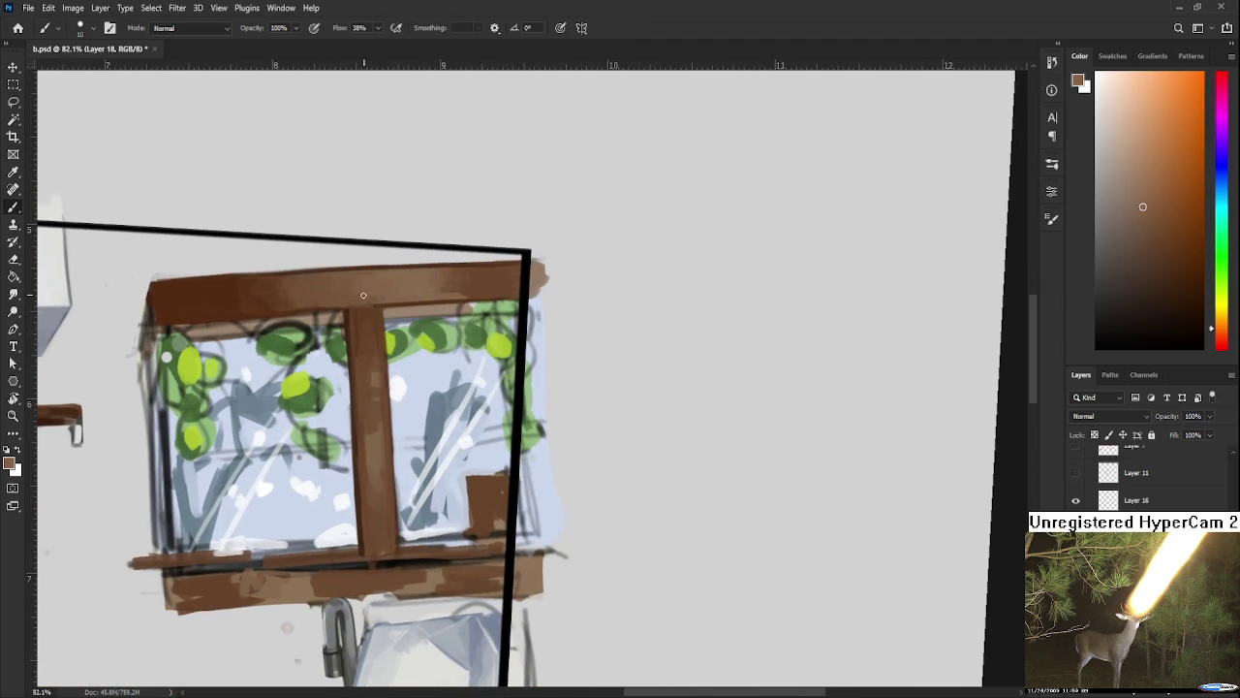
left_click(339, 293, "alt")
left_click(354, 295, "alt")
Step: Extend the dark brown dividing bar down to the sill and darken a short stretch of sill
left_click_drag(368, 302, 379, 171)
left_click(378, 405, "alt")
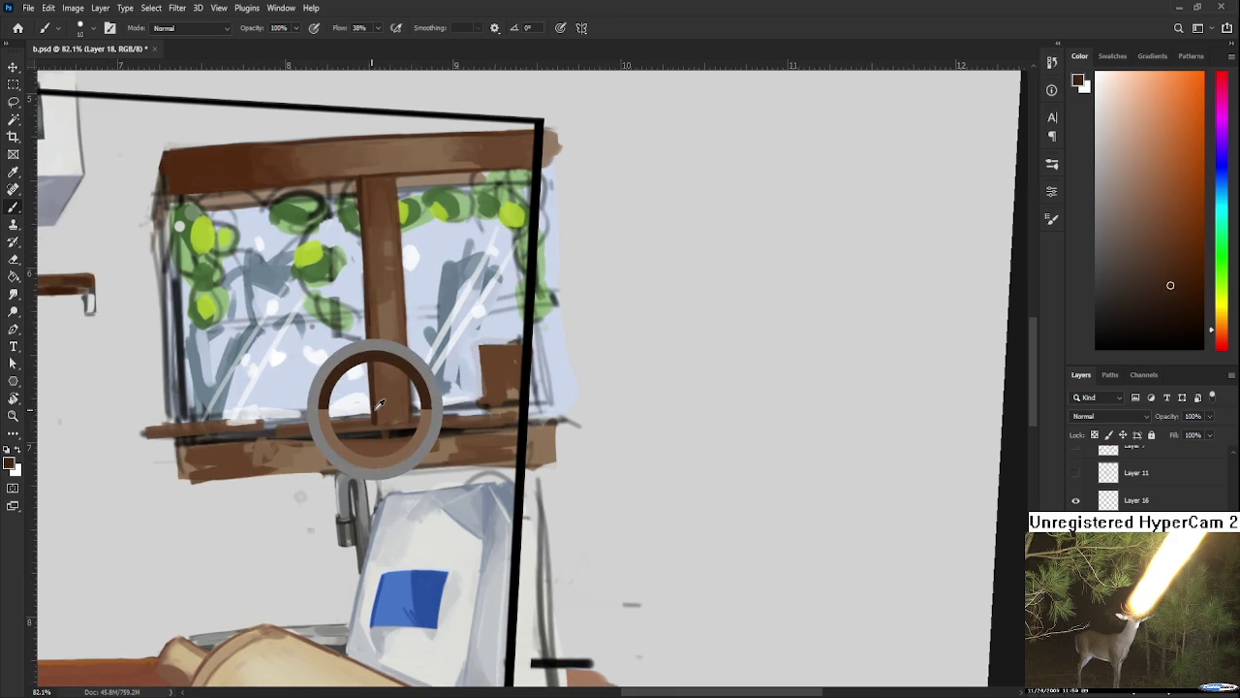
left_click_drag(391, 382, 394, 422)
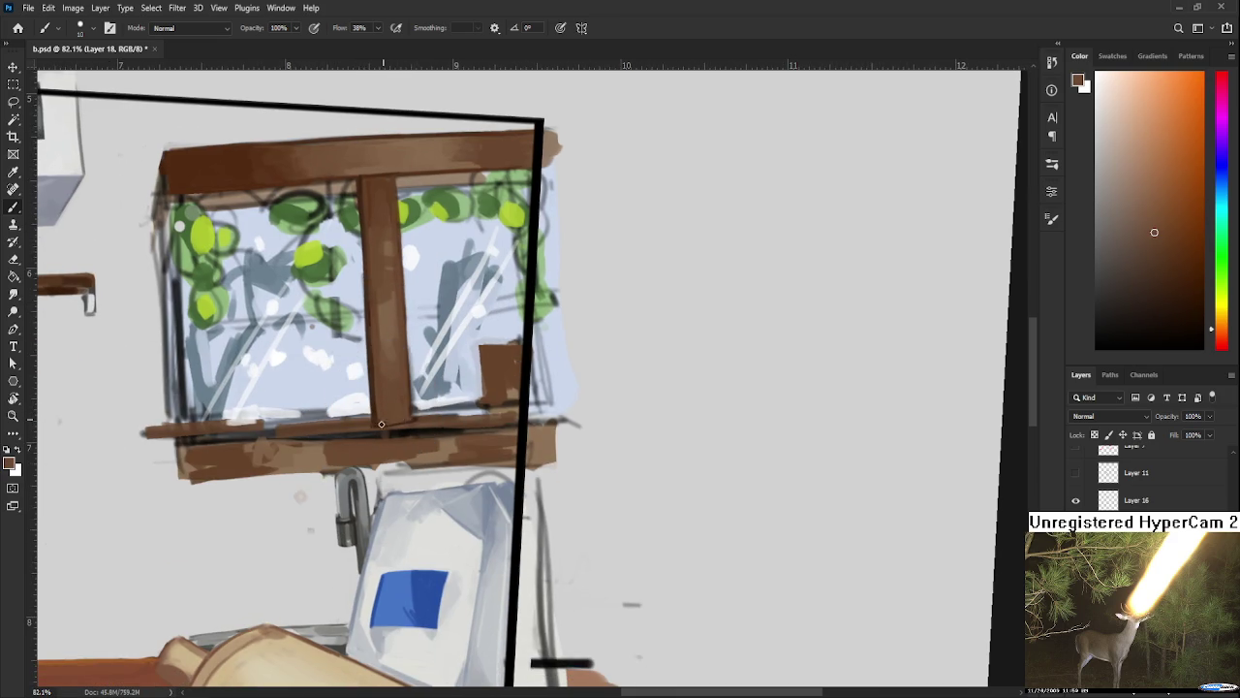
left_click(378, 411, "alt")
left_click_drag(406, 426, 374, 427)
scroll(422, 426, "down", 2)
scroll(416, 424, "down", 3)
scroll(407, 422, "down", 1)
scroll(400, 422, "down", 2)
scroll(778, 352, "down", 3)
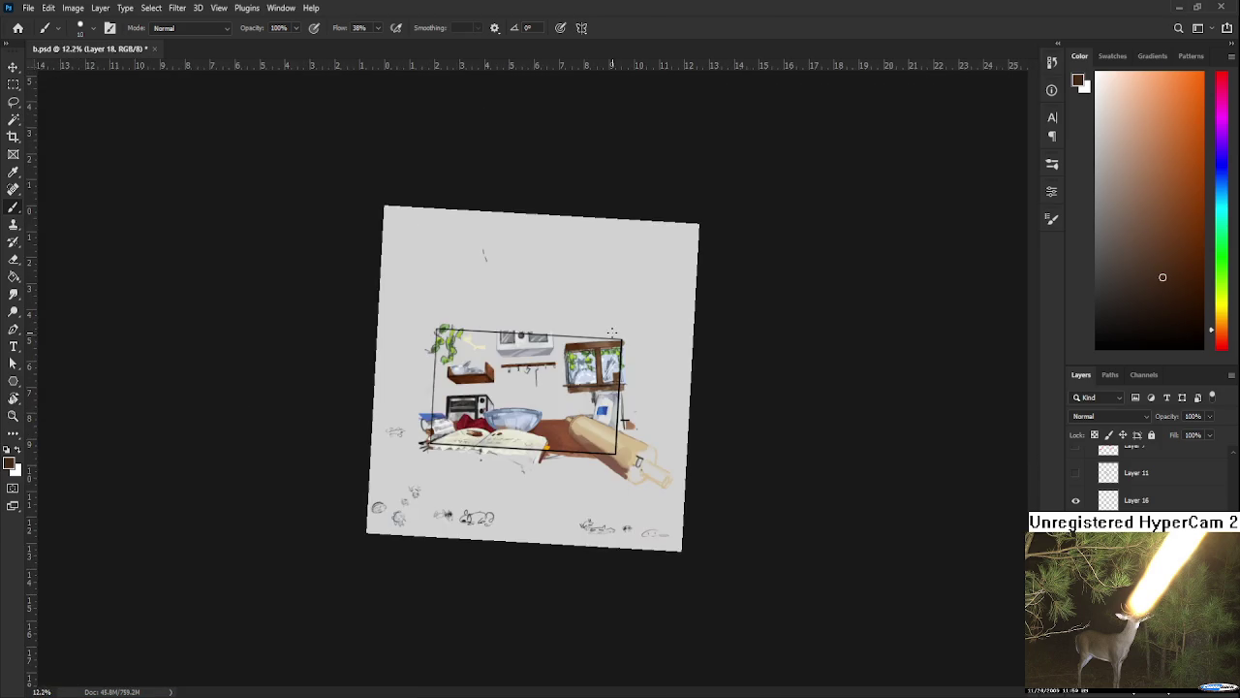
scroll(777, 352, "up", 3)
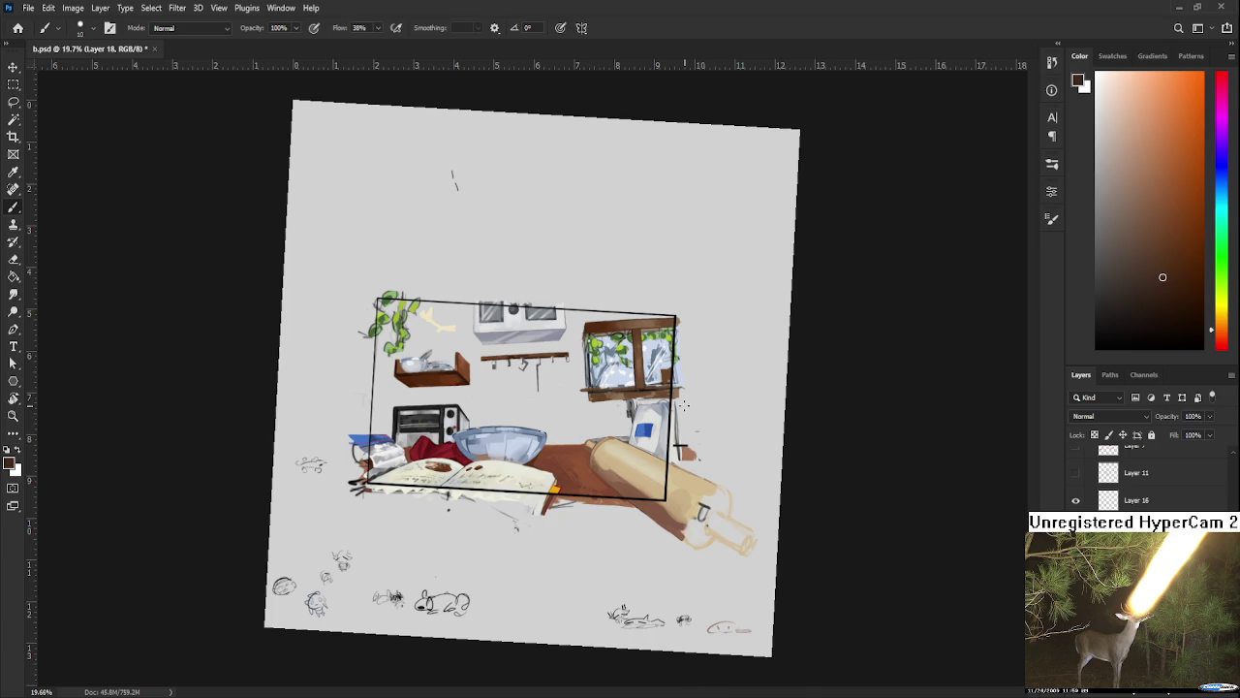
scroll(683, 405, "up", 1)
scroll(678, 399, "up", 4)
scroll(671, 389, "up", 2)
scroll(662, 380, "up", 2)
Step: Sample darker browns from the bar's end and repaint part of the dividing bar
mouse_move(661, 380)
left_mouse_down()
mouse_move(594, 583)
mouse_move(533, 391)
left_mouse_up()
key("r")
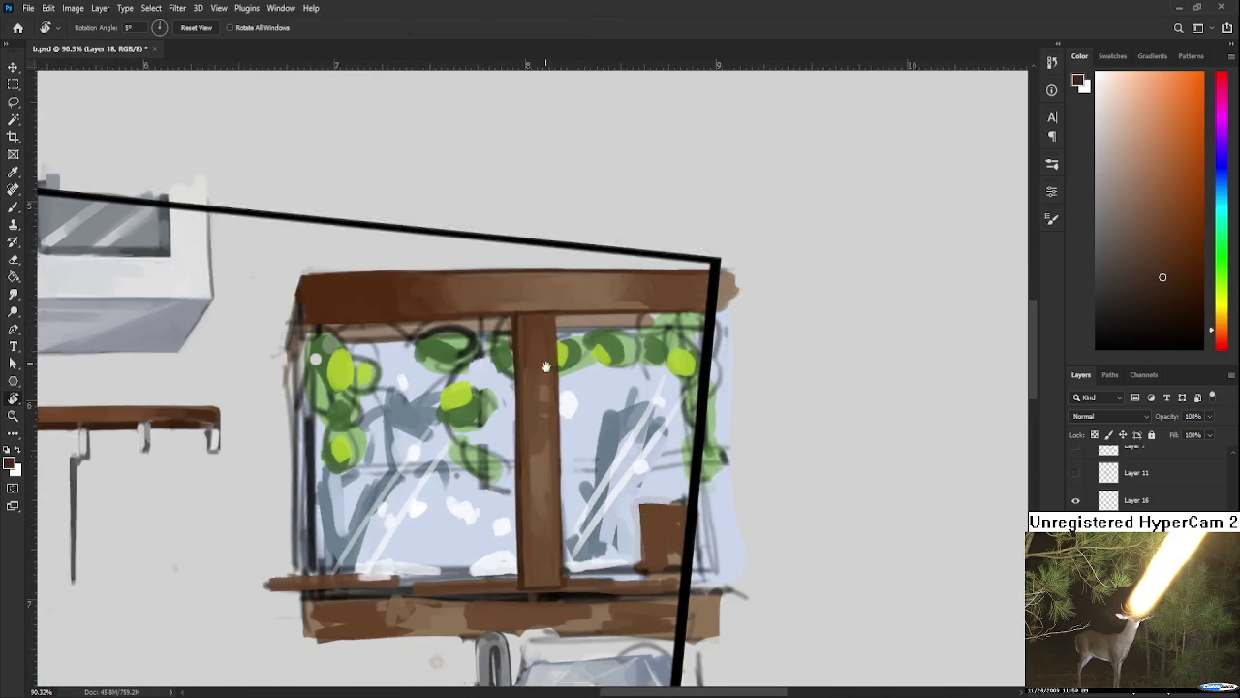
left_click(557, 565, "alt")
mouse_move(545, 288)
left_mouse_down()
mouse_move(548, 436)
mouse_move(676, 358)
mouse_move(530, 388)
mouse_move(761, 321)
mouse_move(520, 414)
mouse_move(755, 313)
left_mouse_up()
key("ctrl+z")
key("r")
left_click(529, 388, "alt")
left_click(761, 318, "alt")
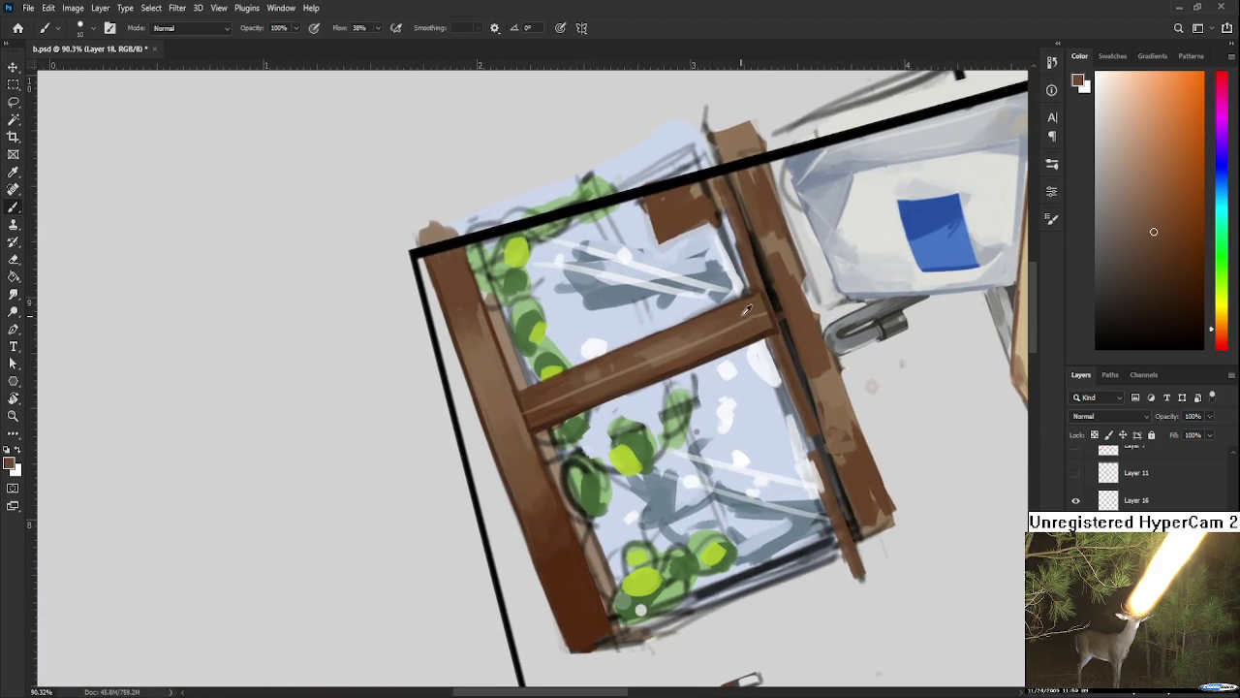
left_click(781, 300, "alt")
left_click_drag(529, 412, 675, 357)
Step: Paint a near-white highlight, sampled from the glass, along the bar's edge
left_click(761, 358, "alt")
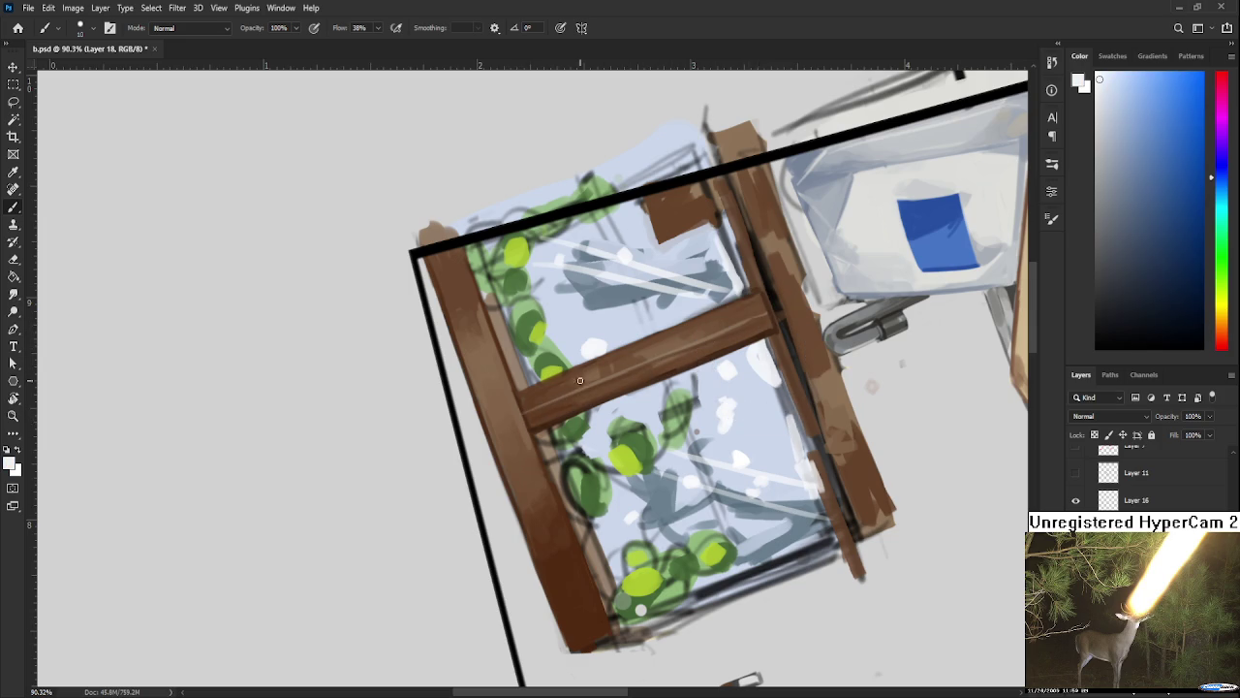
left_click_drag(518, 417, 655, 360)
key("ctrl+z")
key("ctrl+z")
mouse_move(544, 407)
left_mouse_down()
mouse_move(647, 360)
mouse_move(542, 456)
left_mouse_up()
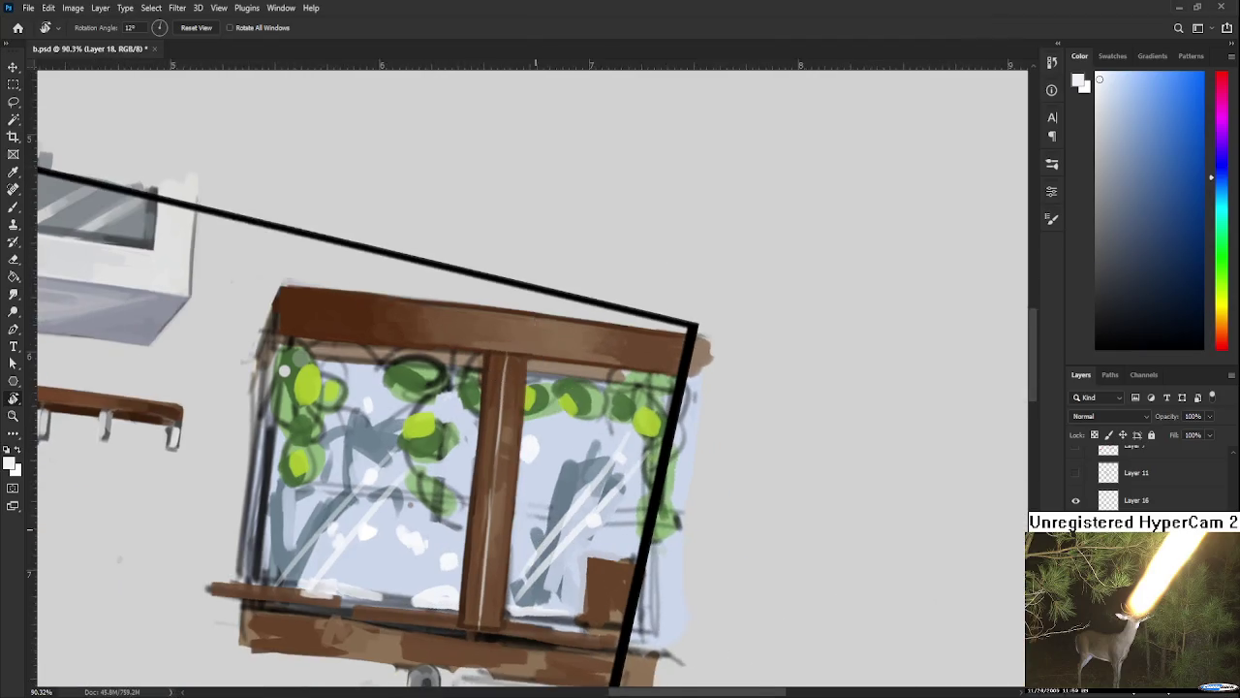
left_click(515, 475, "alt")
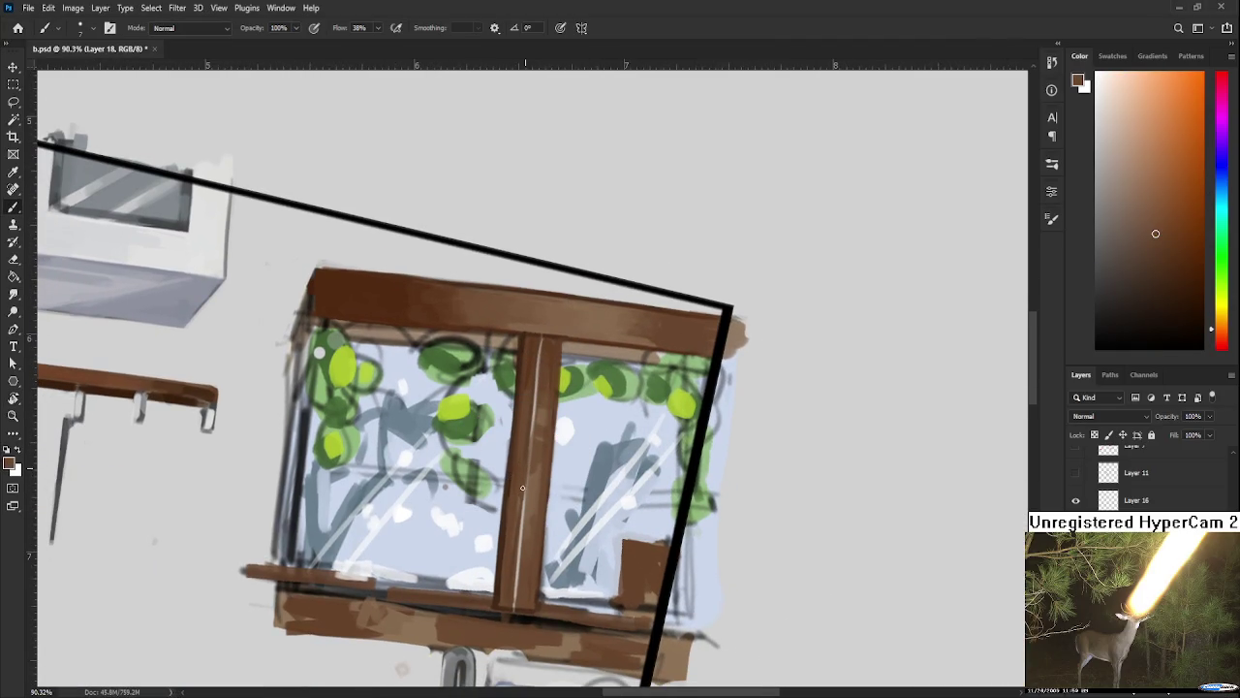
left_click(532, 496, "alt")
left_click(535, 490, "alt")
scroll(769, 336, "down", 3, "alt")
key("r")
left_click_drag(540, 345, 630, 457)
scroll(621, 453, "up", 1, "alt")
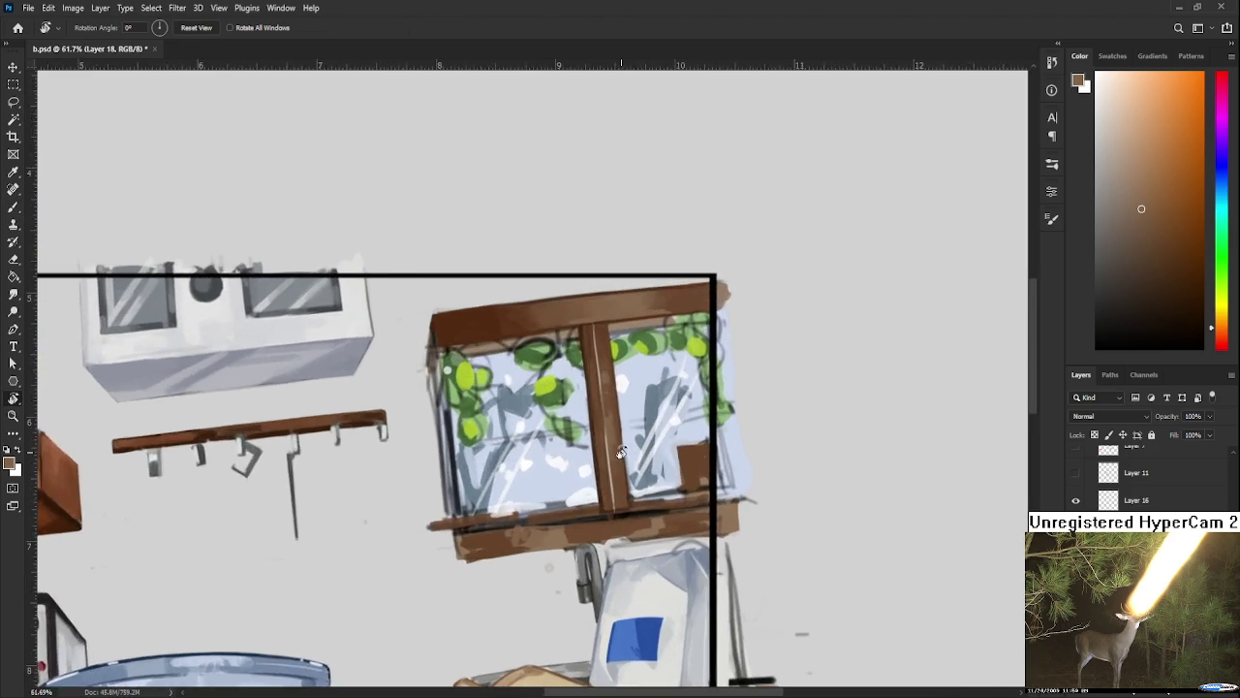
scroll(620, 453, "down", 3, "alt")
scroll(620, 452, "down", 1, "alt")
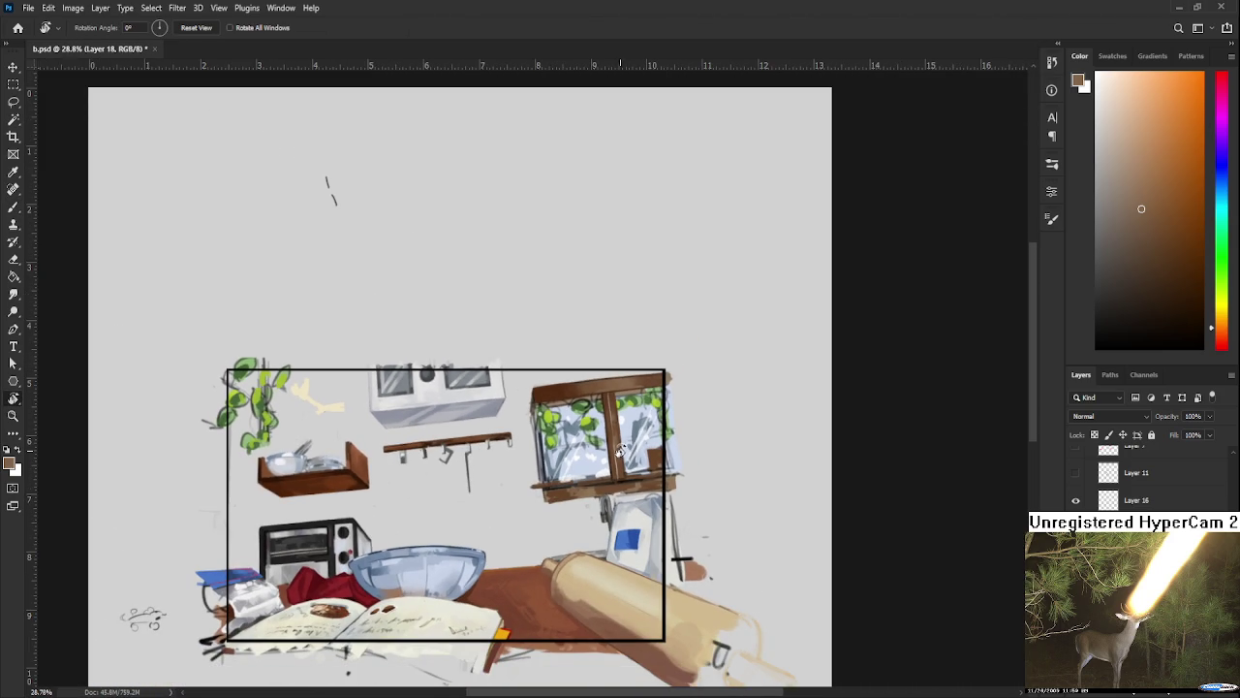
scroll(591, 446, "up", 2, "alt")
scroll(577, 449, "up", 1, "alt")
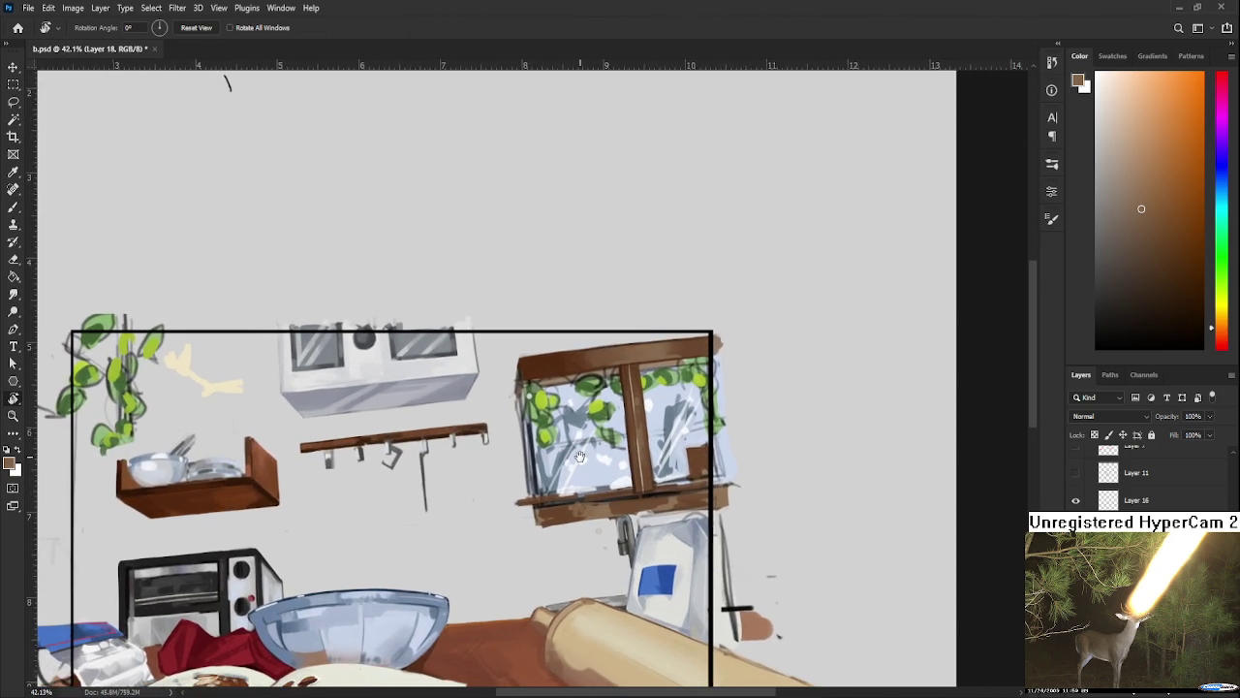
scroll(576, 451, "up", 2, "alt")
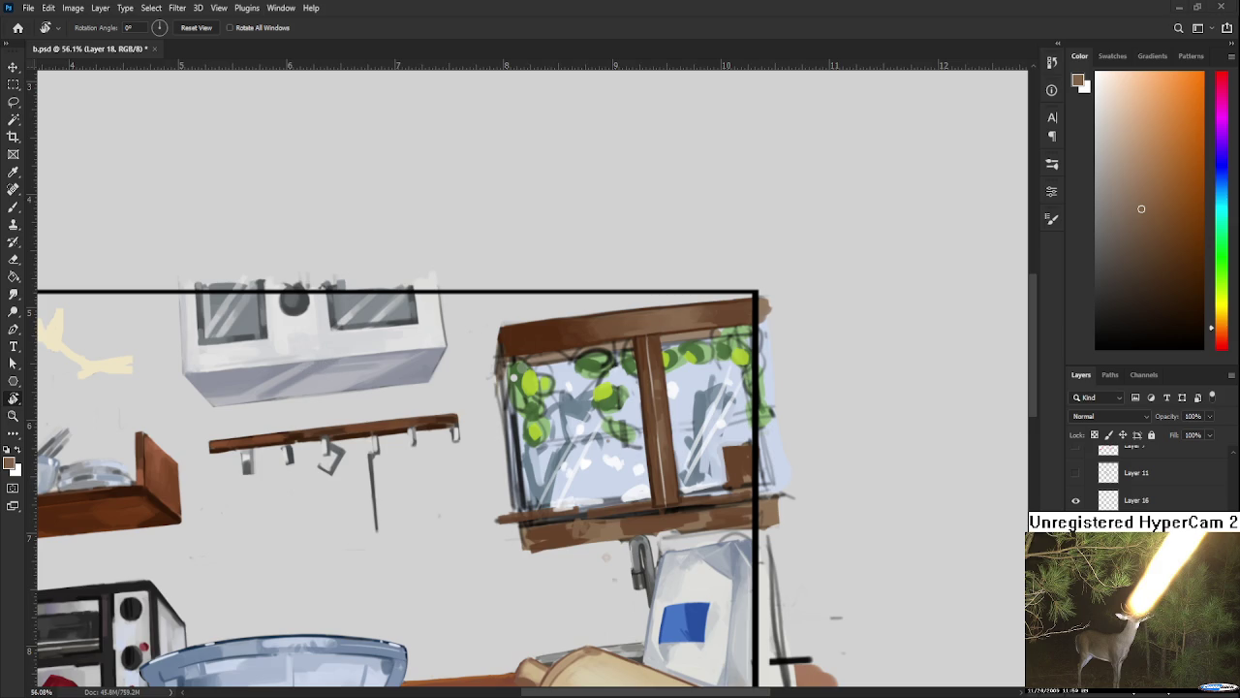
scroll(510, 287, "down", 1)
scroll(582, 310, "down", 1)
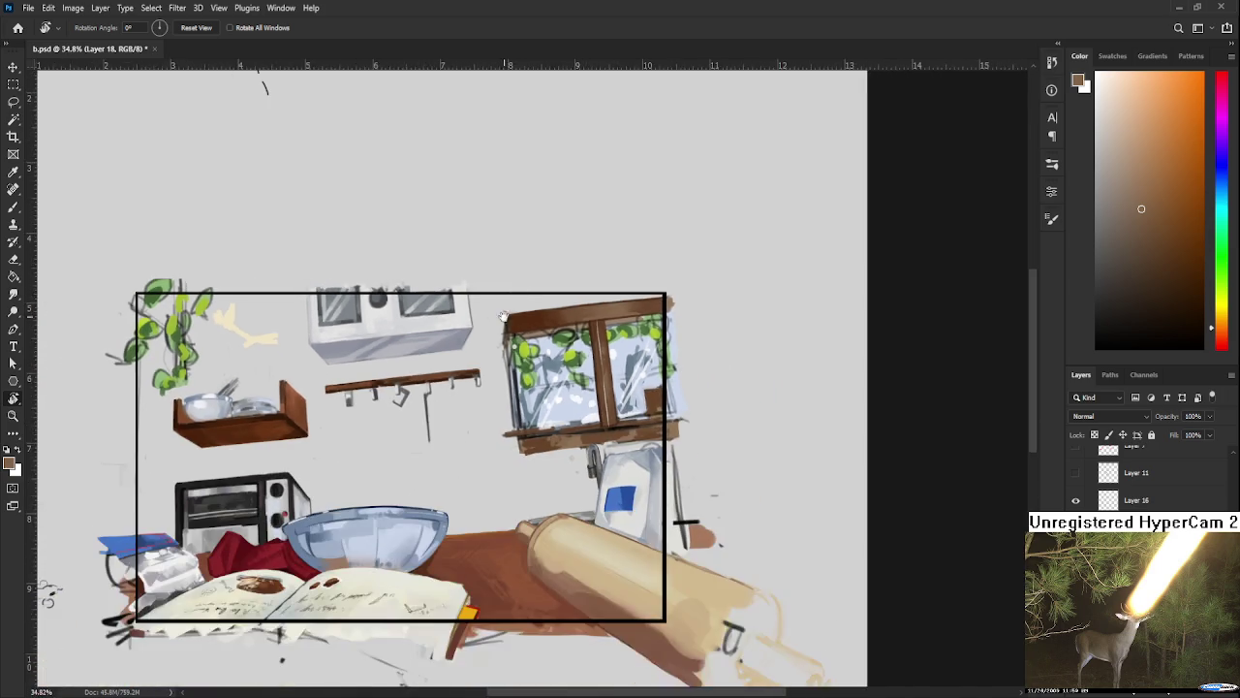
scroll(659, 339, "down", 2)
scroll(709, 363, "down", 1)
scroll(1114, 475, "down", 1)
scroll(1114, 475, "down", 1)
scroll(1114, 475, "down", 1)
scroll(789, 391, "down", 1)
scroll(635, 356, "down", 1)
scroll(635, 356, "up", 1)
scroll(591, 341, "up", 1)
scroll(591, 339, "up", 1)
scroll(601, 341, "up", 1)
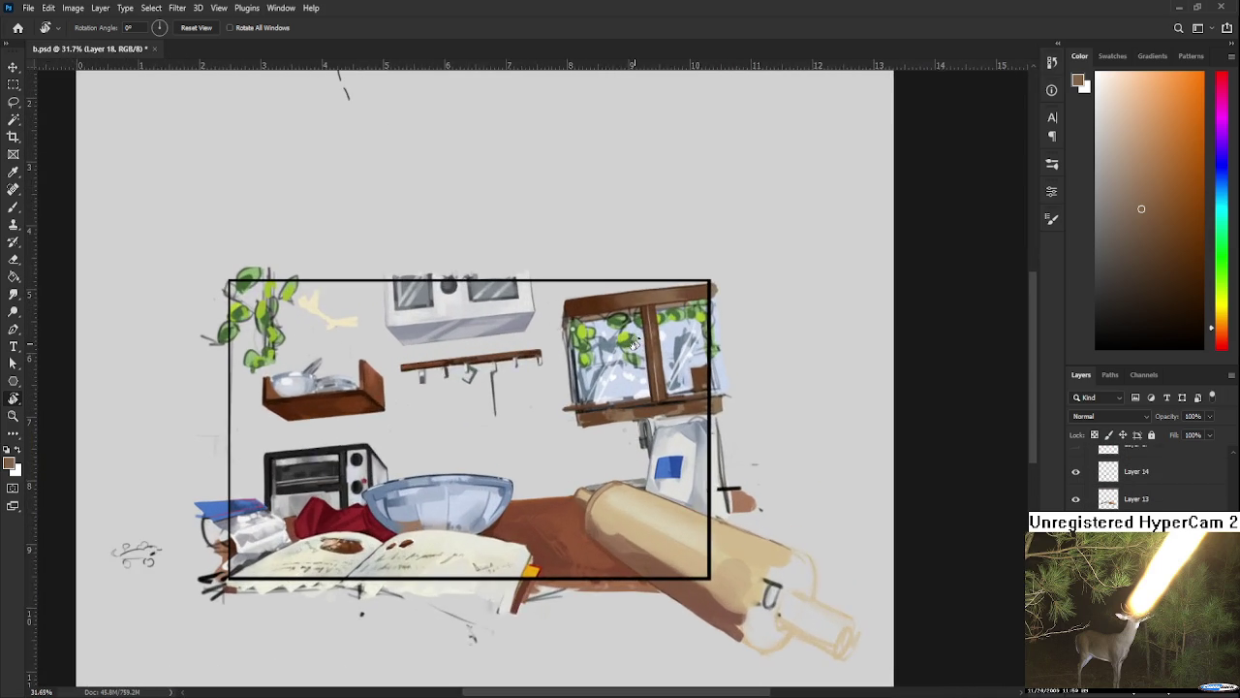
scroll(616, 342, "up", 1)
scroll(634, 344, "up", 2)
scroll(633, 343, "up", 1)
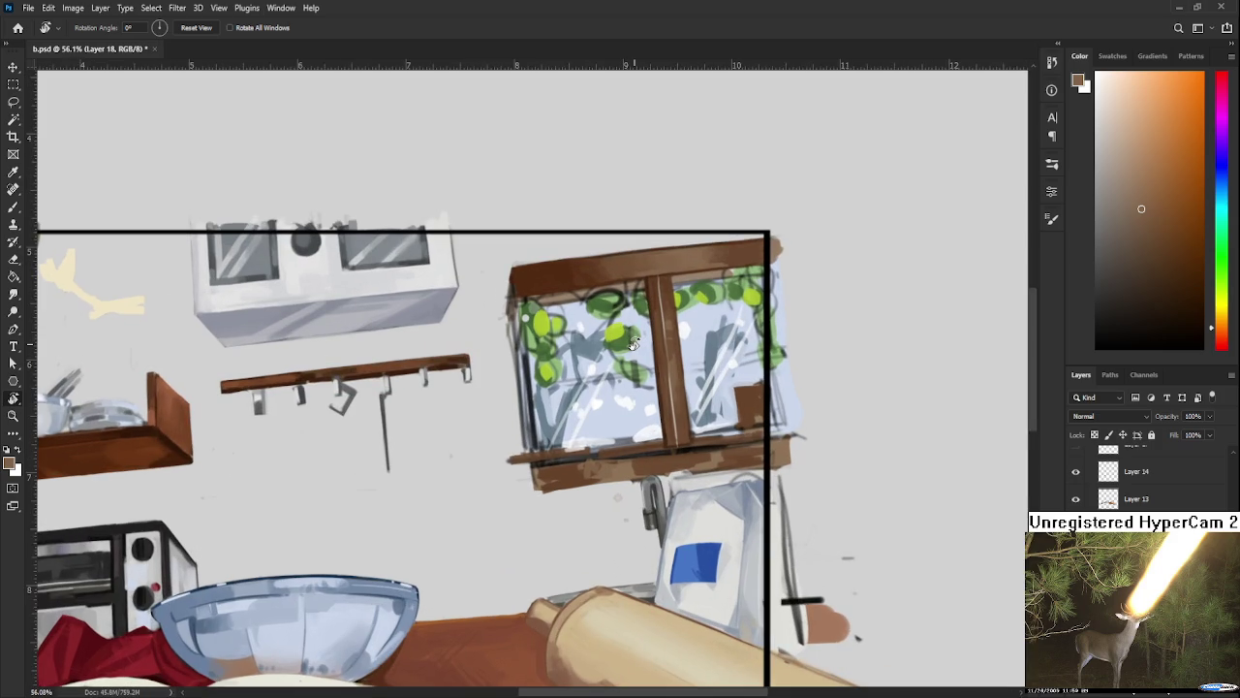
scroll(635, 349, "up", 1)
scroll(678, 467, "up", 1)
scroll(676, 489, "up", 1)
scroll(657, 480, "down", 1)
scroll(657, 480, "down", 2)
key("e")
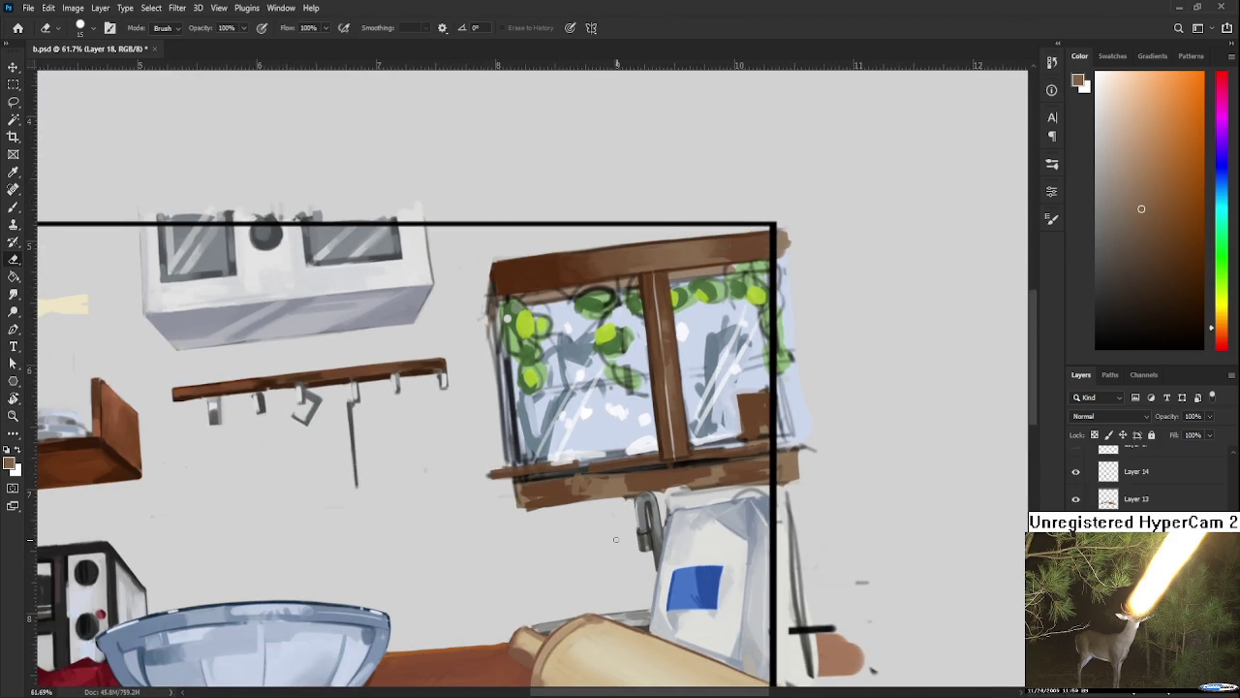
Step: With the Brush, repeatedly sample grey-blue shades from the white bag until a light one is chosen
scroll(667, 514, "up", 1)
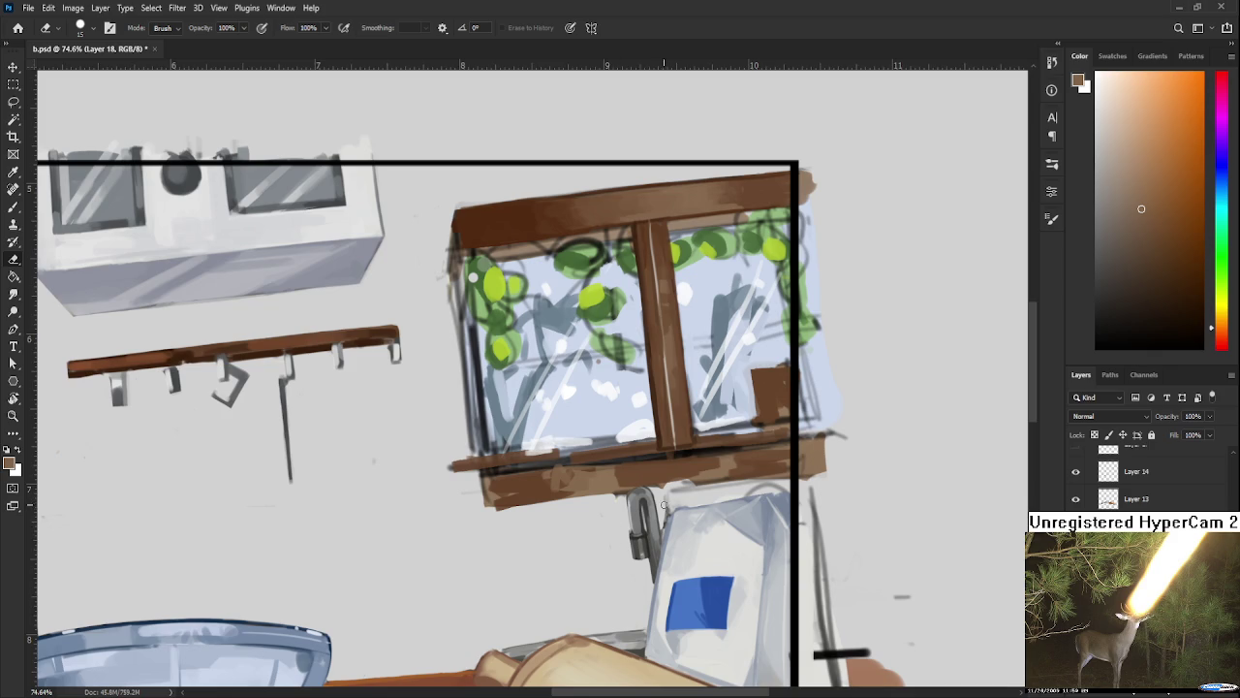
key("b")
left_click(717, 498, "alt")
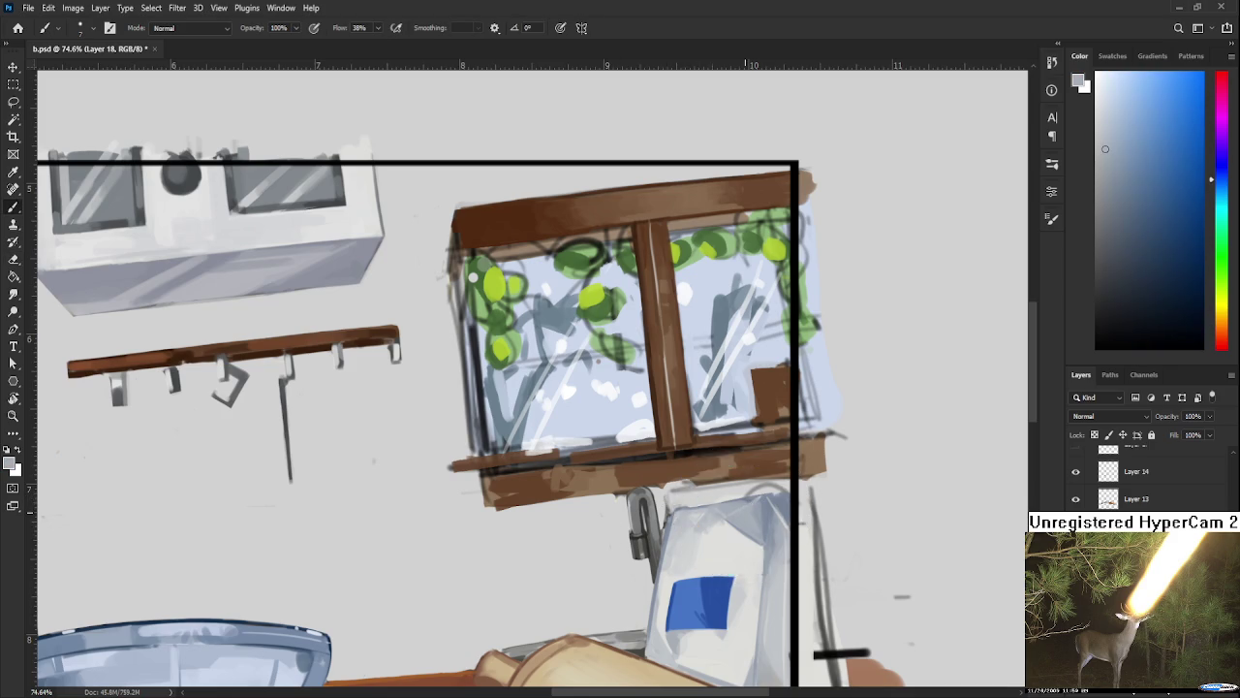
left_click(672, 508, "alt")
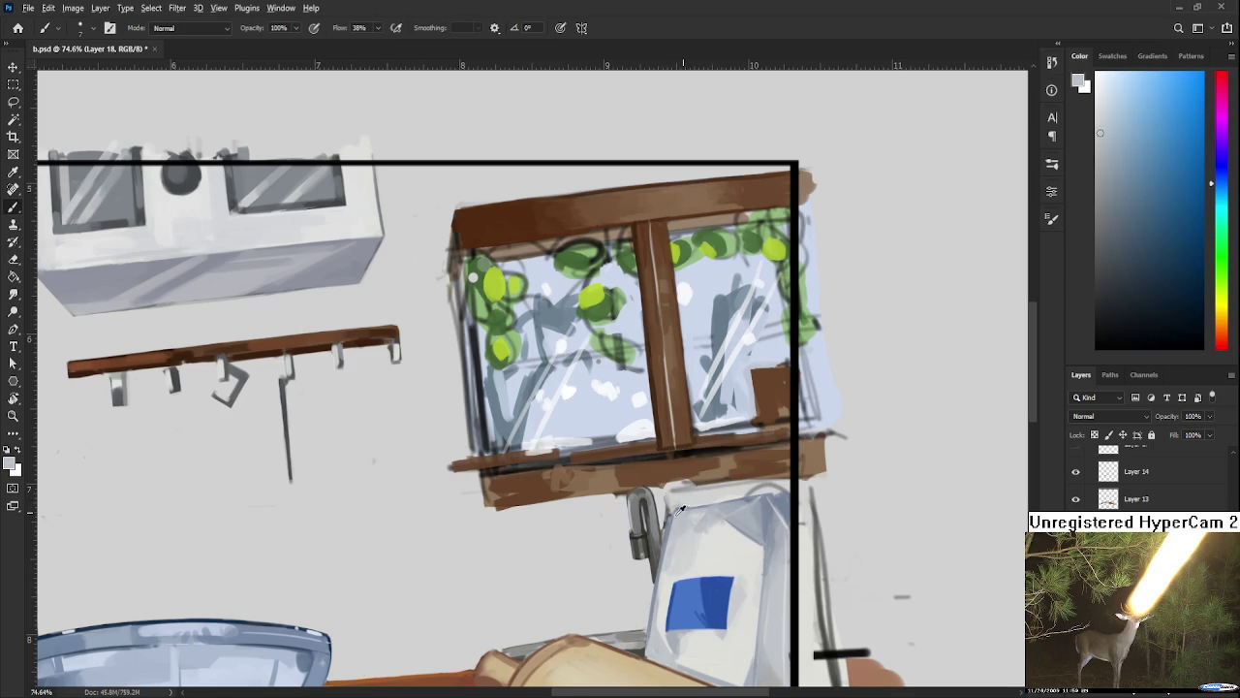
left_click(669, 513, "alt")
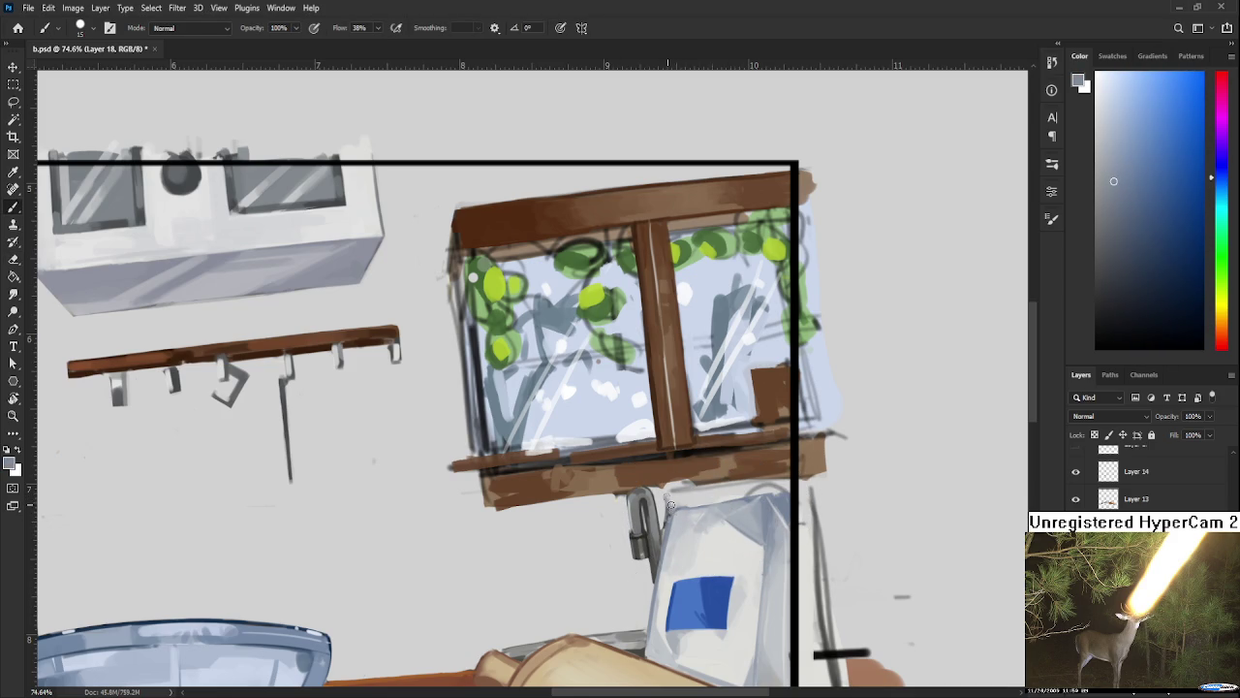
left_click(678, 504, "alt")
left_click(705, 494, "alt")
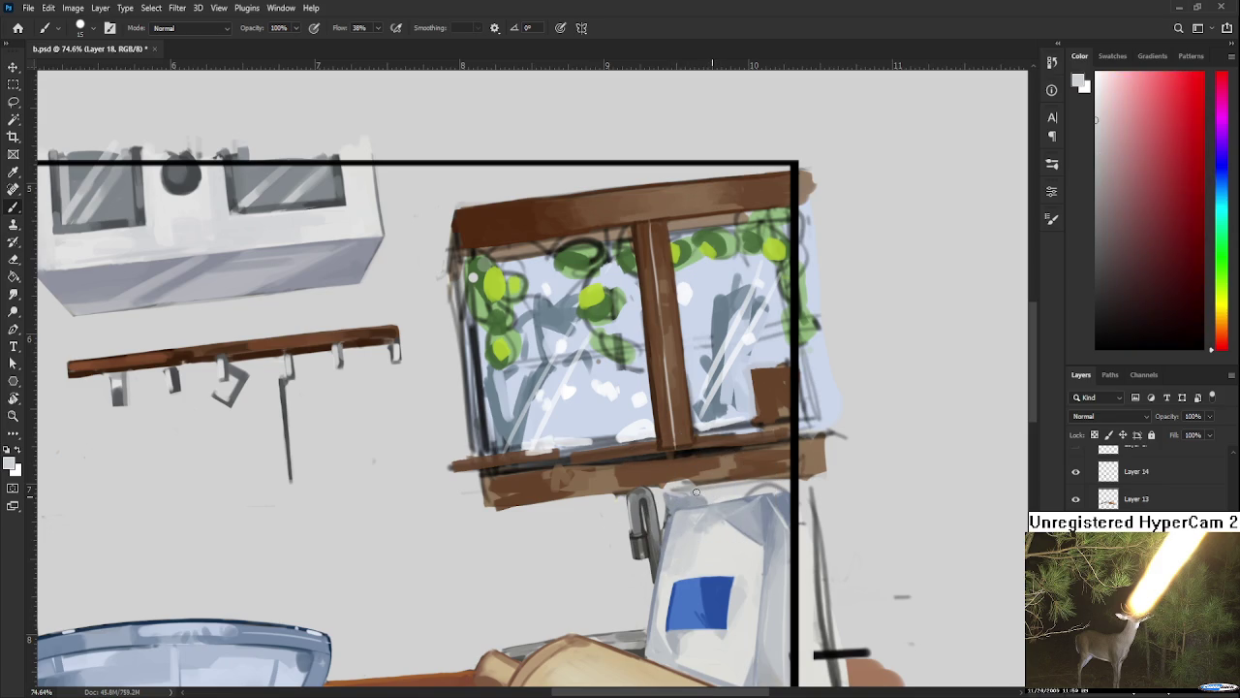
left_click(739, 498, "alt")
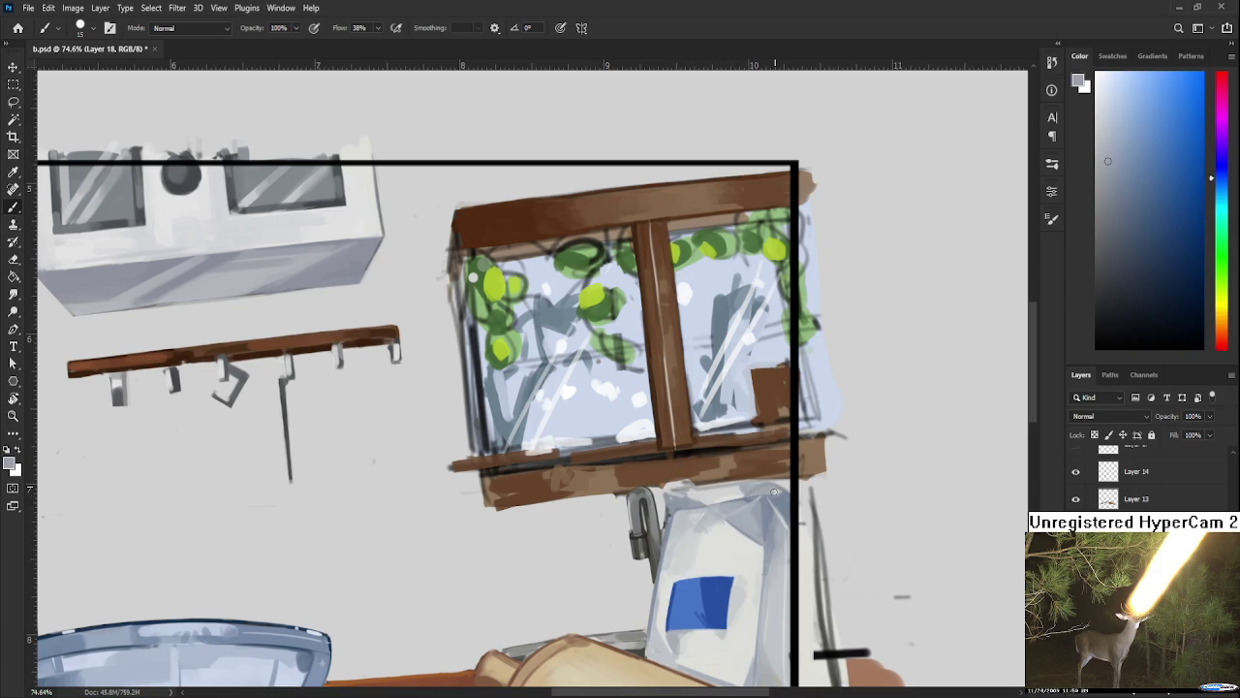
left_click(751, 491, "alt")
left_click(744, 488, "alt")
left_click(781, 499, "alt")
left_click(743, 484, "alt")
left_click_drag(735, 485, 752, 515)
scroll(760, 485, "down", 3)
scroll(762, 488, "down", 3)
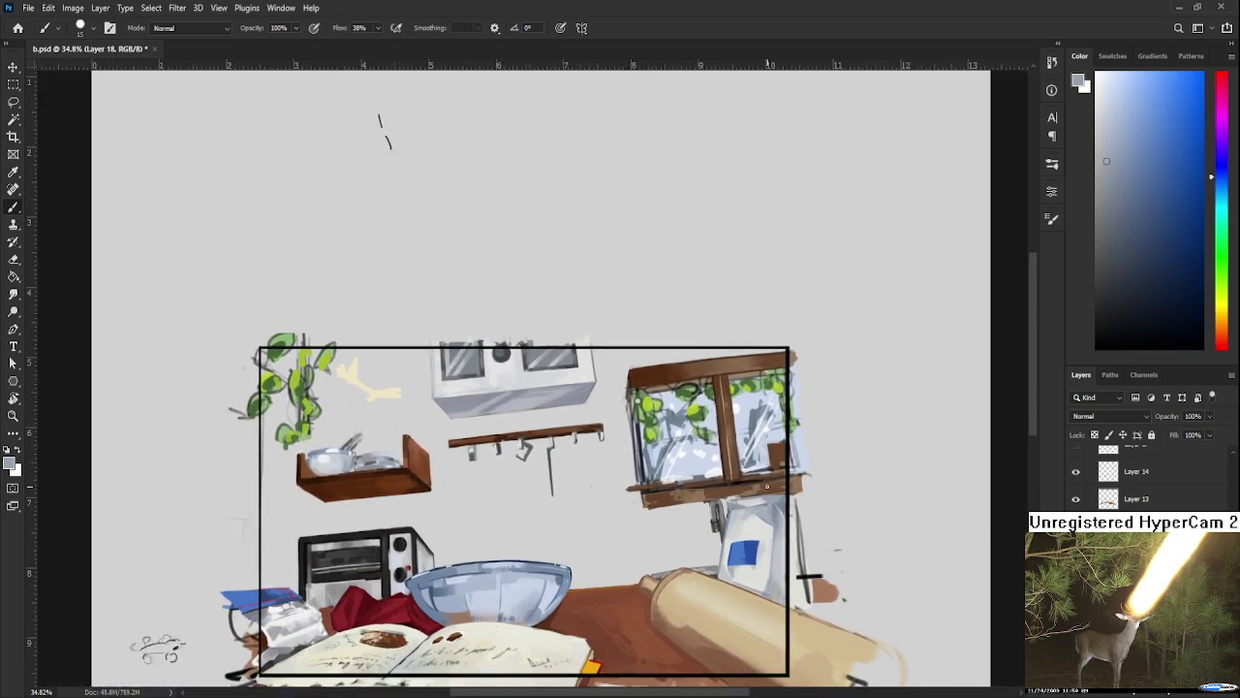
scroll(765, 493, "down", 2)
scroll(769, 494, "down", 2)
scroll(769, 494, "left", 2)
scroll(767, 496, "right", 3)
scroll(766, 502, "up", 1)
scroll(766, 502, "up", 4)
scroll(736, 509, "up", 4)
scroll(671, 522, "down", 2)
Step: Lasso the wooden window, cut it to new Layer 19 and hide that layer
scroll(686, 525, "left", 1)
key("l")
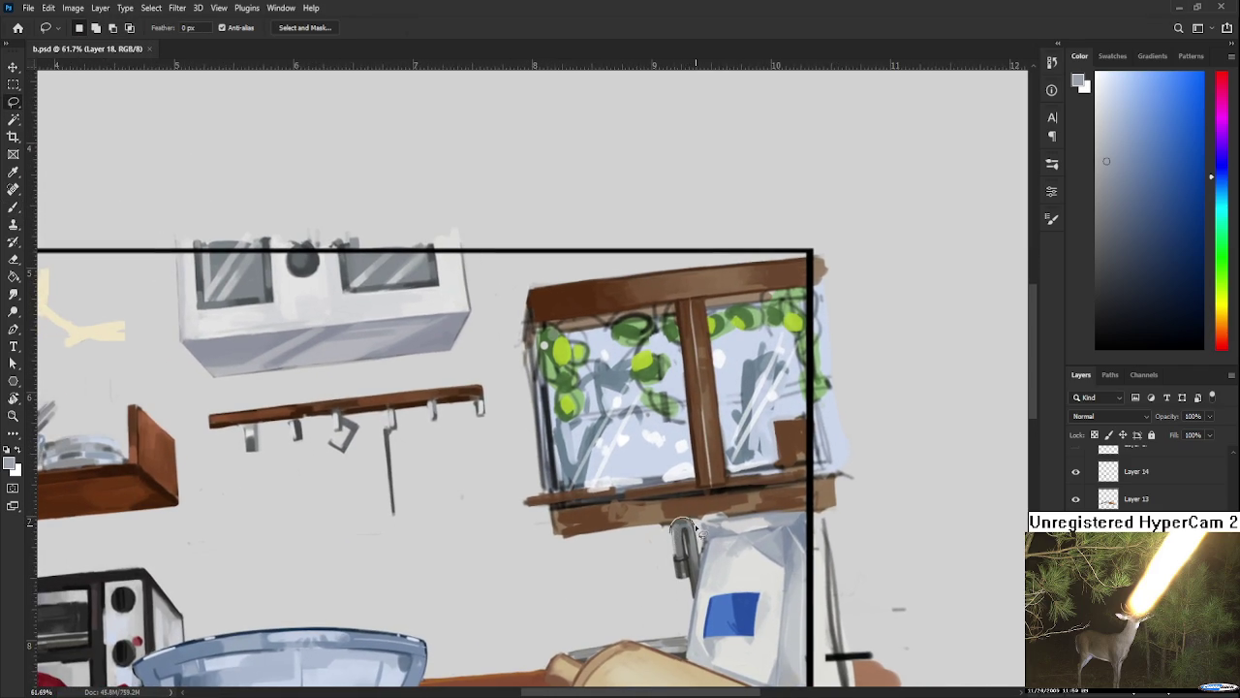
left_click_drag(720, 525, 906, 399)
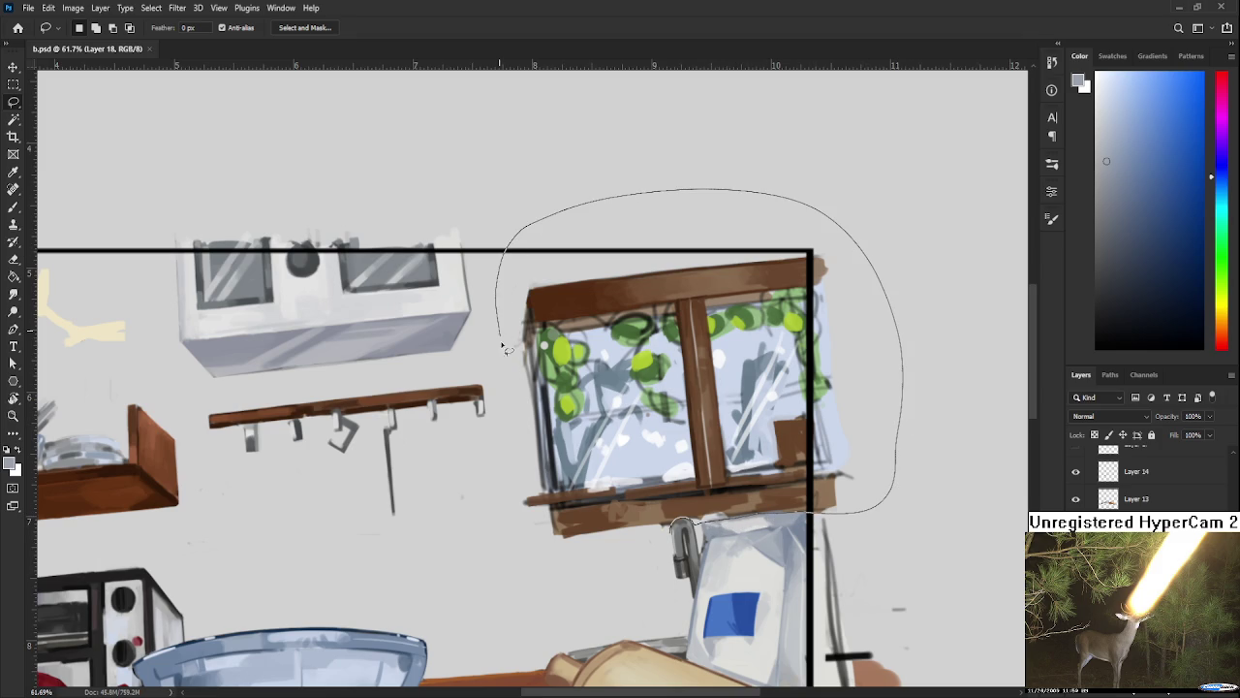
left_click_drag(906, 399, 523, 574)
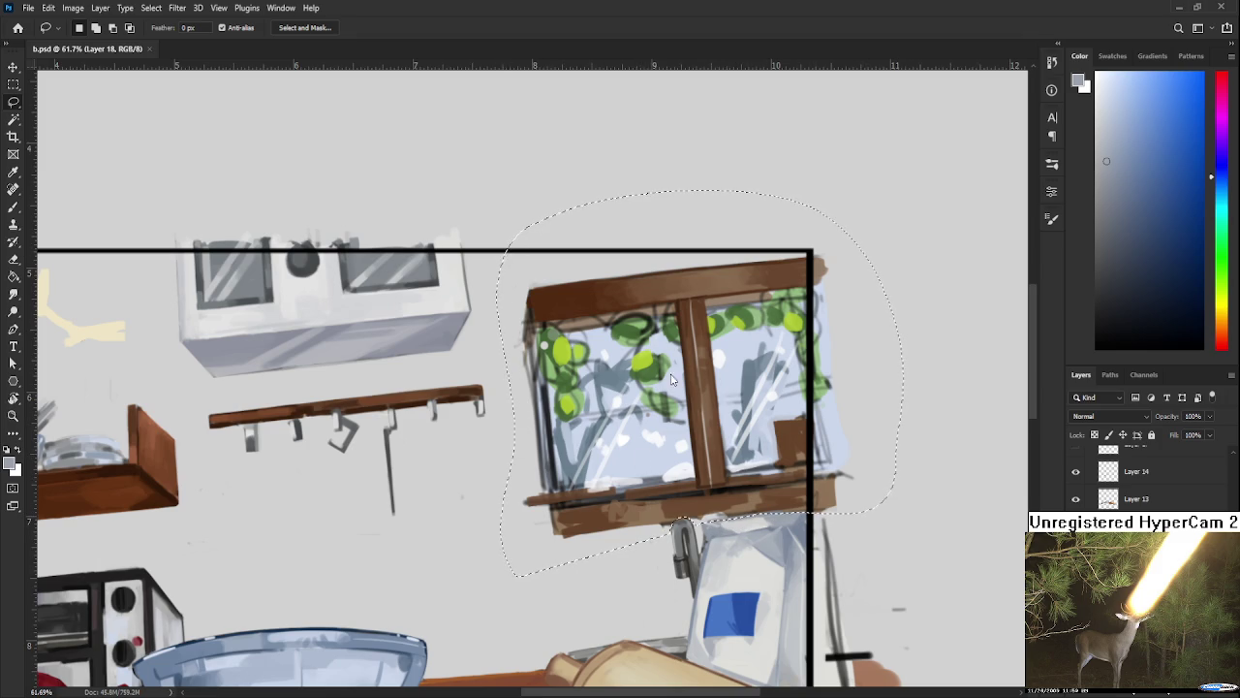
key("ctrl+j")
key("ctrl+comma")
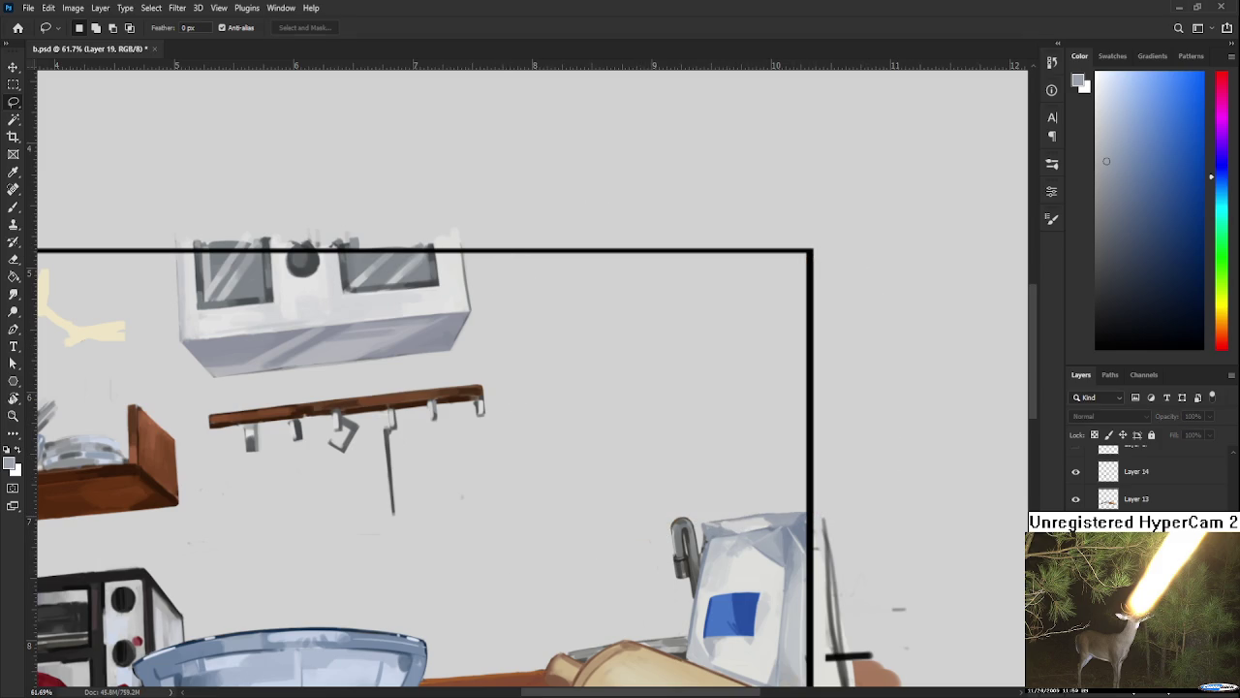
scroll(694, 564, "up", 2)
scroll(715, 530, "up", 2)
Step: On Layer 18, erase the bumpy top edge of the white bag
scroll(715, 530, "up", 1)
key("alt+bracketleft")
left_click_drag(650, 442, 618, 391)
key("e")
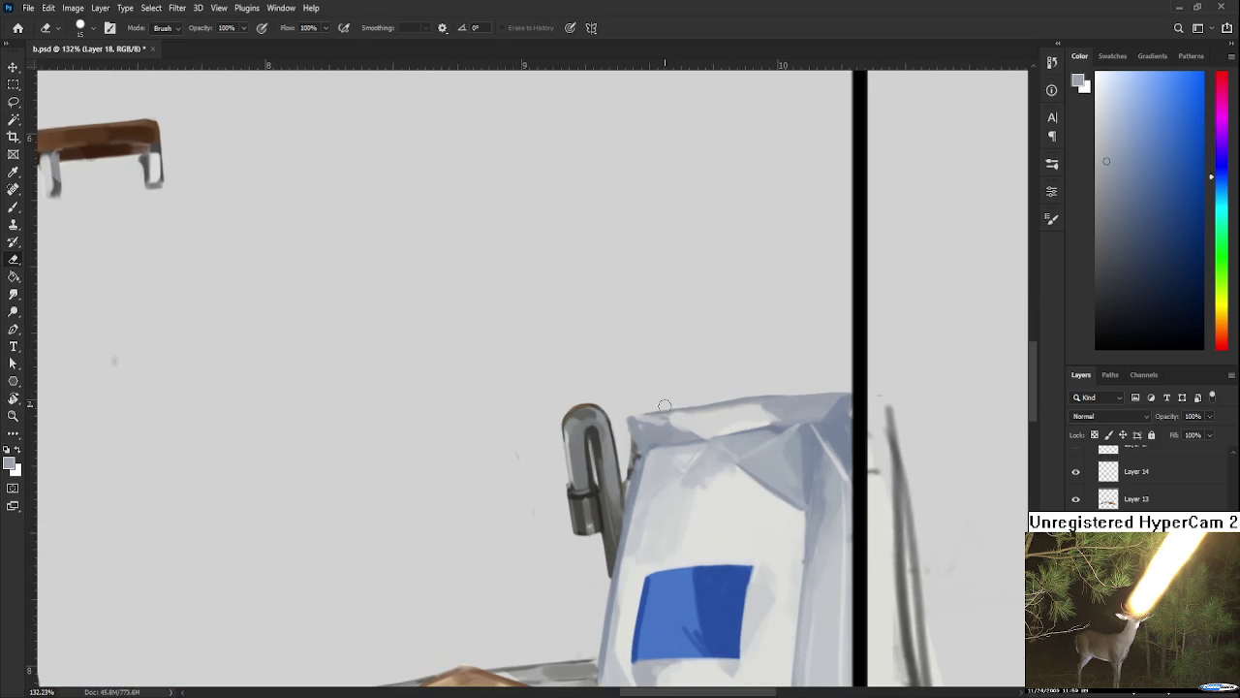
left_click_drag(761, 395, 810, 395)
key("b")
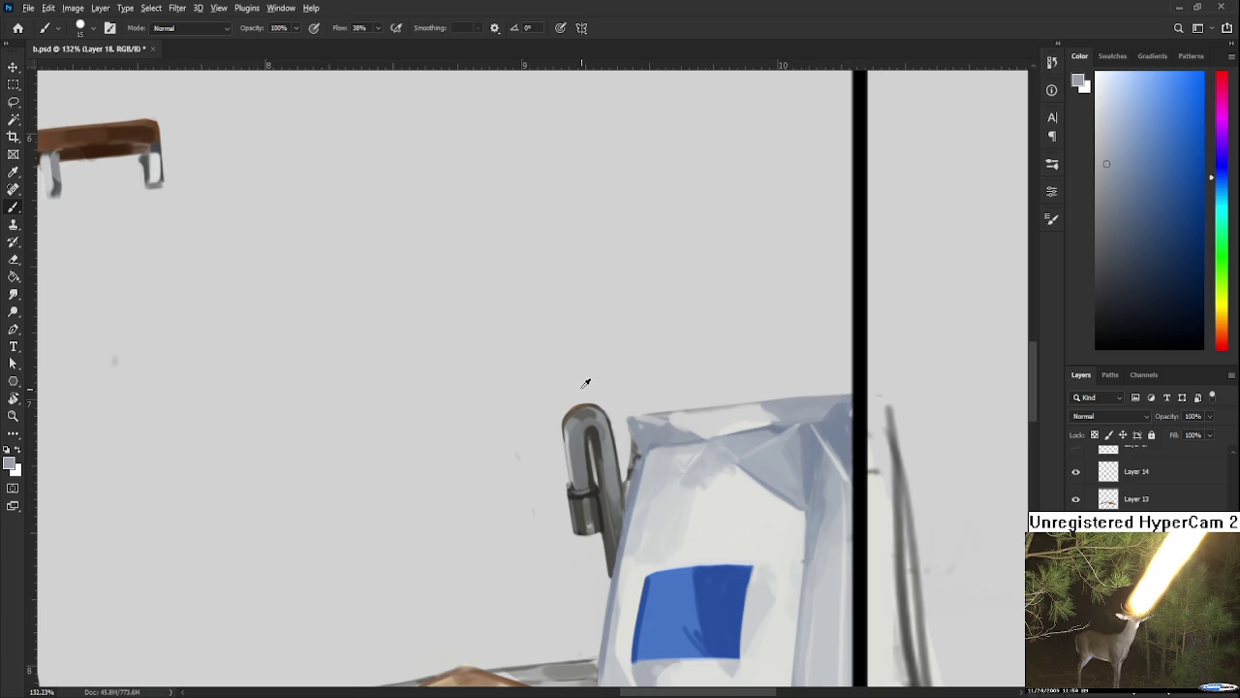
left_click(567, 405, "alt")
key("e")
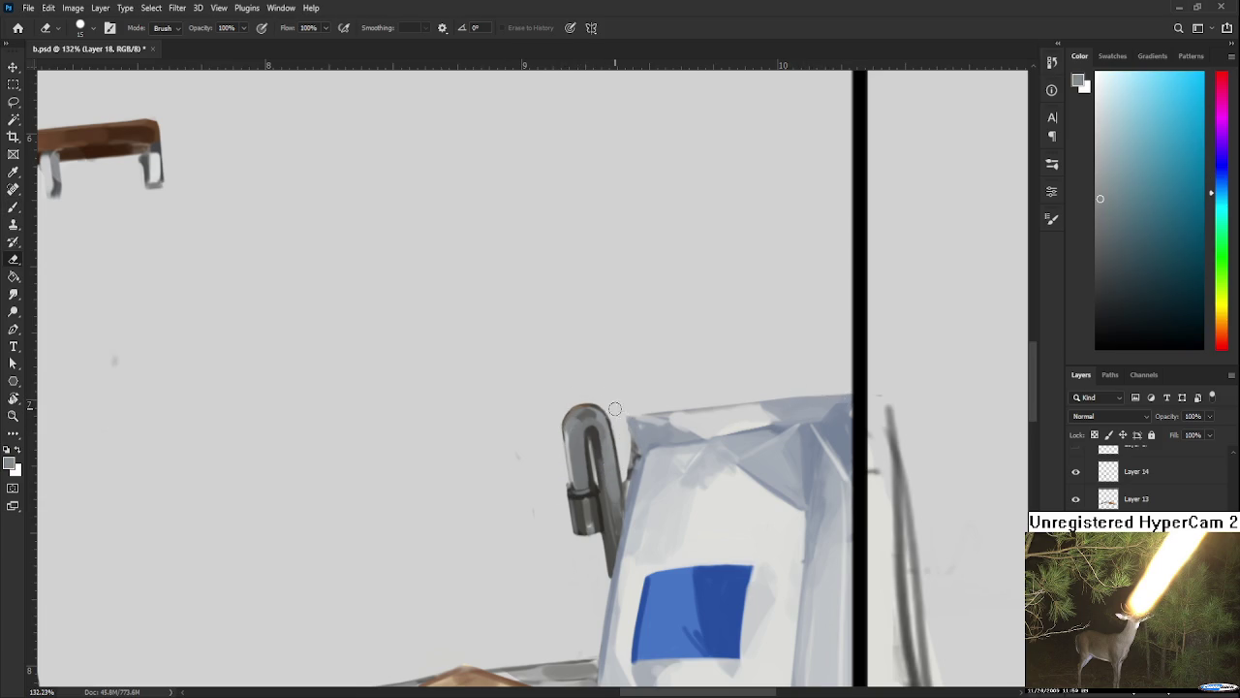
Step: Sample light bluish-grey shades from the top of the bag
key("b")
left_click_drag(661, 465, 560, 460)
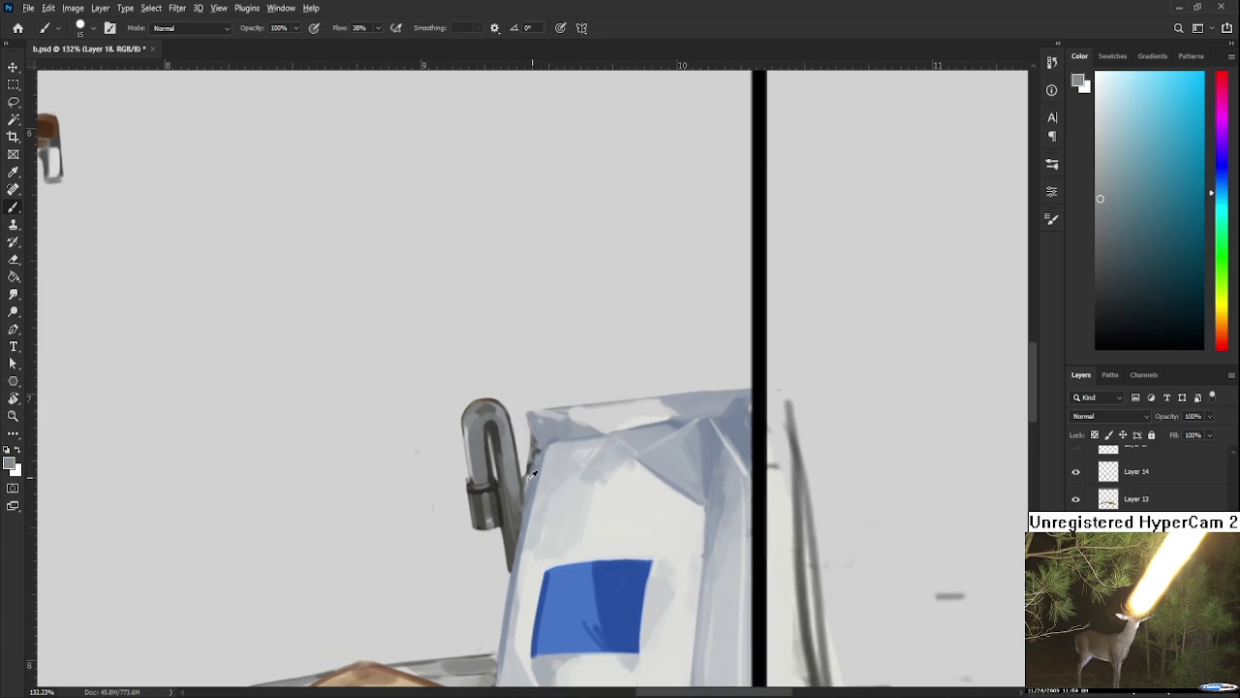
left_click(531, 473, "alt")
left_click(544, 433, "alt")
left_click(684, 419, "alt")
left_click(545, 432, "alt")
left_click(557, 427, "alt")
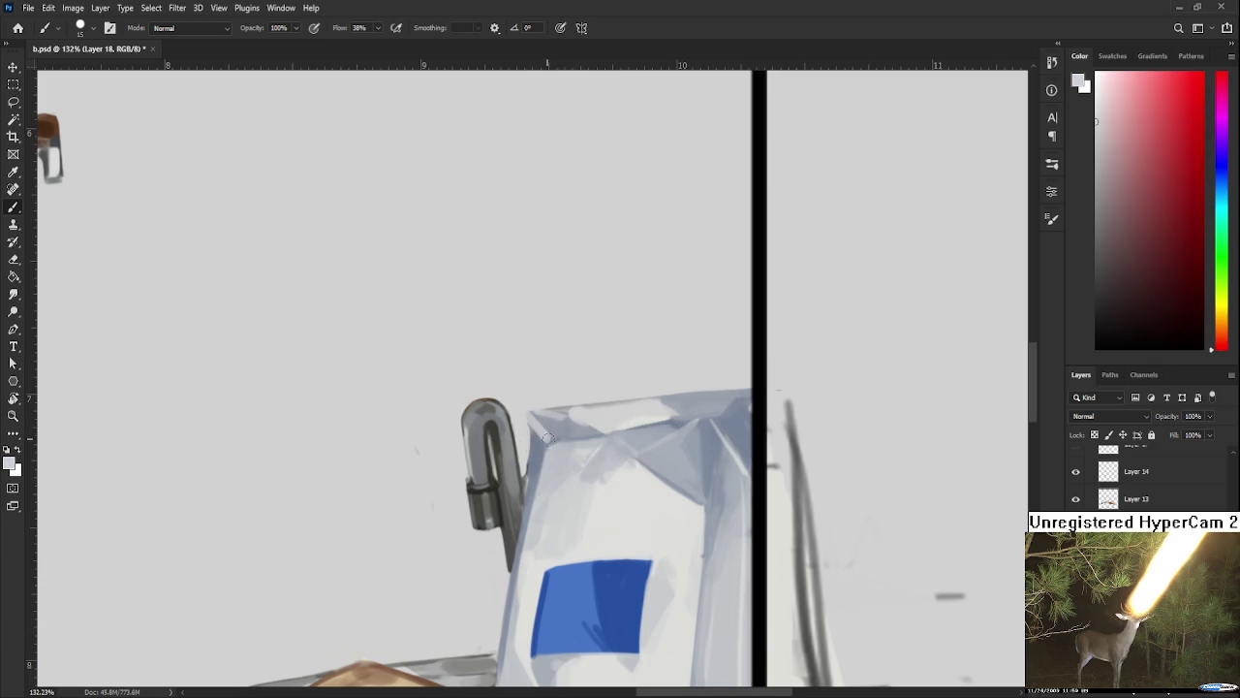
left_click(549, 424, "alt")
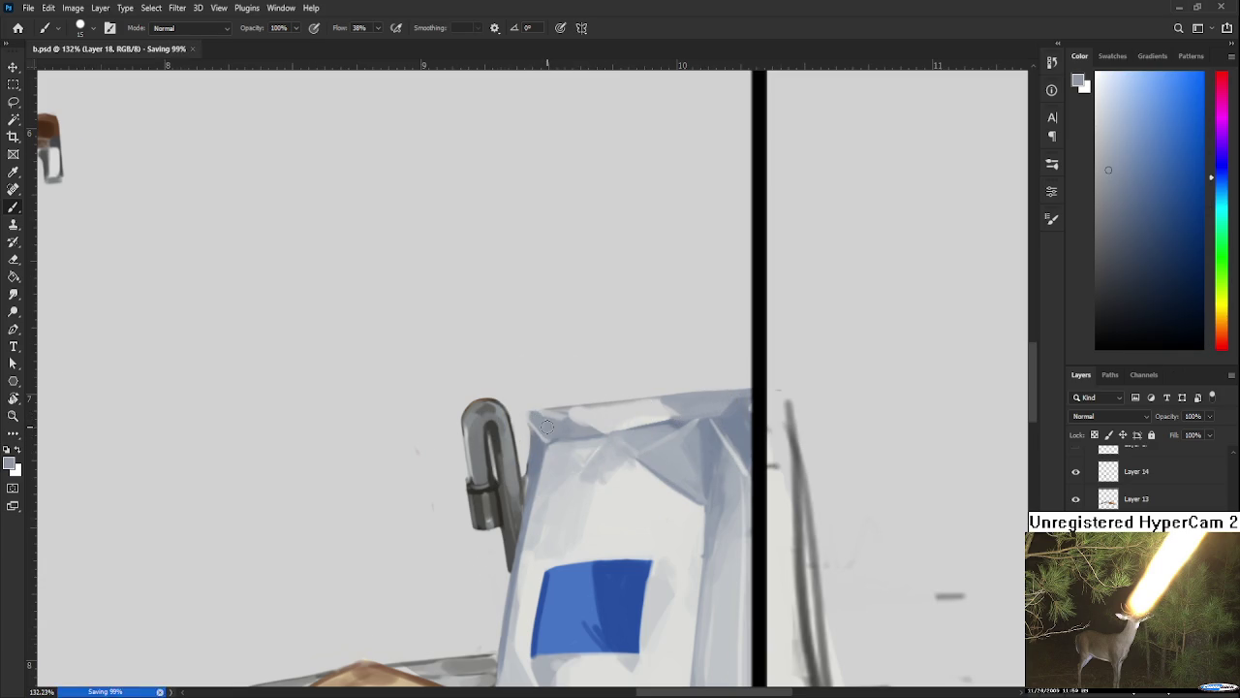
scroll(547, 427, "down", 2)
scroll(547, 426, "down", 2)
scroll(548, 426, "down", 2)
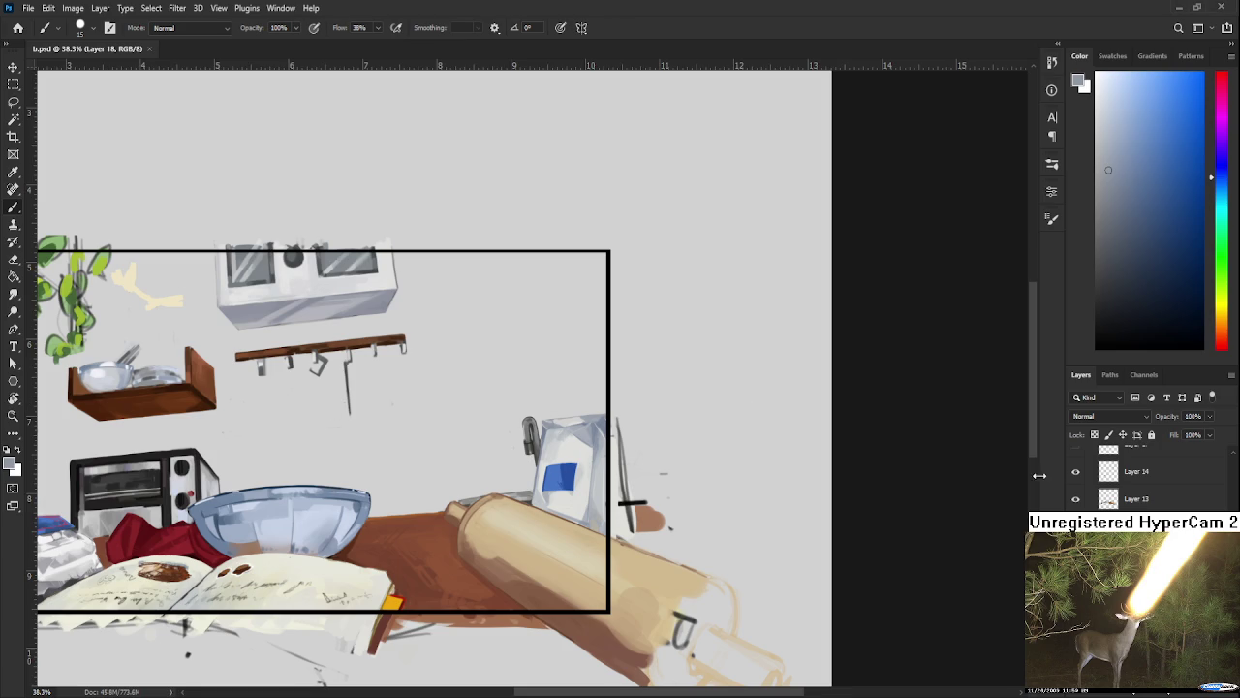
Step: Restore the window layer and recentre the view on the kitchen scene
key("ctrl+z")
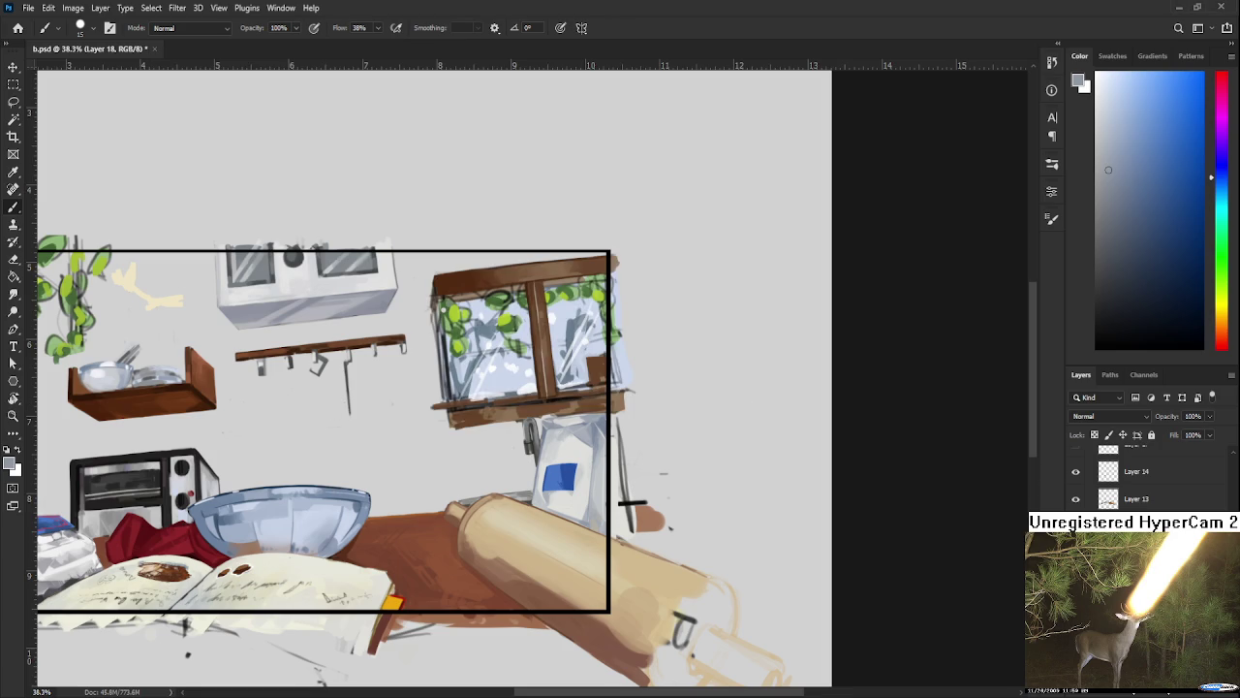
mouse_move(639, 355)
left_mouse_down()
mouse_move(860, 365)
mouse_move(751, 376)
left_mouse_up()
scroll(1085, 499, "down", 1)
scroll(1091, 502, "down", 2)
scroll(1091, 507, "down", 2)
scroll(1089, 507, "up", 2)
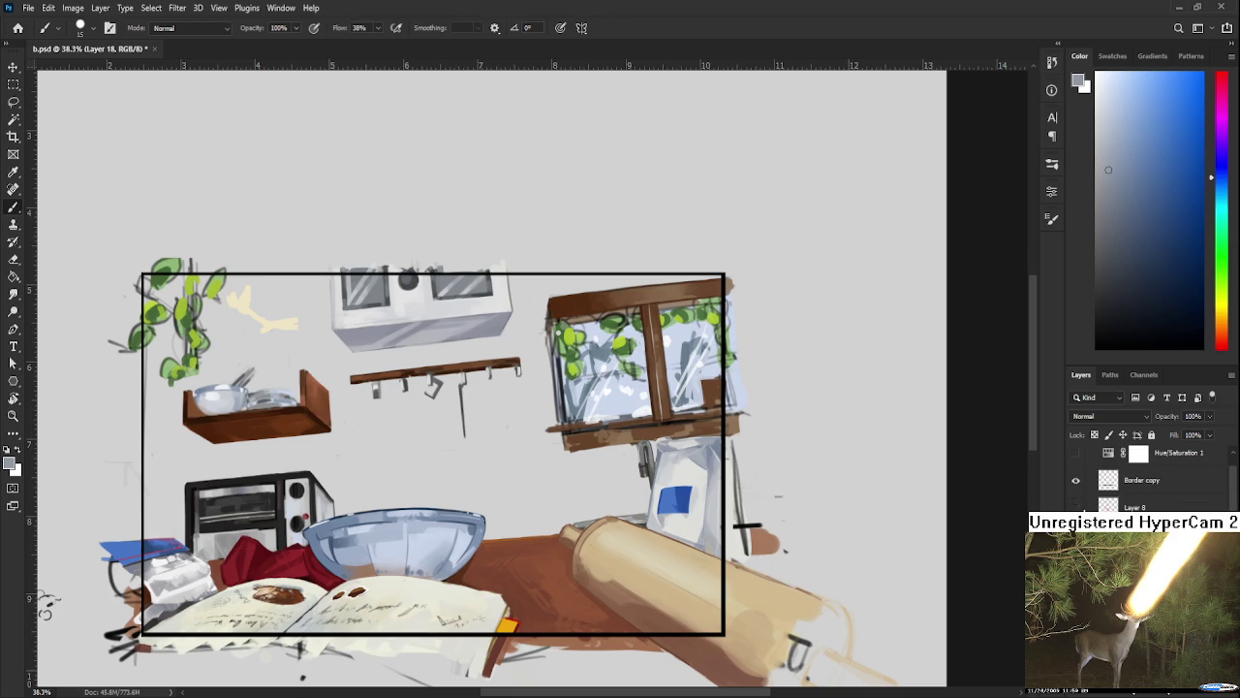
Step: Show the three sets of red perspective guide lines, including the near-vertical ones
left_click(1075, 533)
left_click(1075, 560)
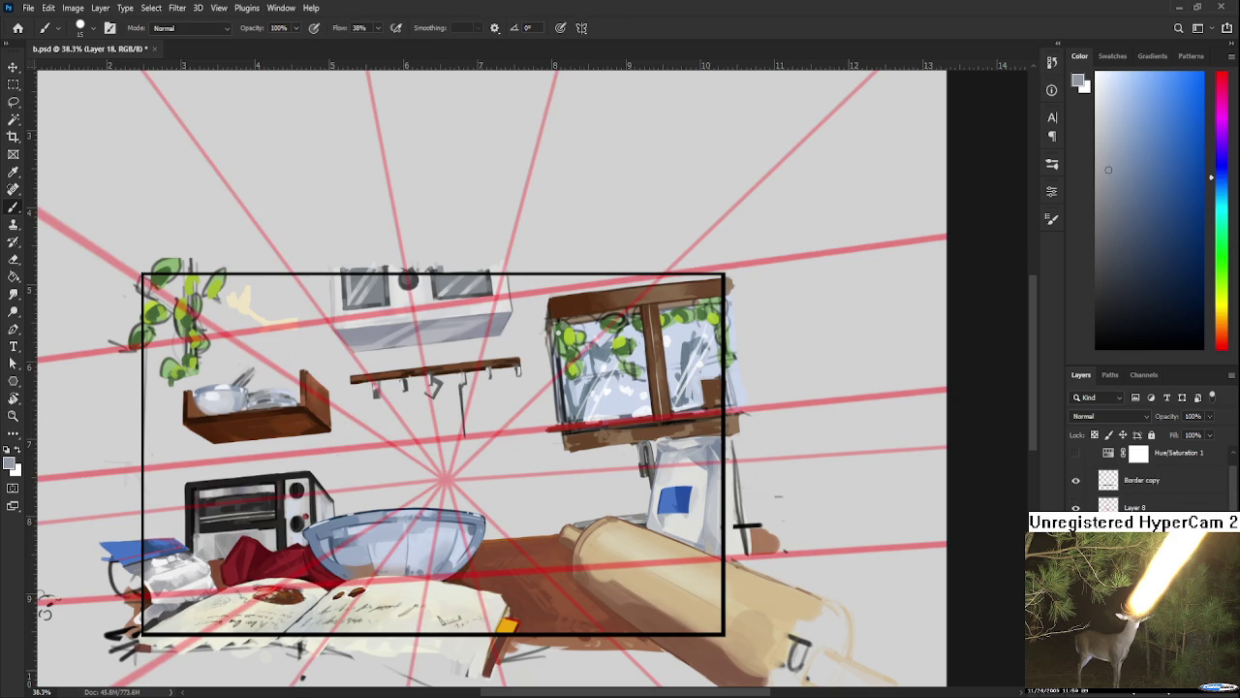
left_click(1075, 587)
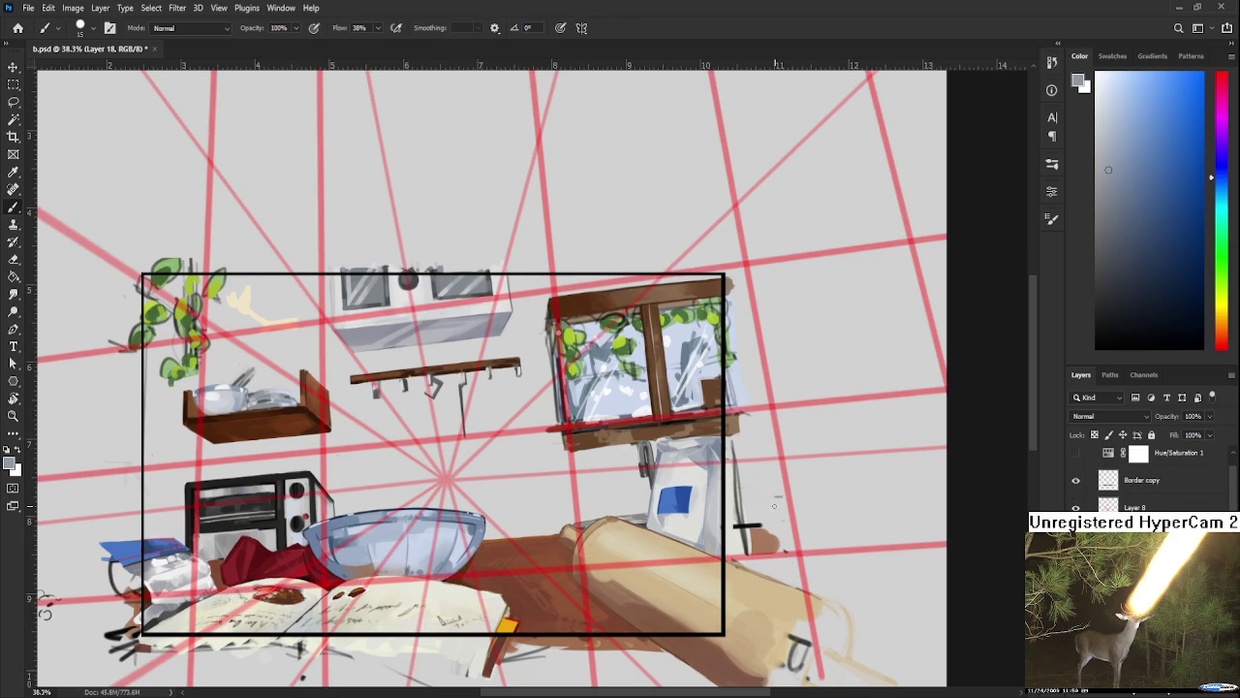
Step: Hide the painted wooden window cabinet, leaving the upper-right wall bare
scroll(450, 239, "down", 2)
scroll(450, 240, "down", 2)
scroll(451, 239, "down", 2)
scroll(1144, 480, "down", 3)
scroll(1143, 479, "up", 3)
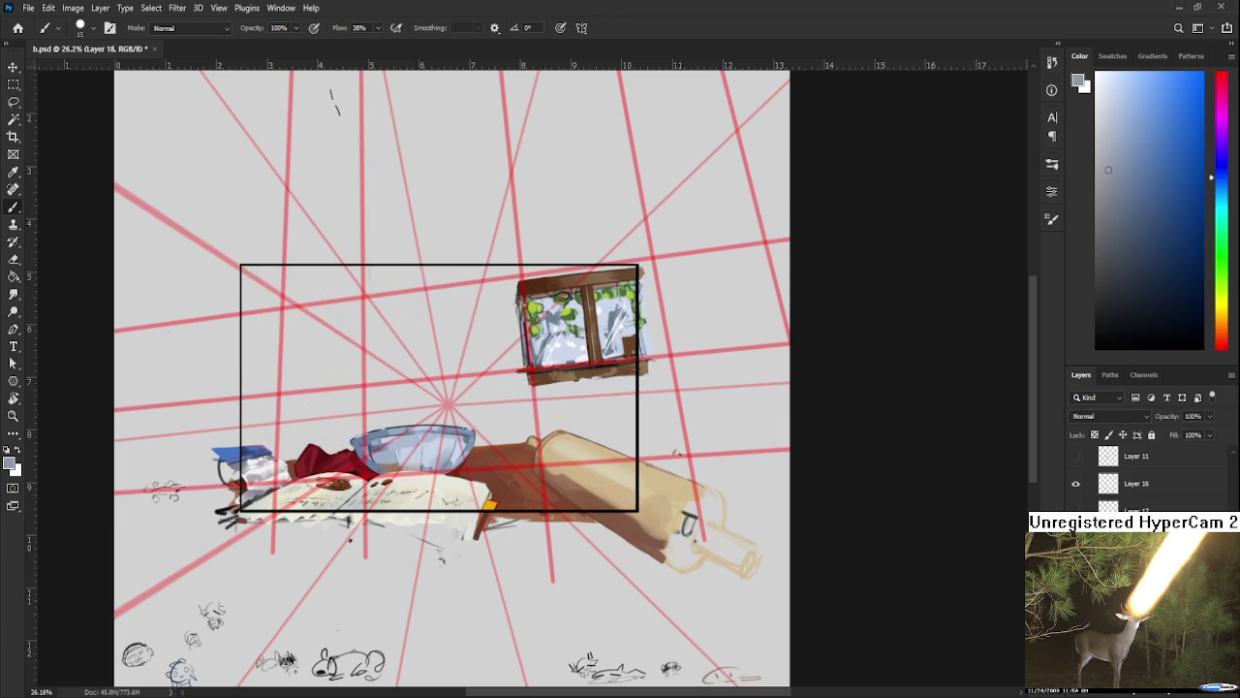
scroll(1144, 480, "down", 1)
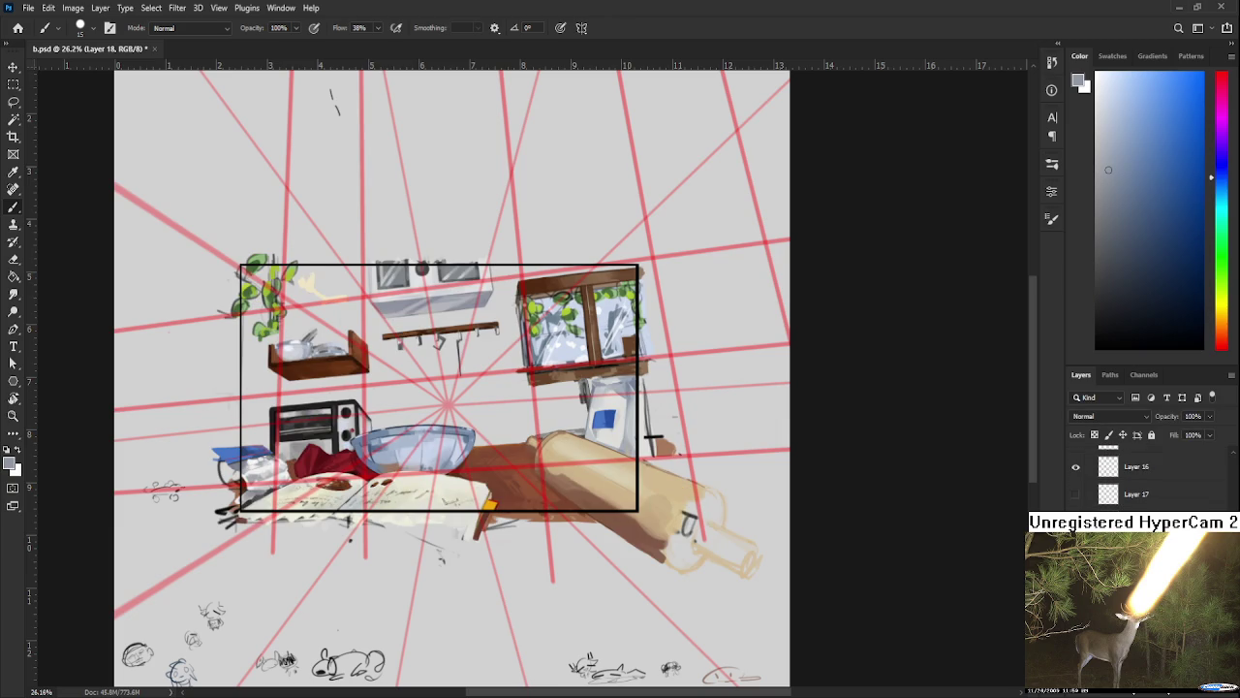
scroll(1143, 480, "up", 1)
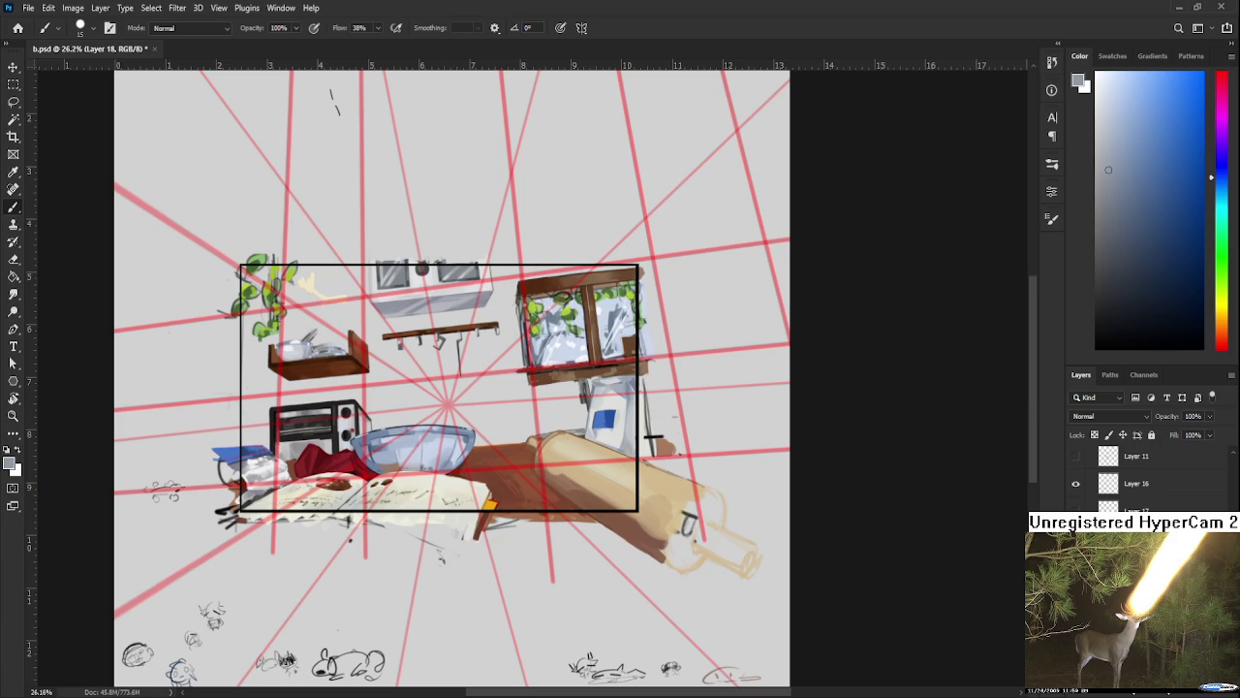
key("ctrl+z")
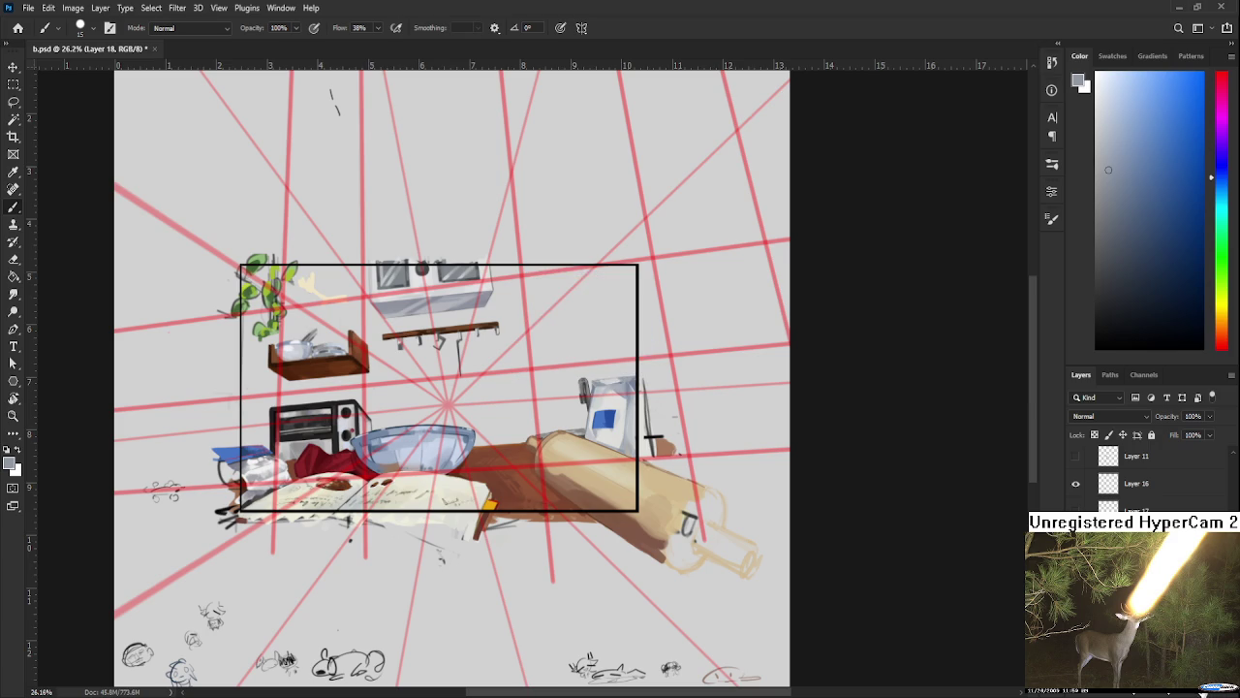
scroll(775, 421, "up", 1)
scroll(620, 388, "up", 2)
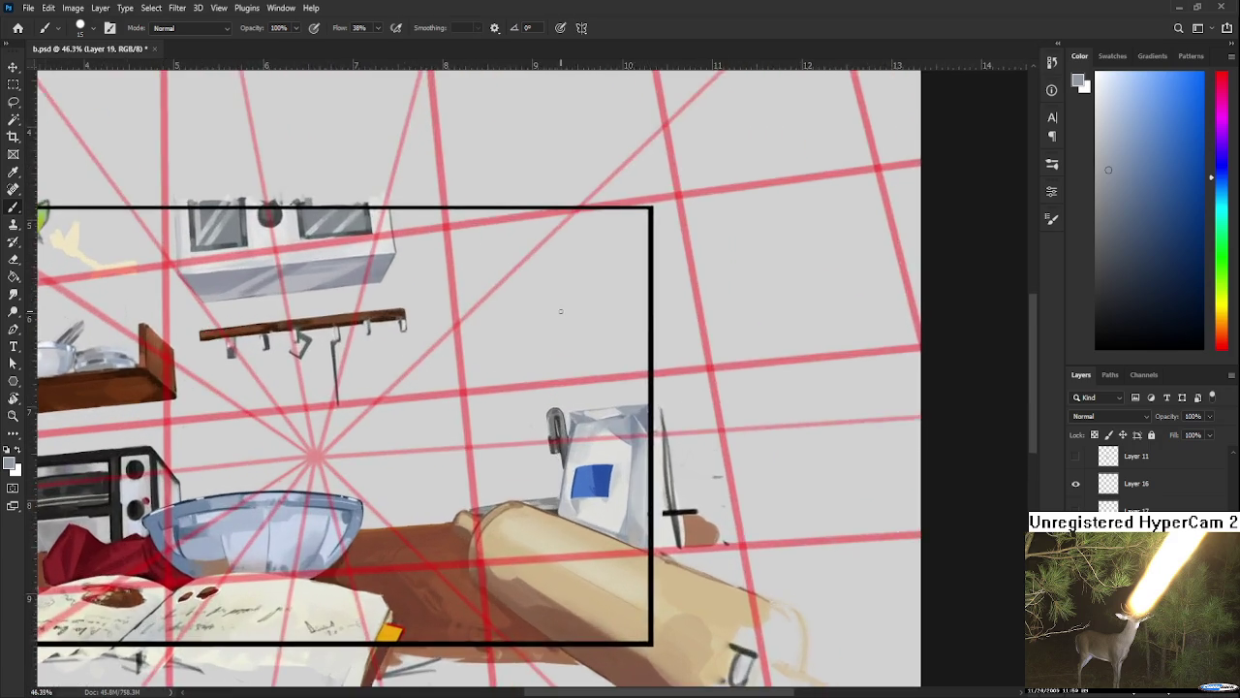
Step: Sample dark brown from the rack and draw the window's four-sided perspective box
scroll(620, 388, "up", 2)
left_click(463, 479, "alt")
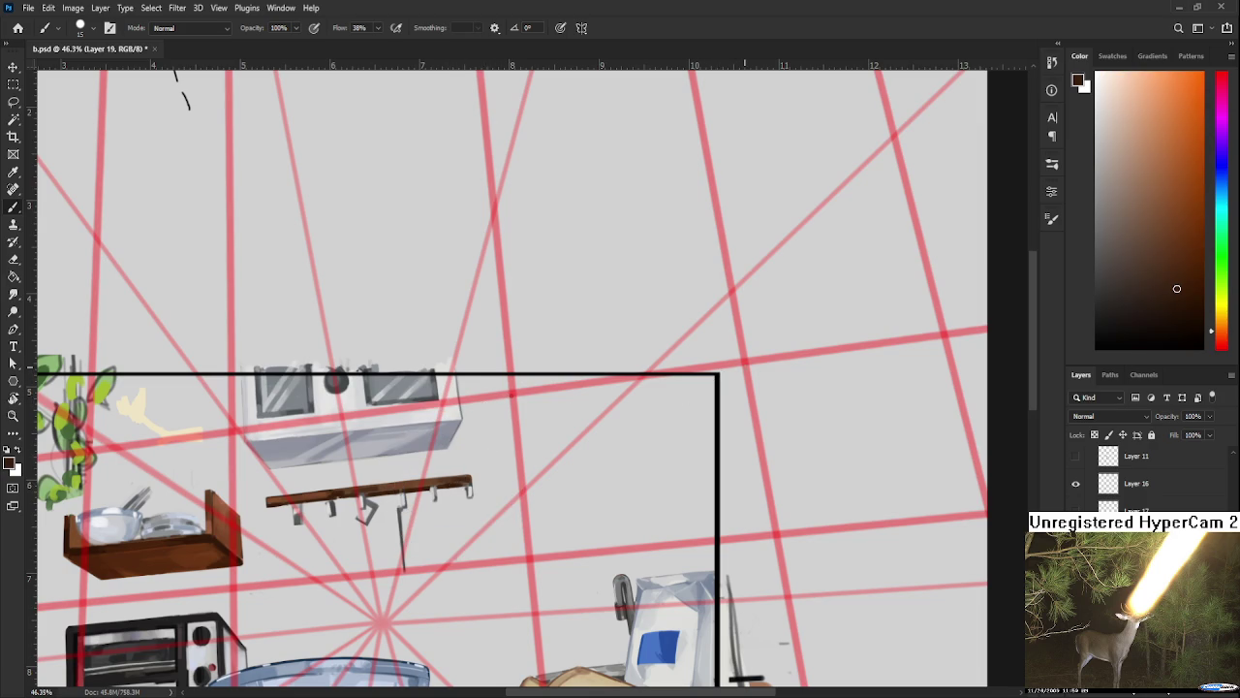
left_click_drag(745, 361, 510, 397)
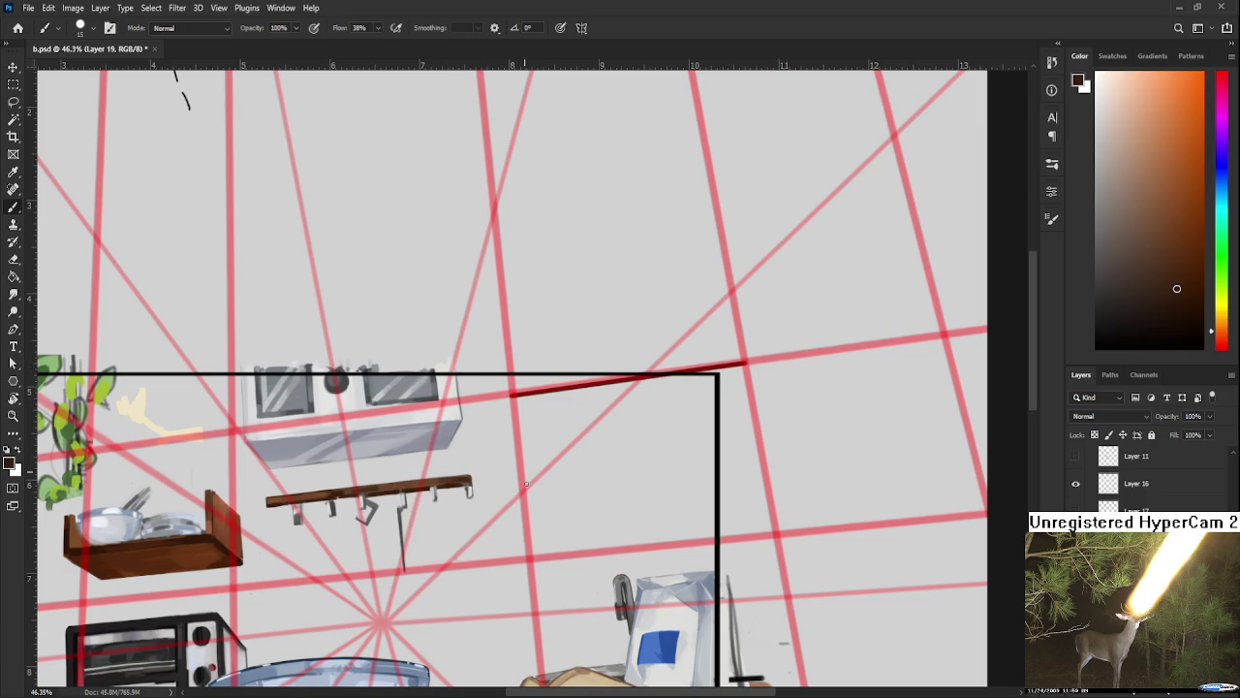
left_click(528, 560, "shift")
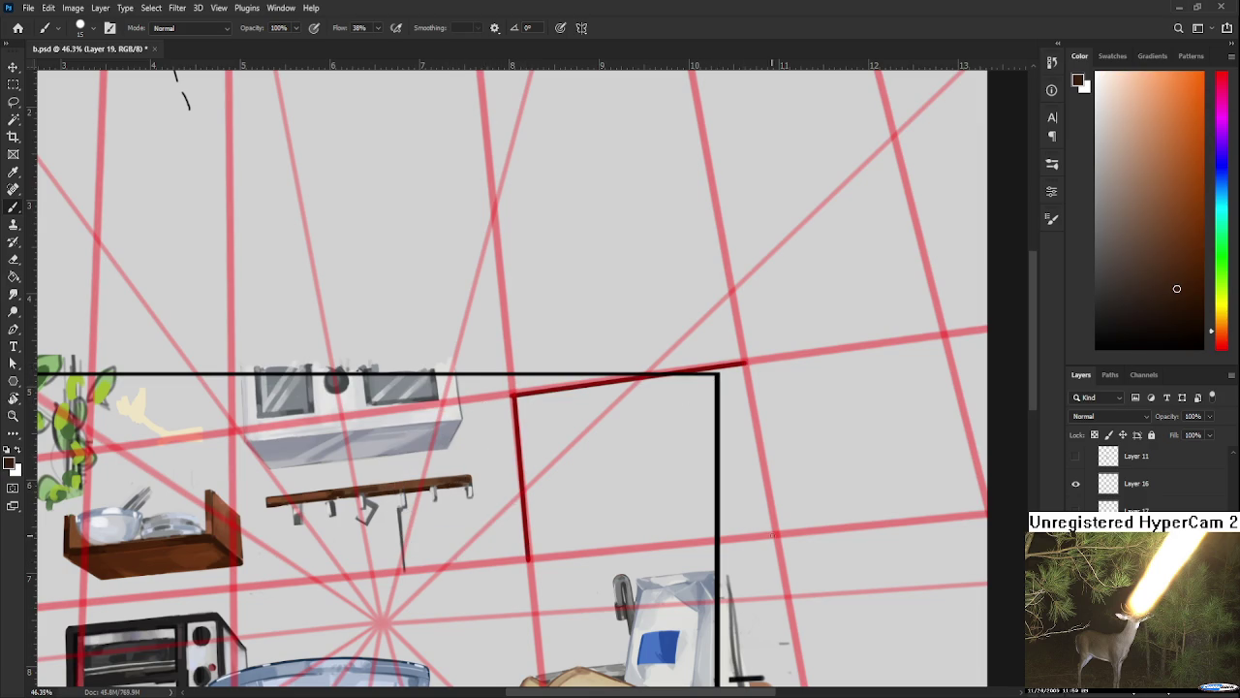
left_click(777, 533, "shift")
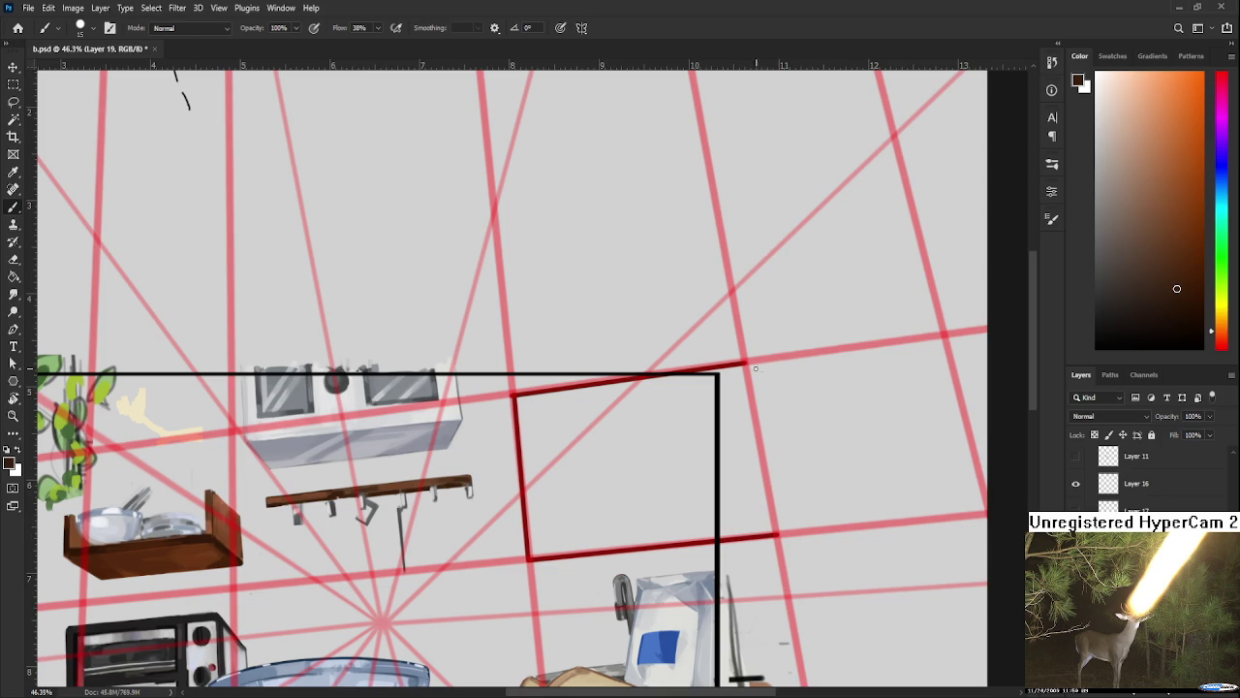
left_click(745, 364, "shift")
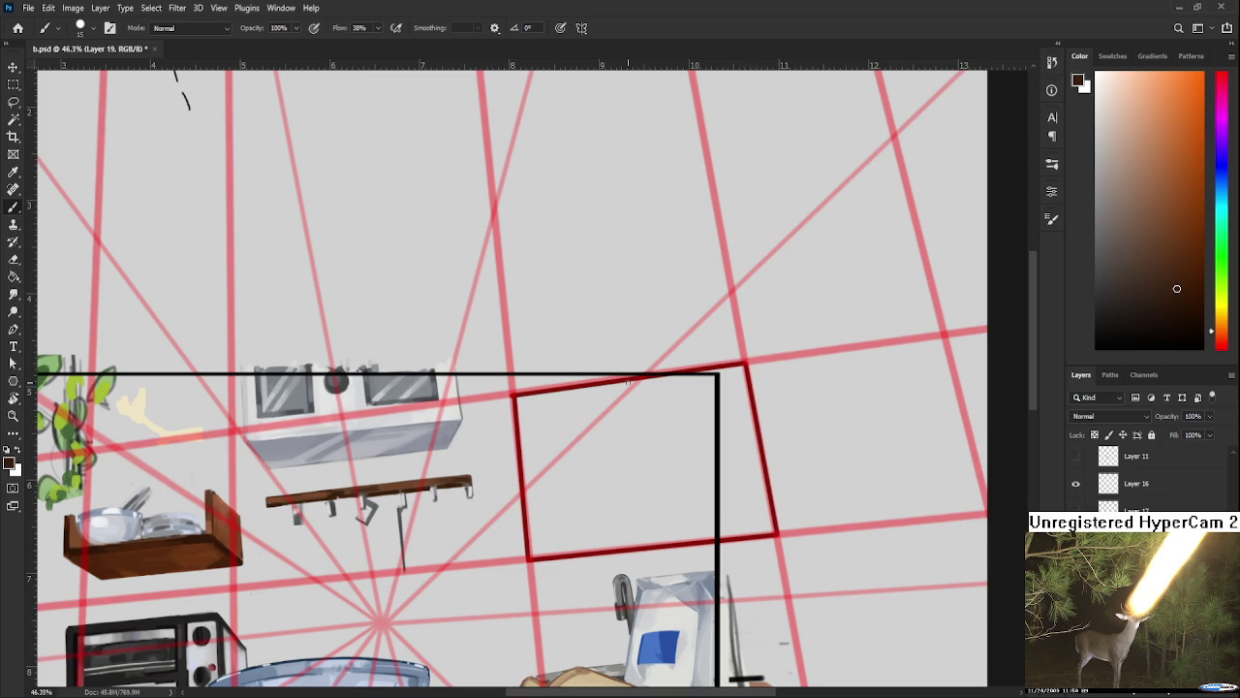
Step: Add two parallel vertical dividers inside the window box
left_click(649, 546, "shift")
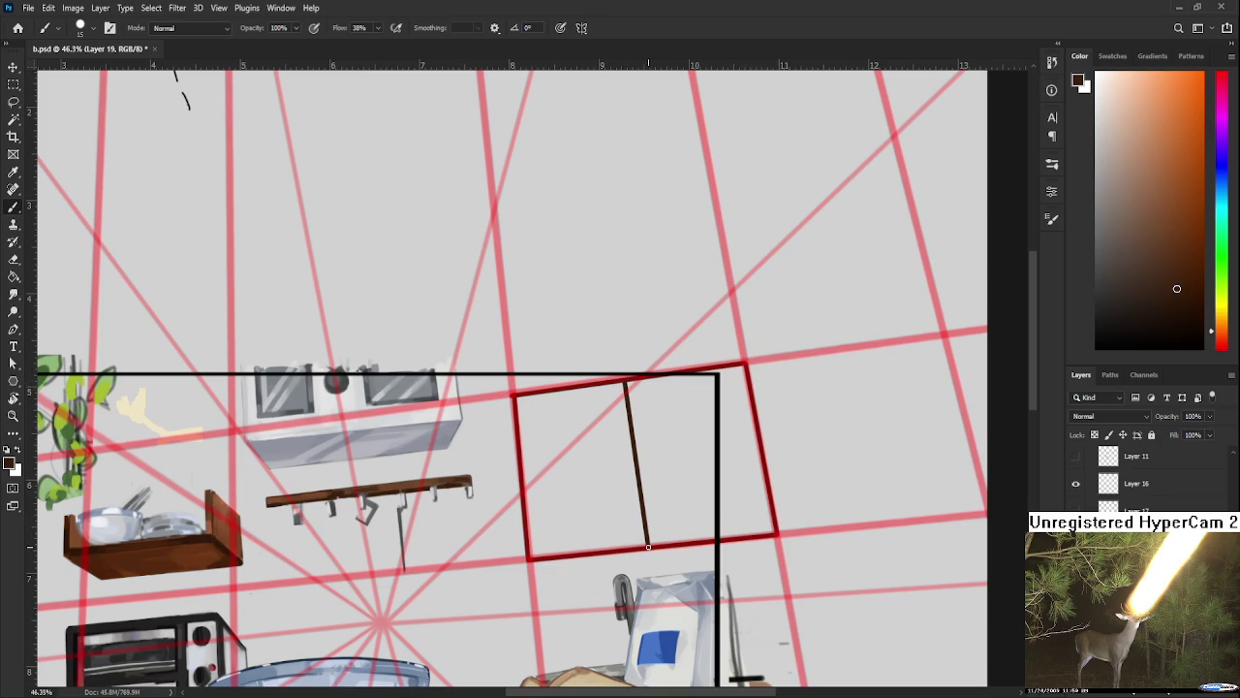
left_click(661, 544, "shift")
scroll(640, 253, "down", 5)
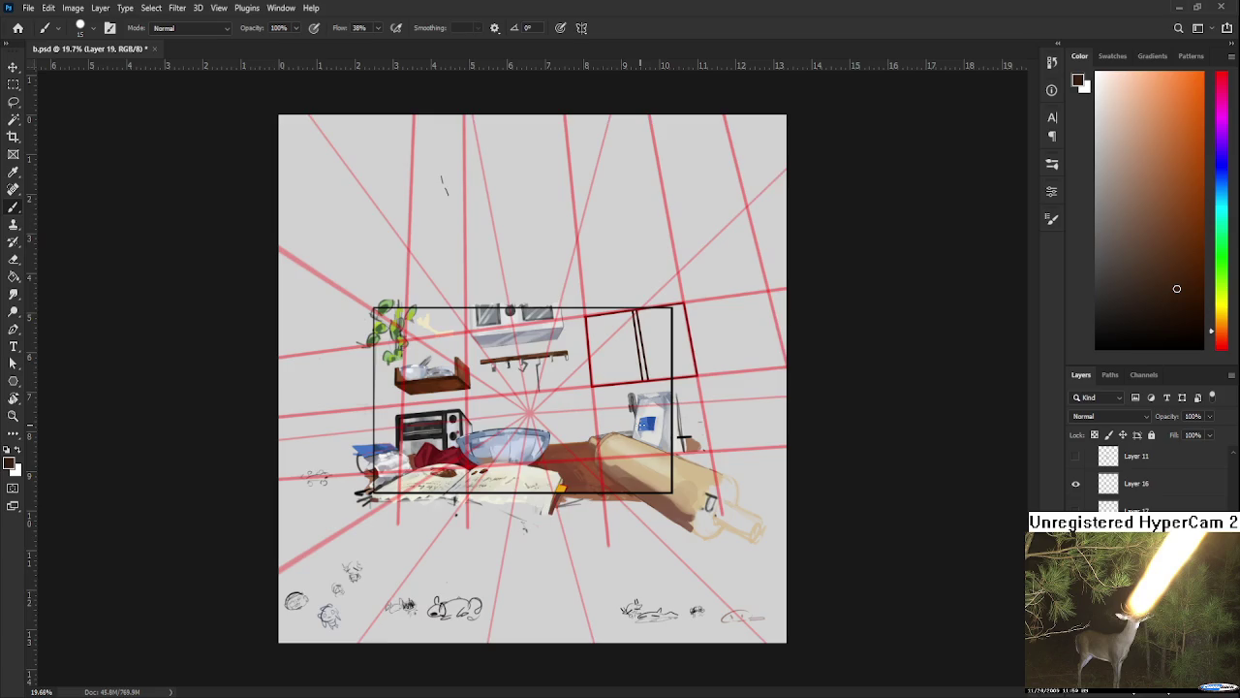
Step: Draw a short tick and a dark trim line along the window's top edge
scroll(635, 389, "up", 3)
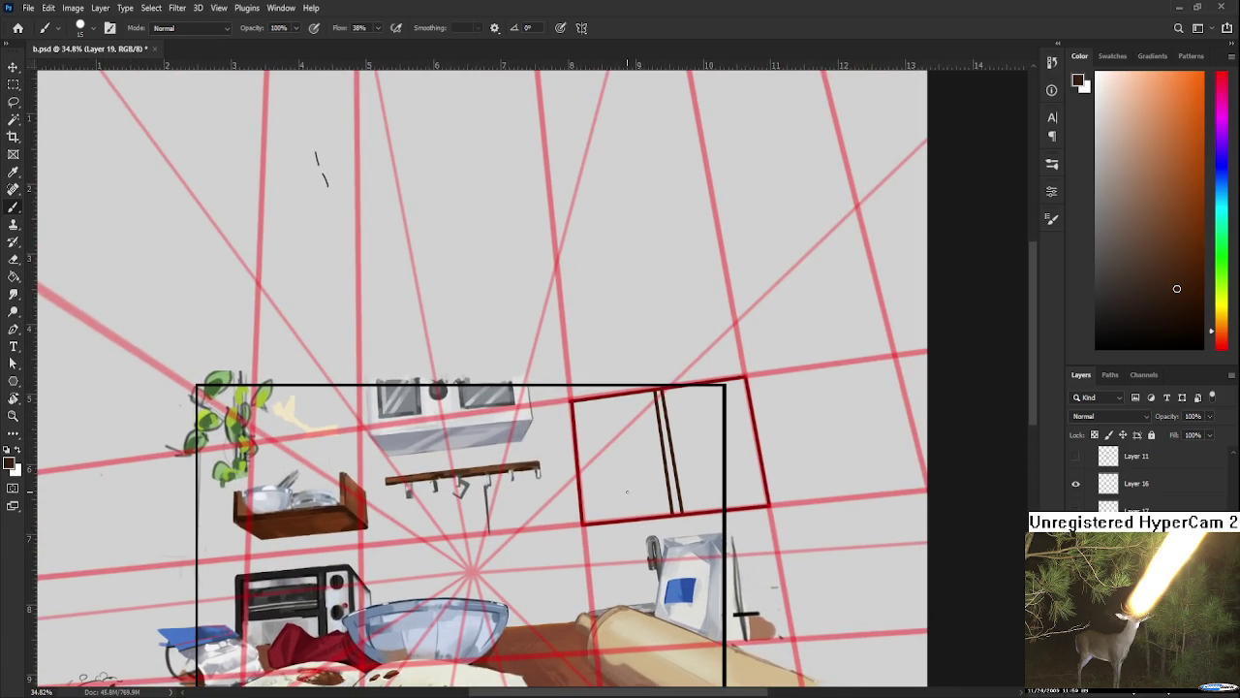
scroll(625, 471, "up", 2)
scroll(625, 471, "down", 1)
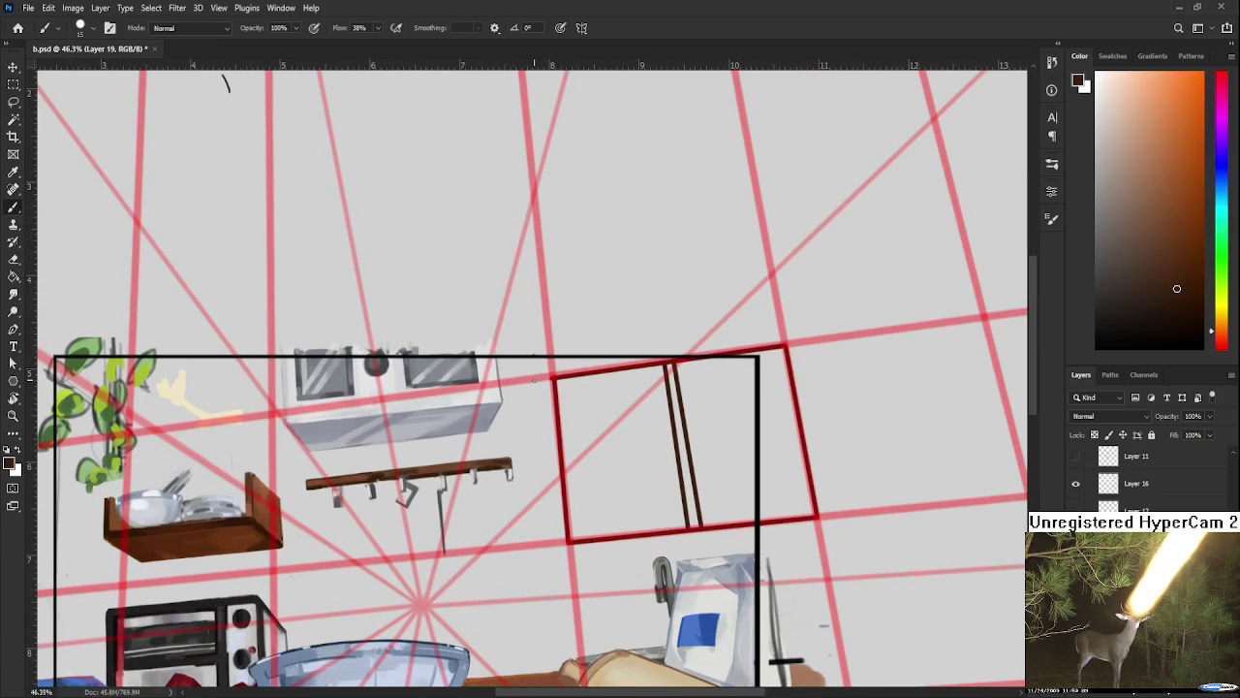
left_click_drag(538, 378, 534, 357)
left_click(733, 352, "shift")
Step: Draw the sill's front line below the window, discarding a trial bottom-edge extension
left_click_drag(614, 381, 575, 497)
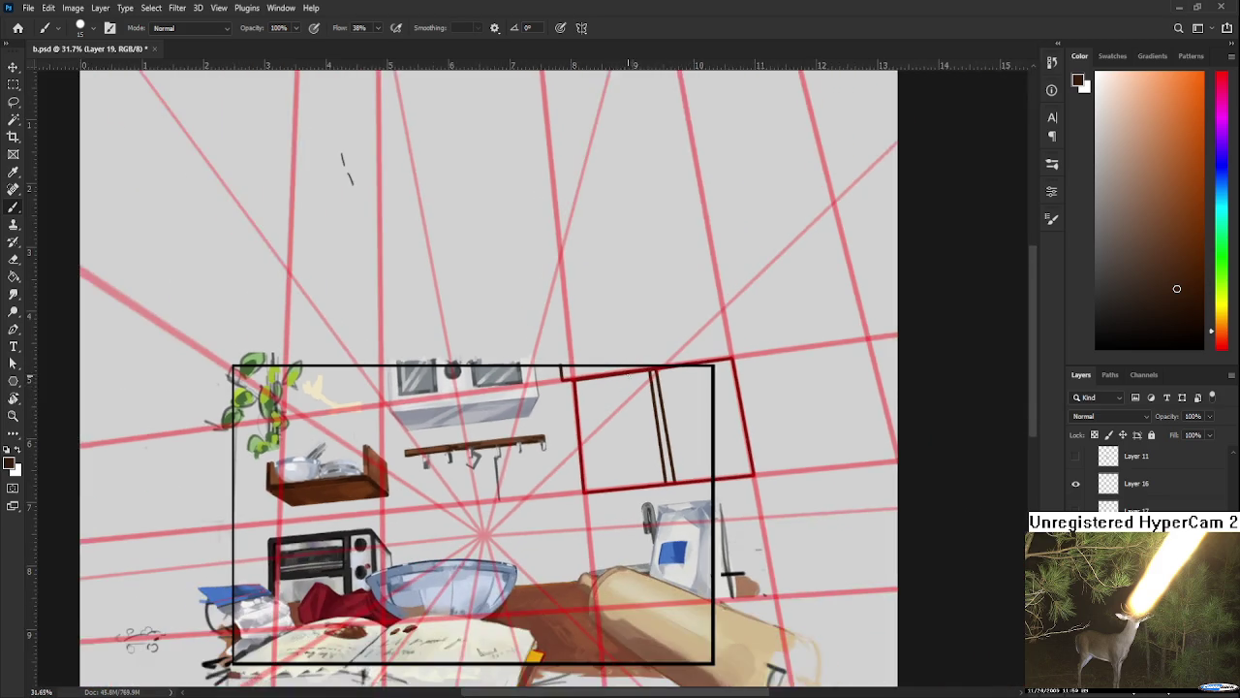
scroll(575, 497, "up", 1)
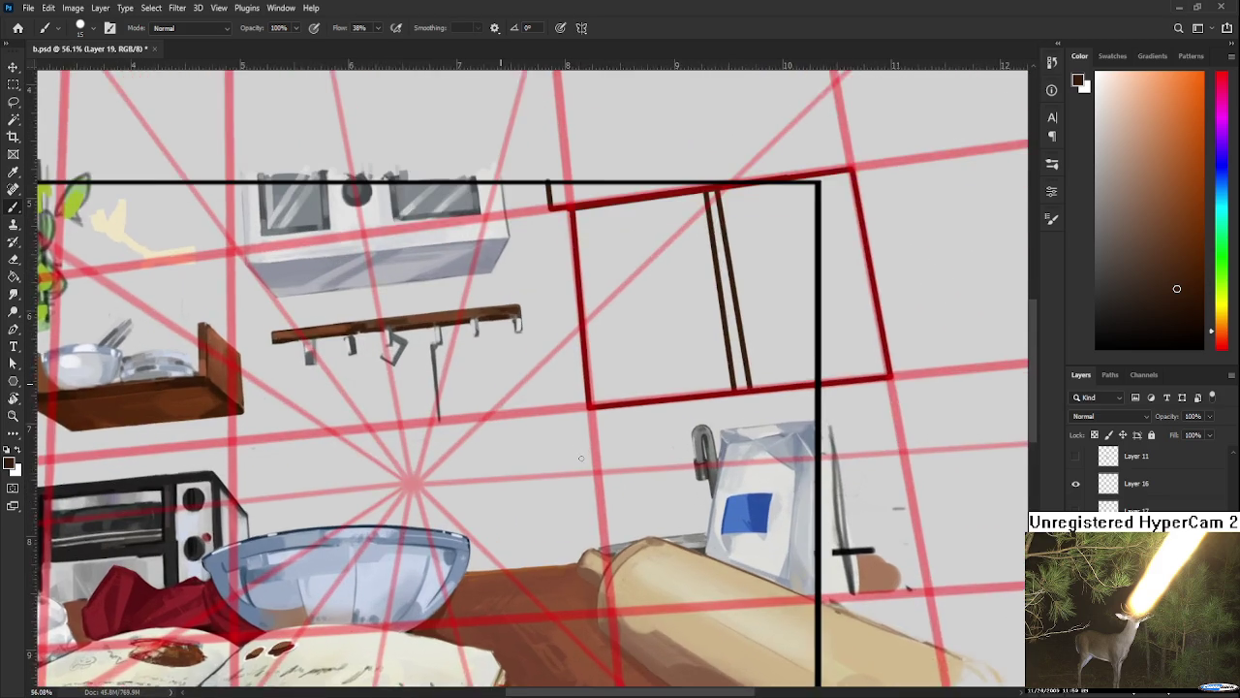
scroll(575, 497, "up", 1)
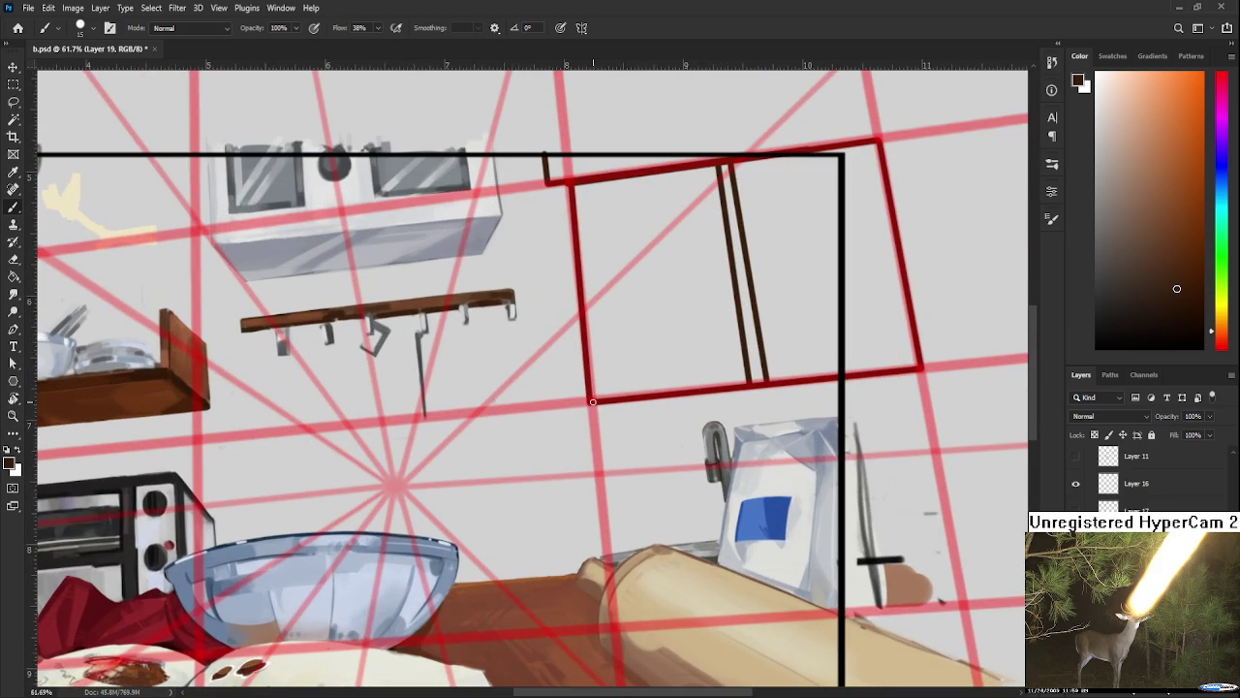
left_click(562, 402, "shift")
key("ctrl+z")
left_click(922, 391, "shift")
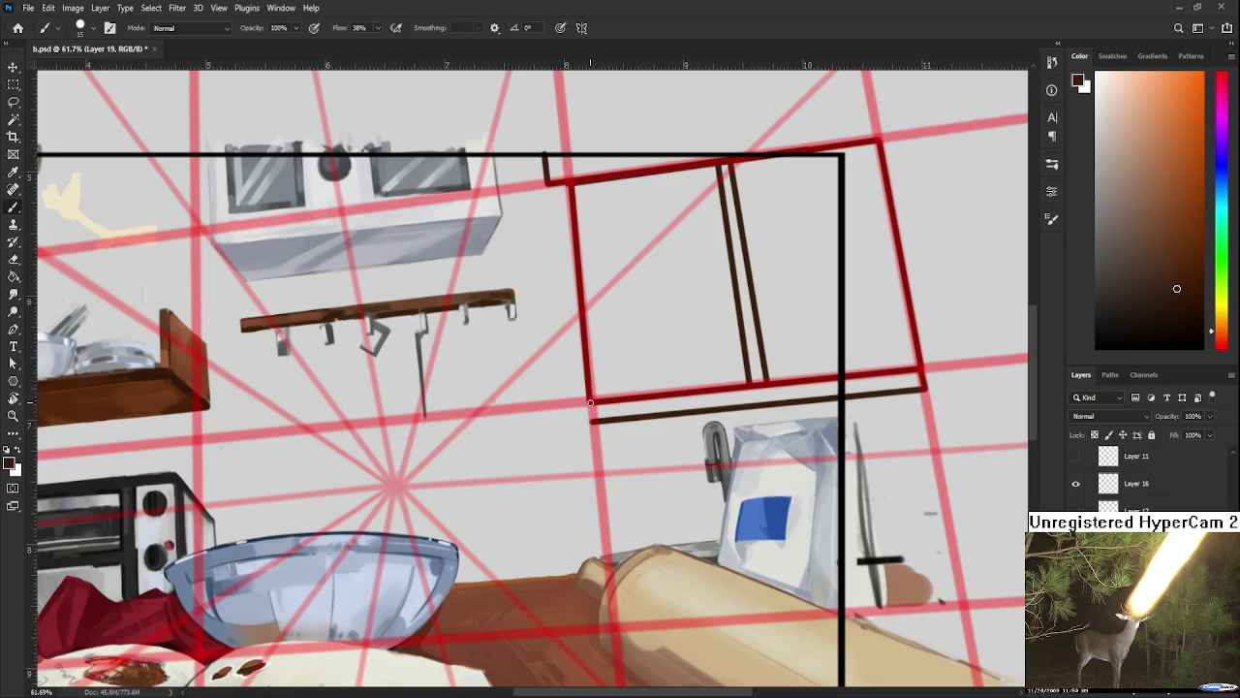
Step: Extend the bottom edge left and close the sill with a short end edge and lower line
left_click_drag(586, 398, 559, 405)
key("ctrl+z")
left_click(555, 405, "shift")
left_click(559, 424, "shift")
left_click(597, 421, "shift")
Step: Erase a small gap in the divider lines near the window's top
scroll(593, 458, "down", 5)
scroll(593, 457, "down", 2)
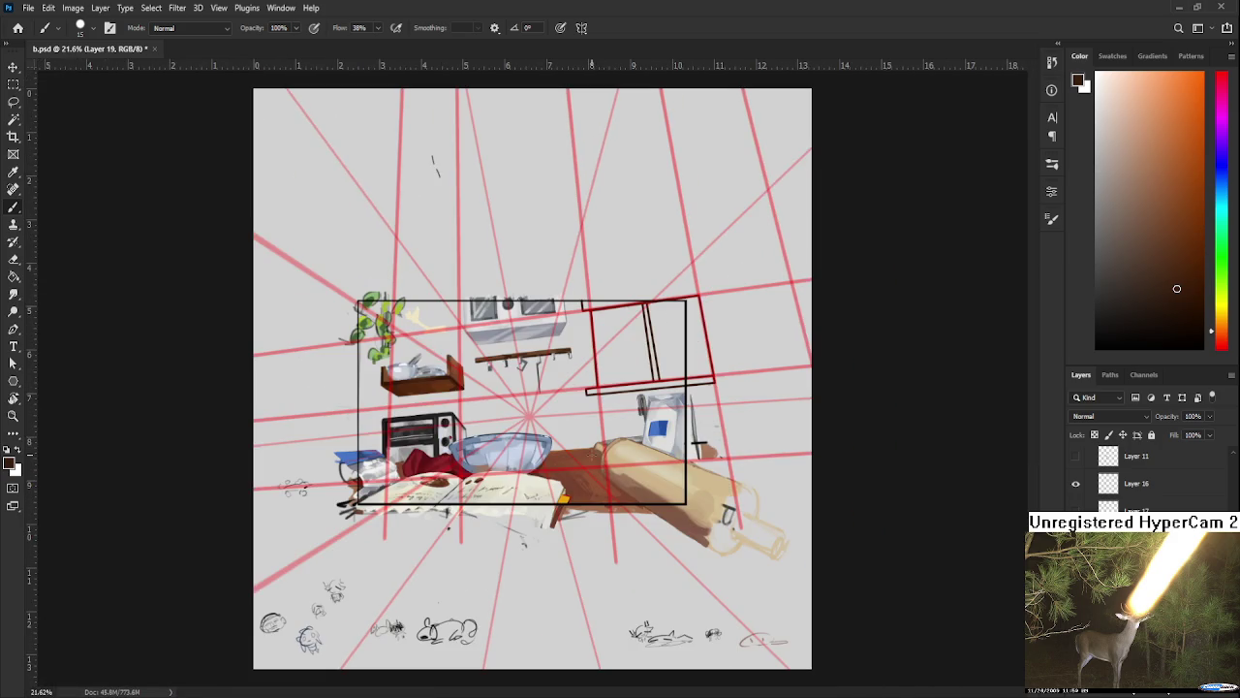
scroll(613, 427, "up", 4)
scroll(607, 394, "down", 2)
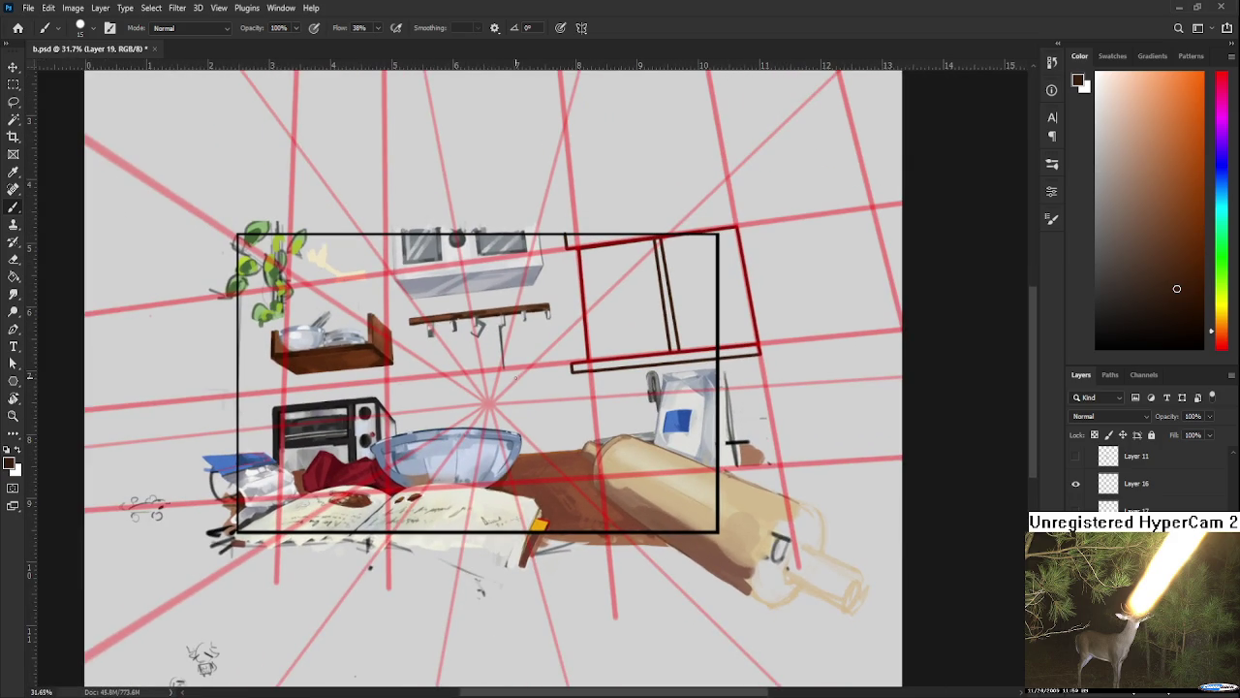
scroll(527, 377, "up", 1)
scroll(562, 376, "up", 1)
scroll(600, 373, "up", 2)
scroll(644, 368, "up", 1)
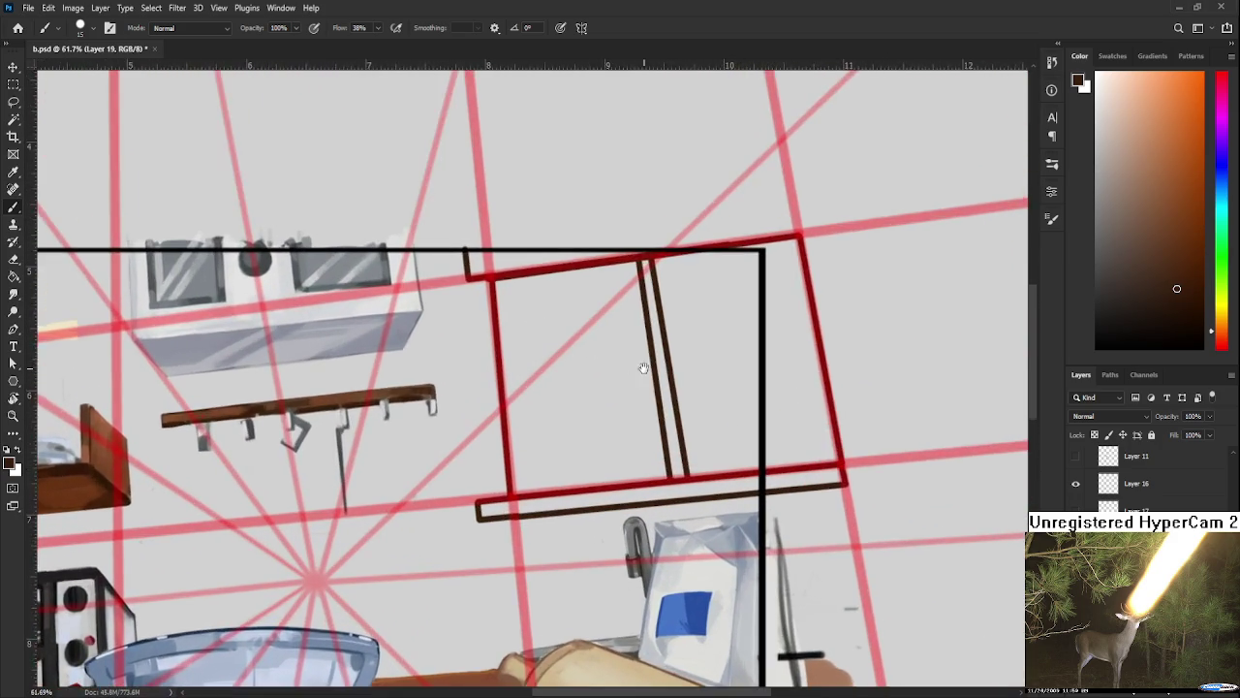
left_click_drag(643, 368, 551, 447)
key("e")
left_click_drag(545, 356, 566, 356)
key("b")
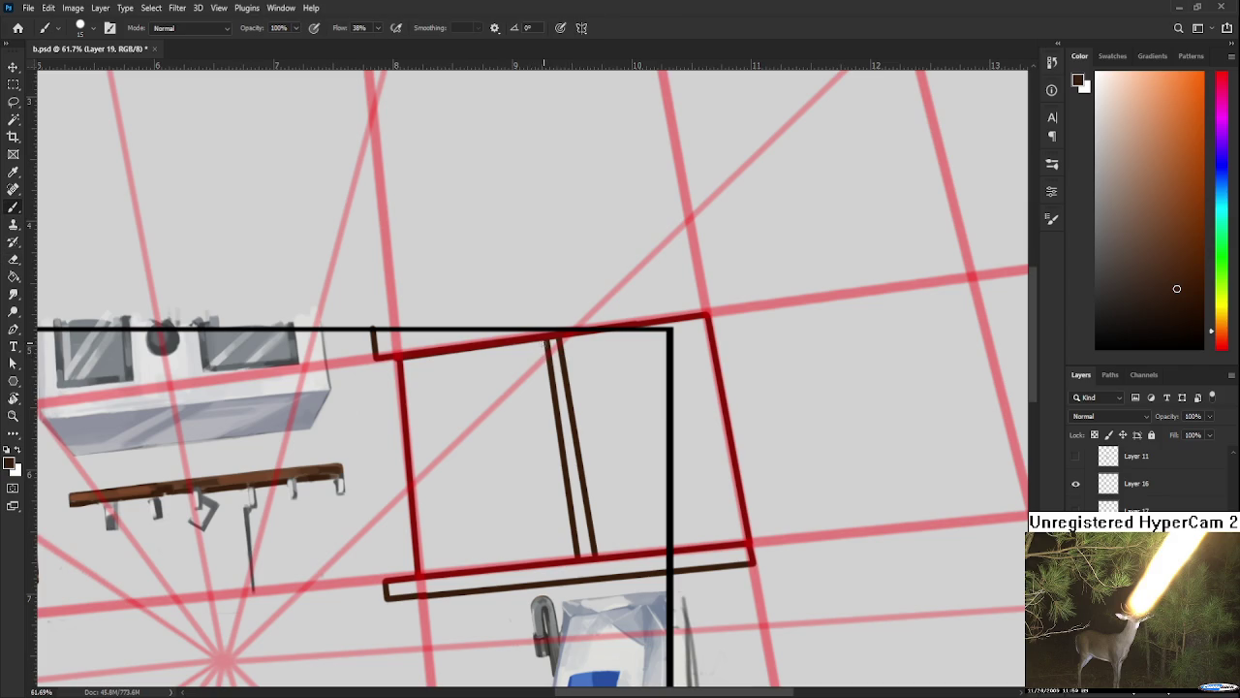
Step: Add a third straight vertical divider inside the window sketch
left_click_drag(557, 559, 520, 345)
key("ctrl+z")
left_click(556, 561, "shift")
scroll(585, 449, "down", 2)
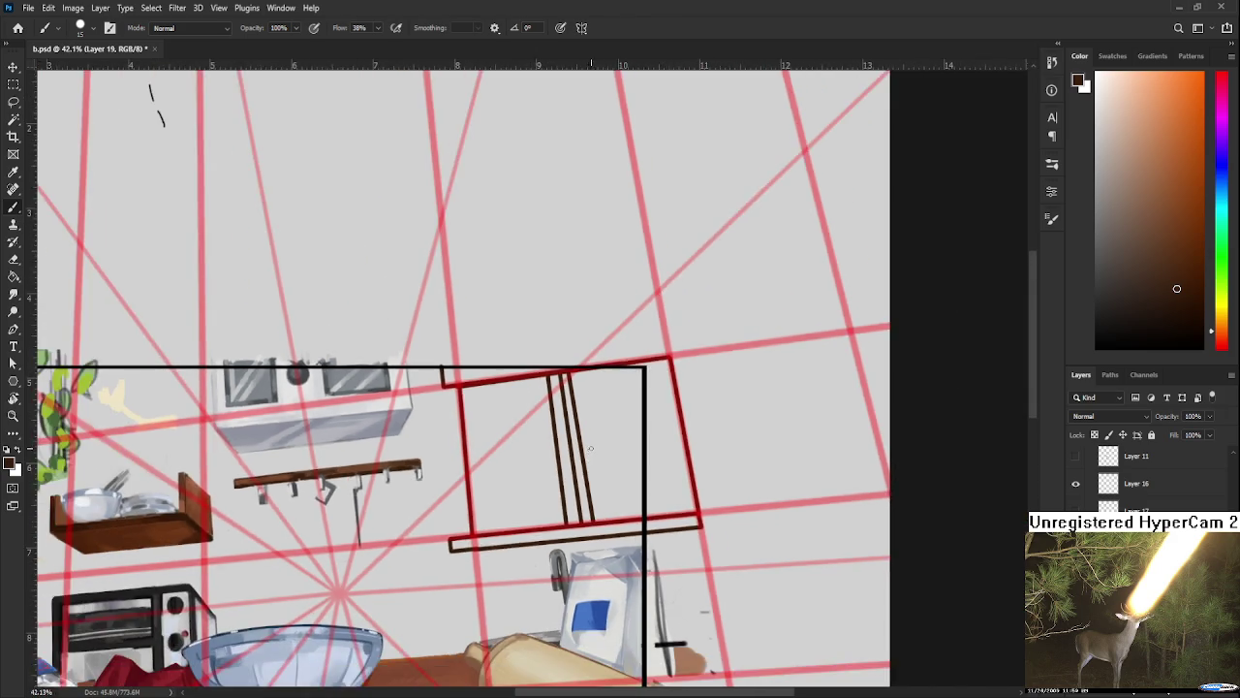
scroll(585, 449, "down", 1)
scroll(600, 427, "down", 2)
scroll(618, 398, "down", 1)
scroll(618, 398, "up", 1)
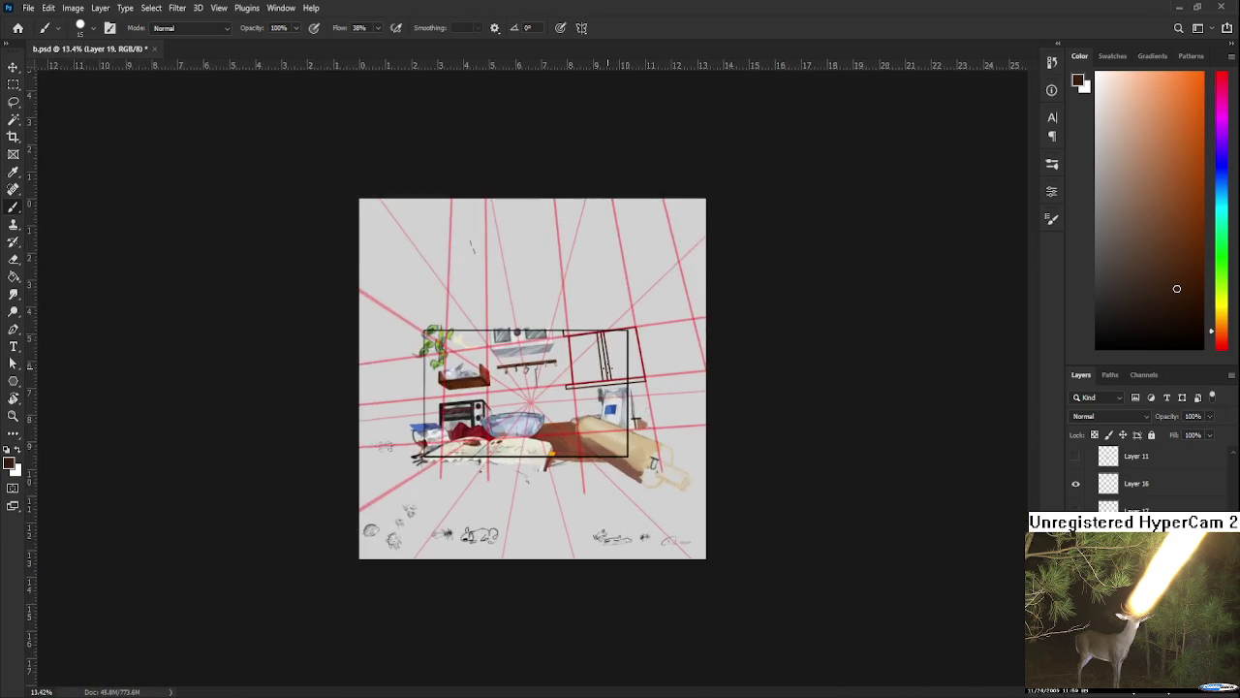
scroll(616, 390, "up", 1)
scroll(613, 377, "up", 1)
scroll(608, 362, "up", 1)
mouse_move(608, 362)
left_mouse_down()
mouse_move(437, 532)
mouse_move(573, 480)
left_mouse_up()
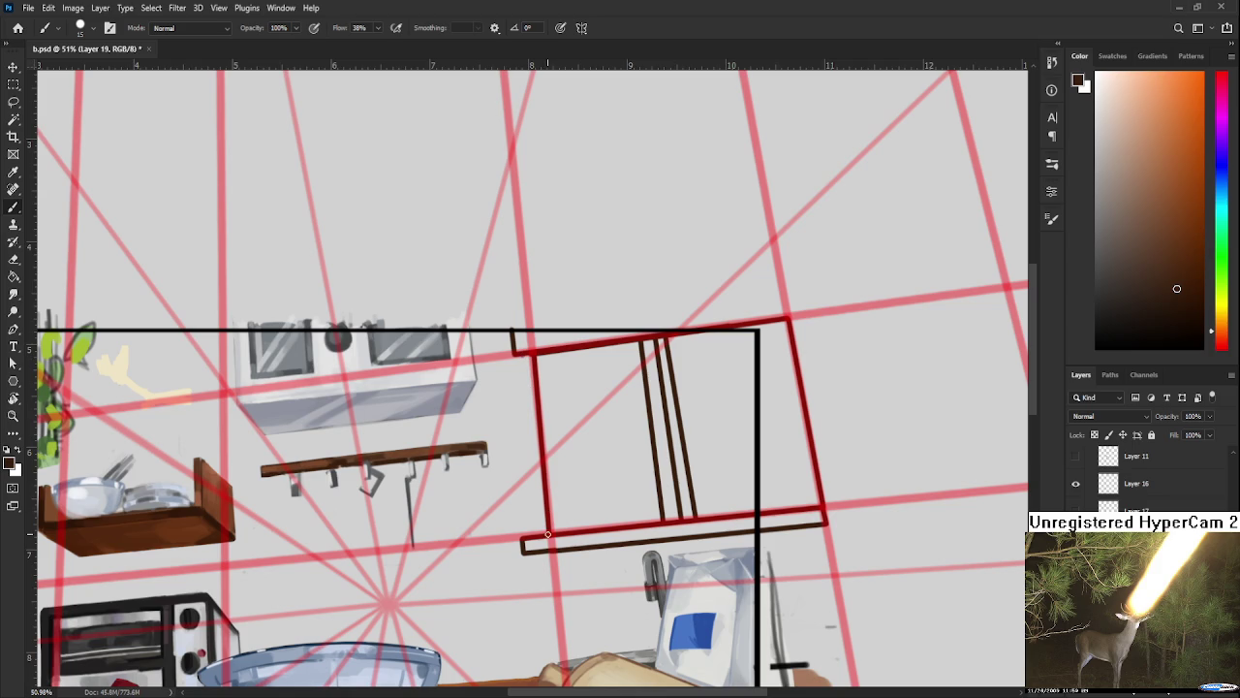
Step: Paint the window frame's left edge in dark brown
left_click(539, 534, "shift")
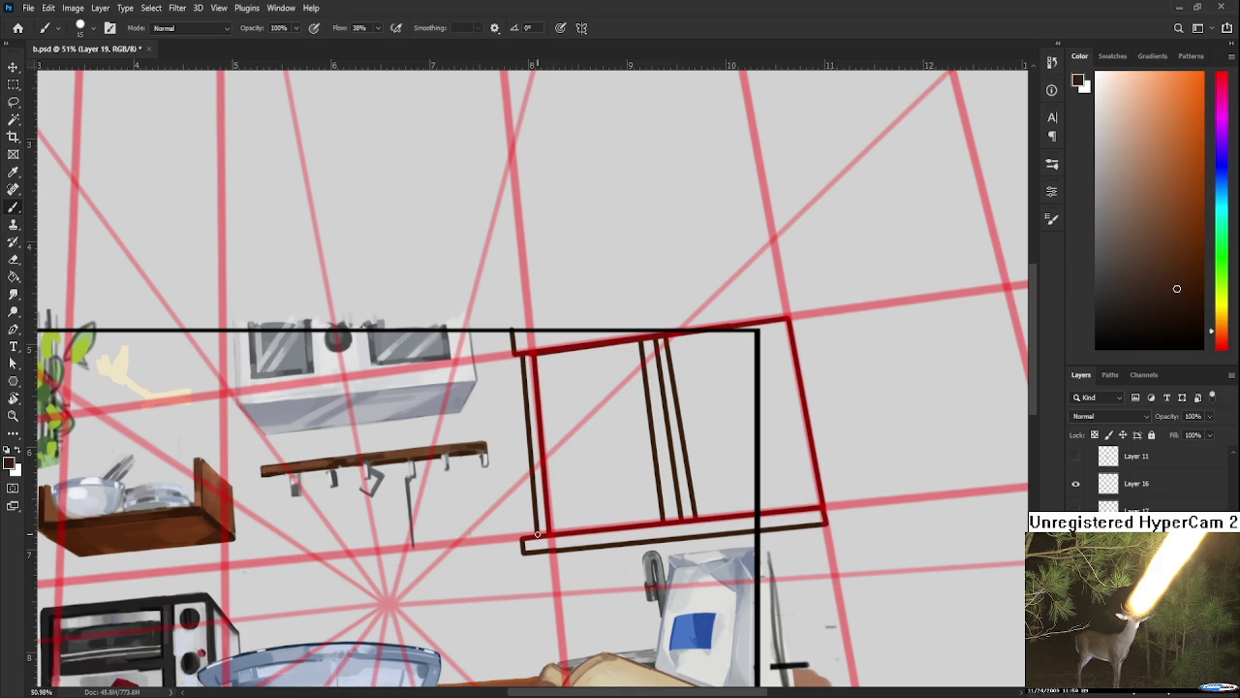
scroll(547, 441, "down", 3)
scroll(547, 441, "down", 1)
scroll(547, 441, "up", 1)
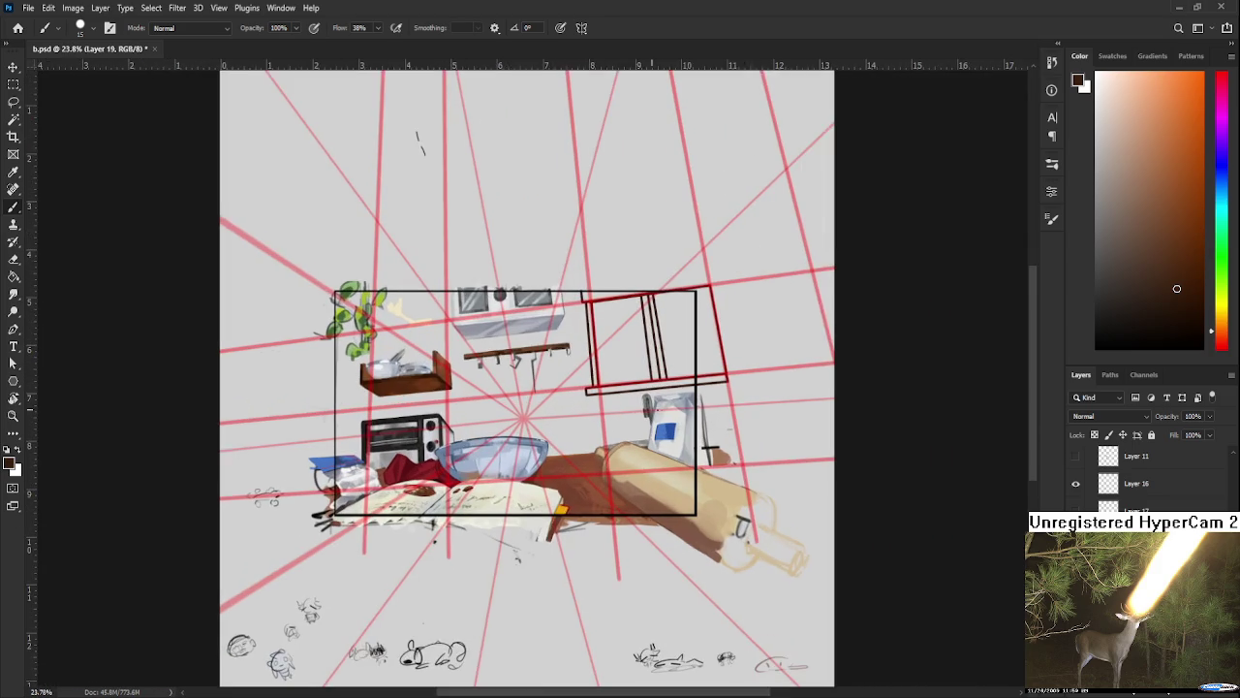
scroll(936, 531, "up", 1)
scroll(1143, 480, "up", 1)
scroll(1143, 479, "up", 1)
scroll(1143, 479, "up", 1)
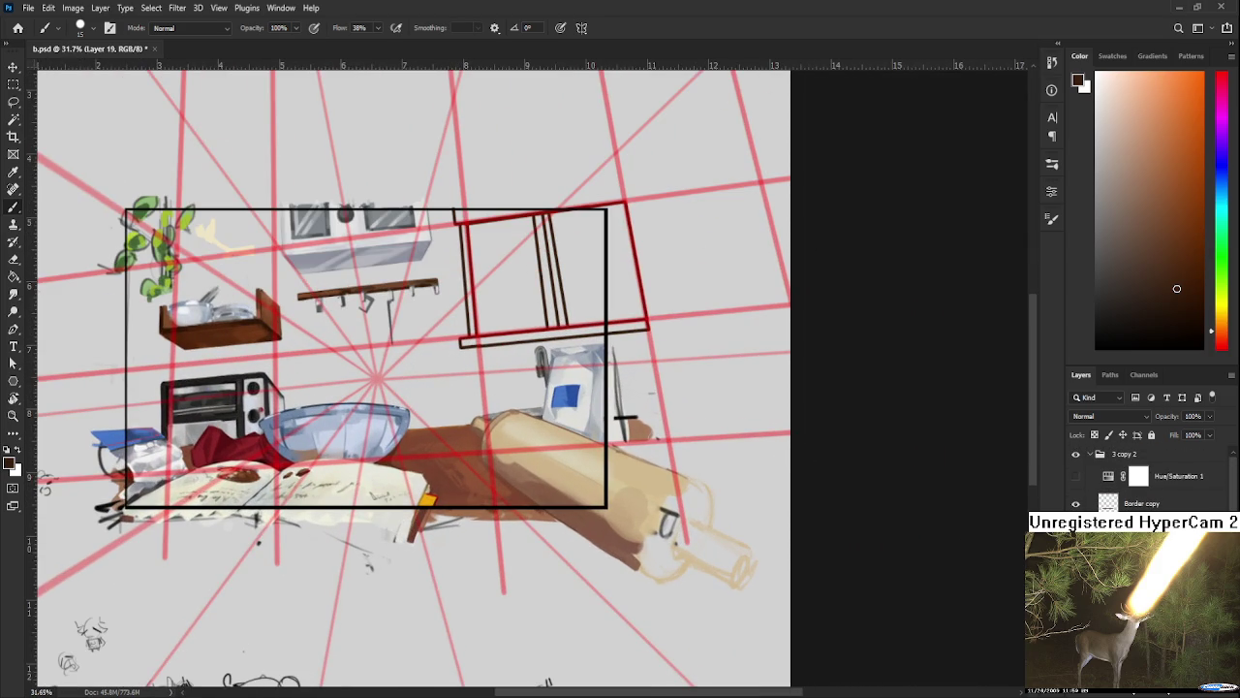
Step: Hide the red perspective line layers and the red underdrawing
left_click(1075, 531)
left_click(1075, 558)
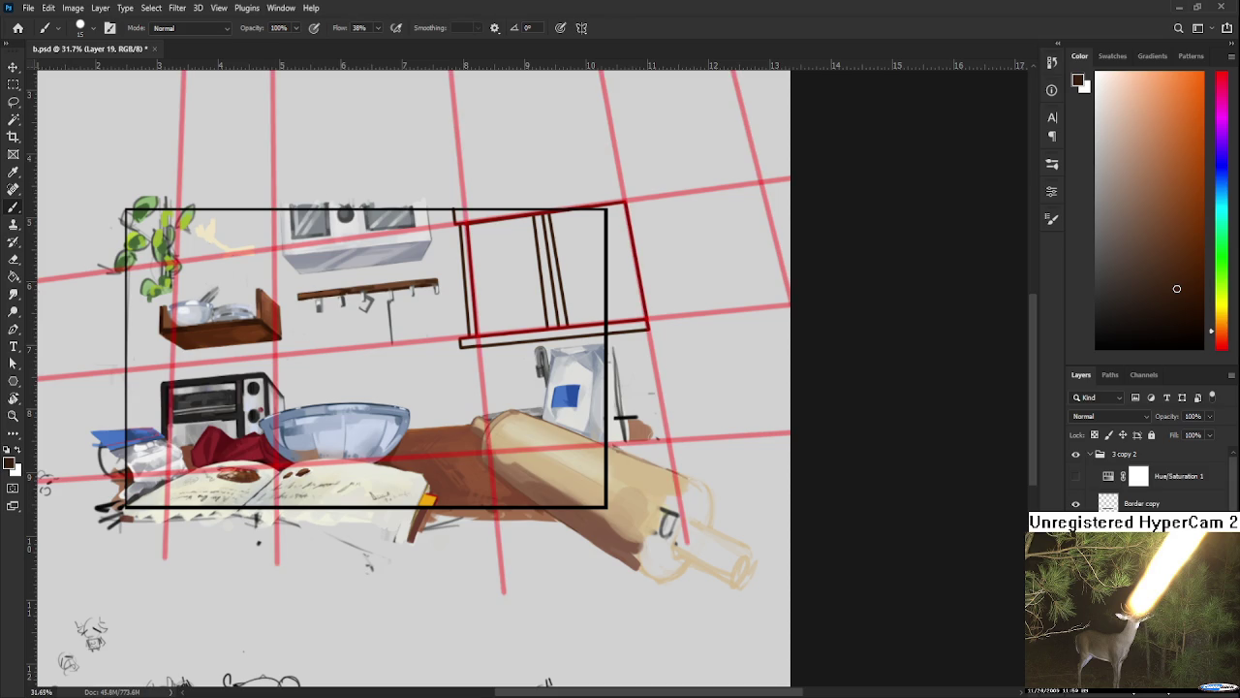
left_click(1075, 585)
left_click(1076, 613)
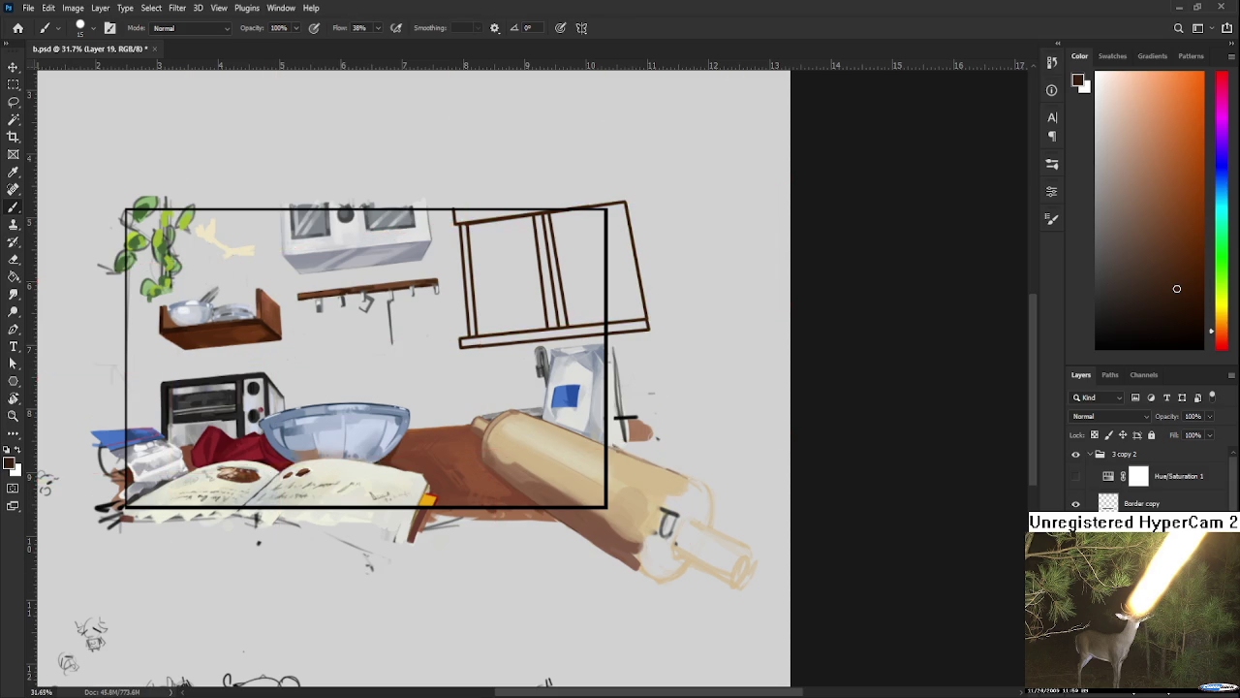
key("ctrl+minus")
key("ctrl+minus")
key("ctrl+minus")
key("ctrl+minus")
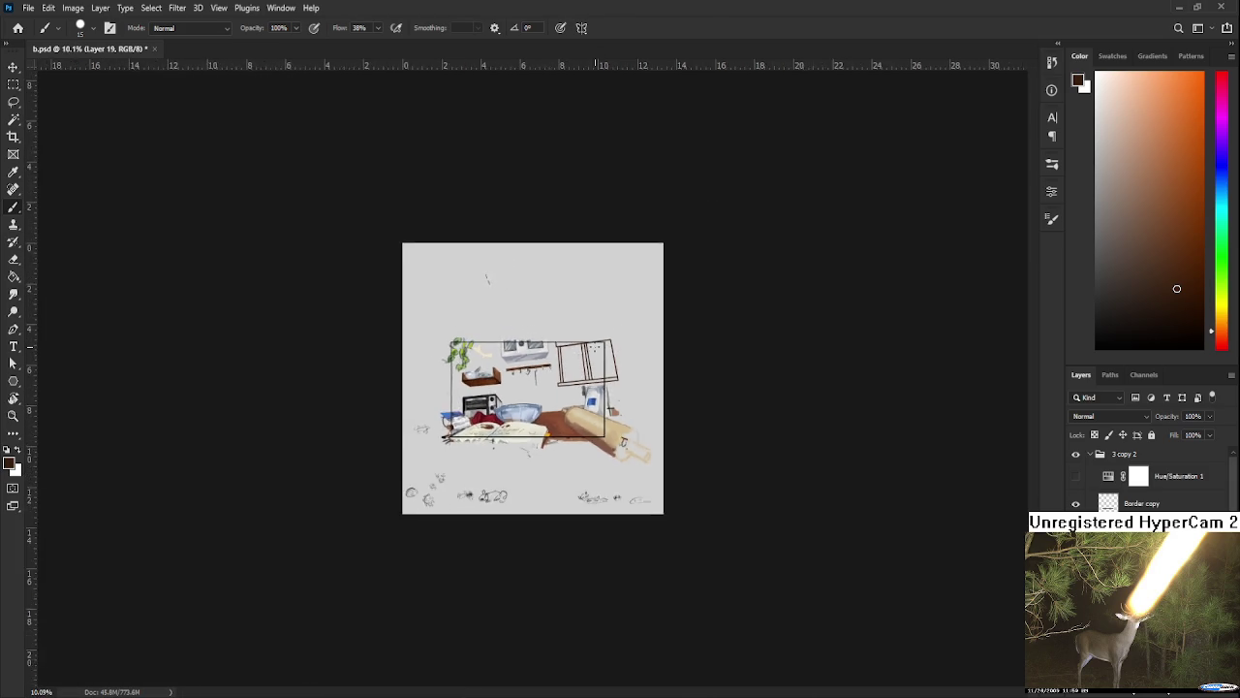
key("ctrl+plus")
key("ctrl+plus")
Step: Zoom in on the window frame and begin a free transform of it
scroll(613, 356, "up", 2)
scroll(616, 357, "up", 3)
scroll(620, 359, "up", 1)
scroll(621, 359, "up", 1)
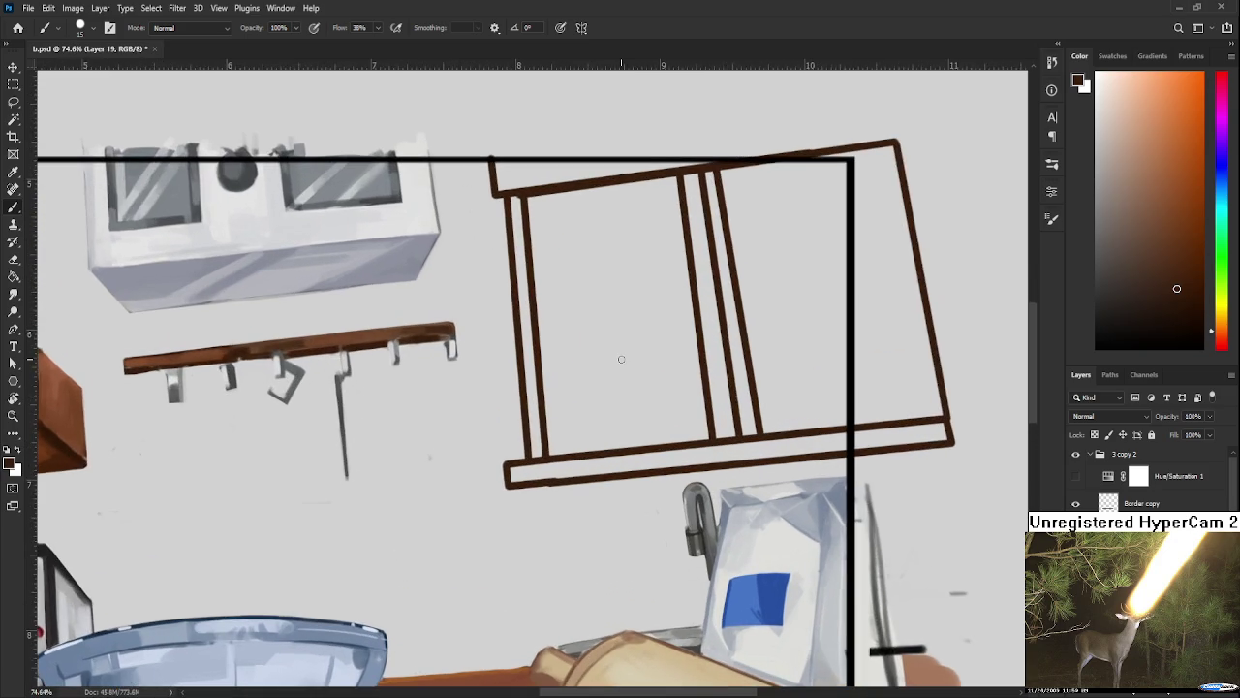
scroll(621, 358, "down", 2)
scroll(621, 359, "down", 2)
key("ctrl+t")
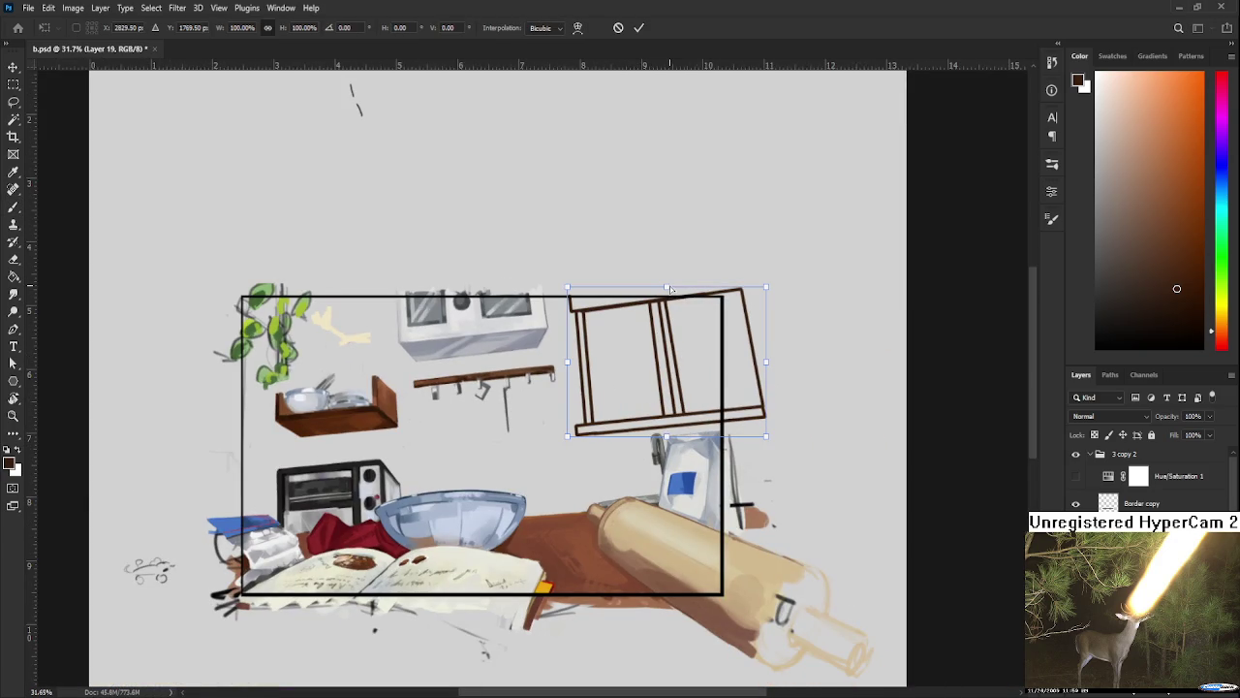
Step: Squash the brown window frame slightly down from its top edge
left_click_drag(667, 288, 668, 295)
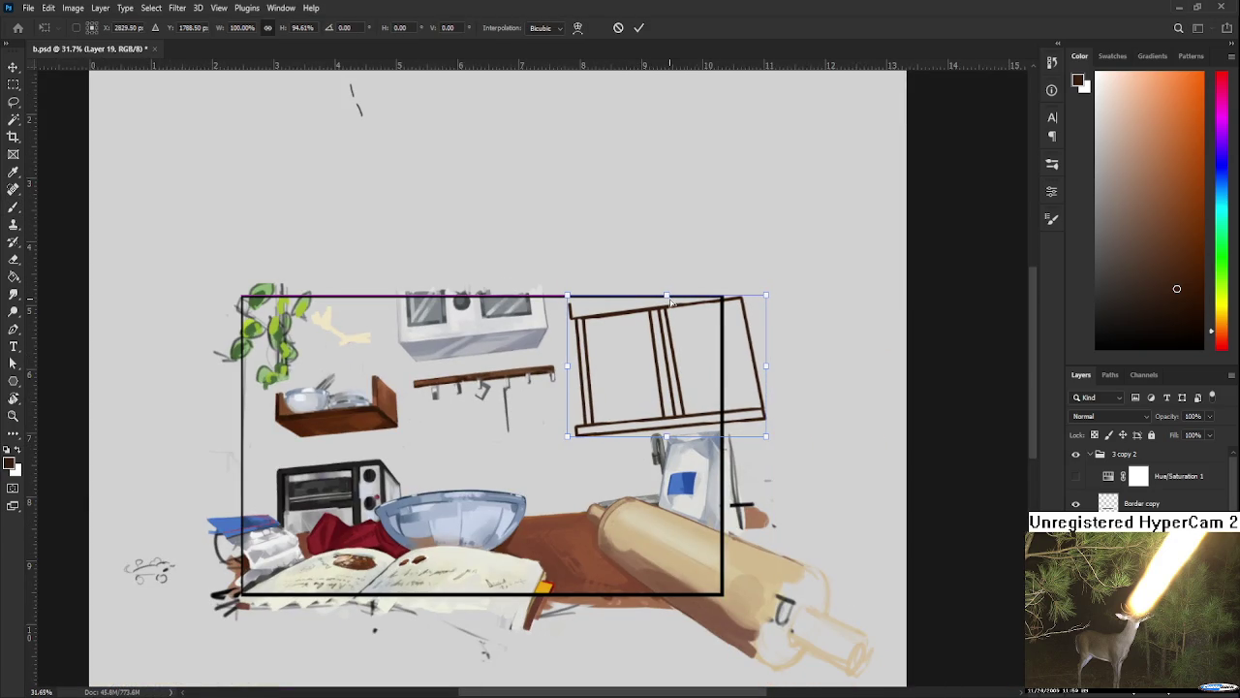
key("Return")
key("b")
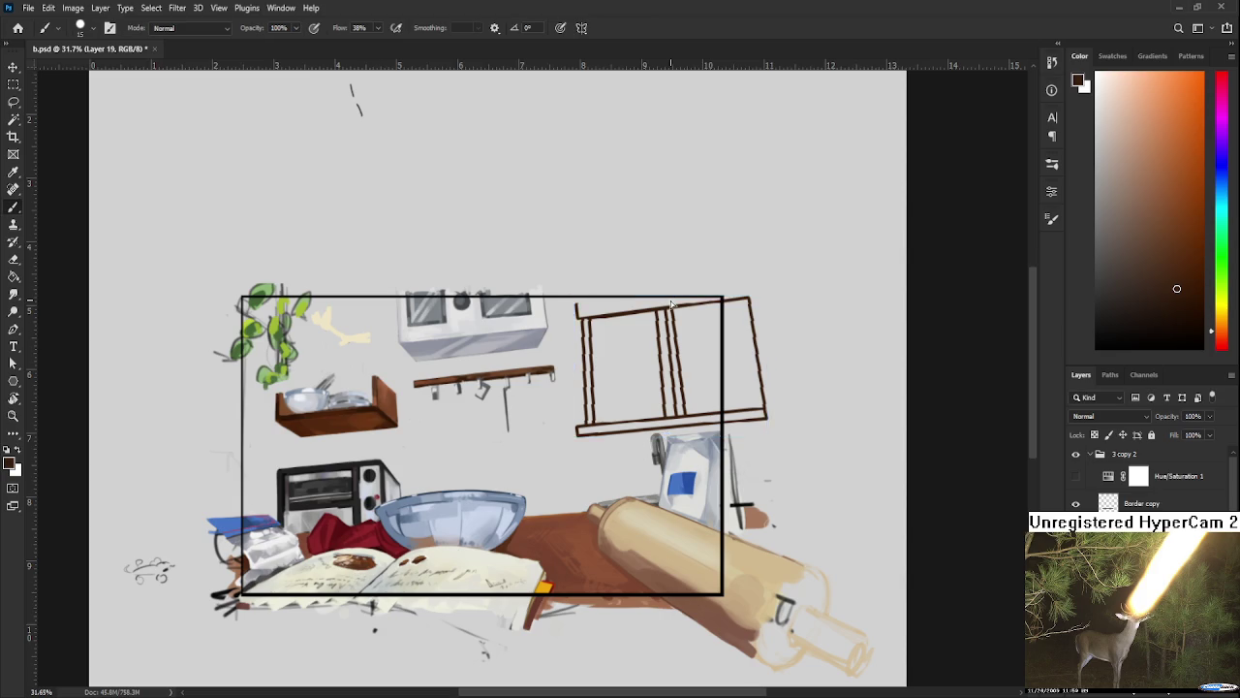
scroll(671, 299, "up", 1)
scroll(664, 301, "up", 1)
Step: Lower the window frame's top again to 97.5% of its height
key("ctrl+t")
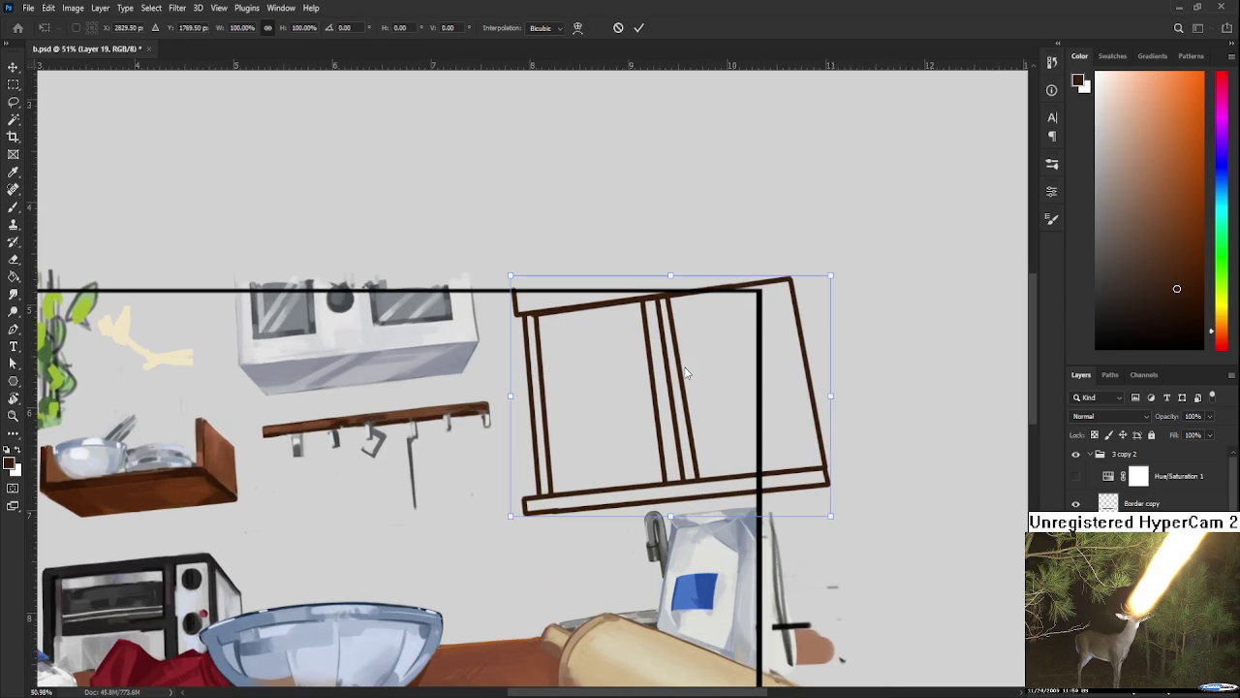
left_click_drag(672, 283, 672, 287)
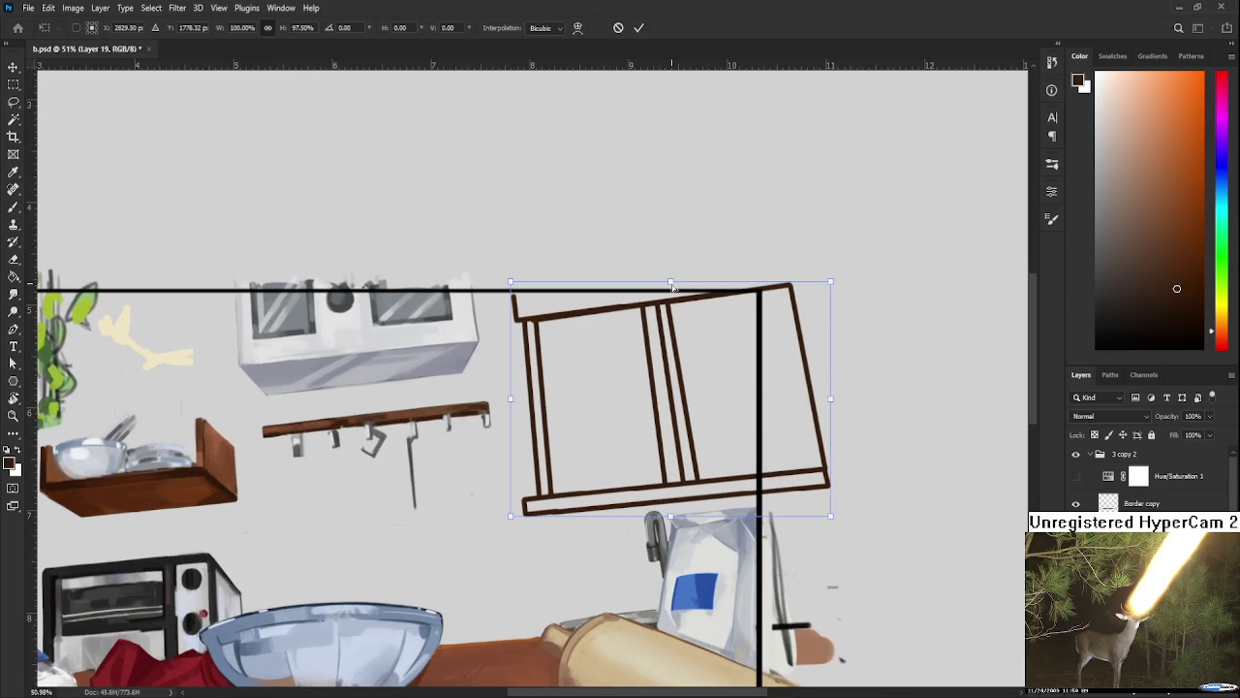
key("Return")
scroll(733, 335, "down", 2)
scroll(733, 335, "down", 1)
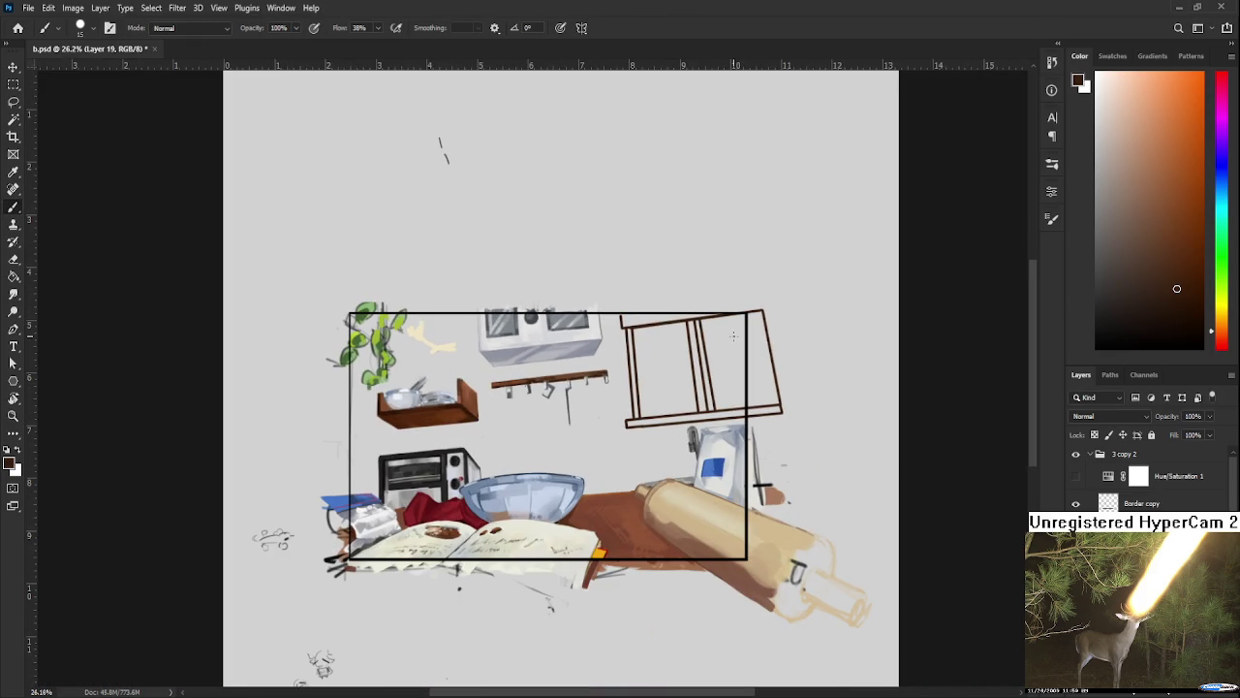
scroll(733, 317, "up", 2)
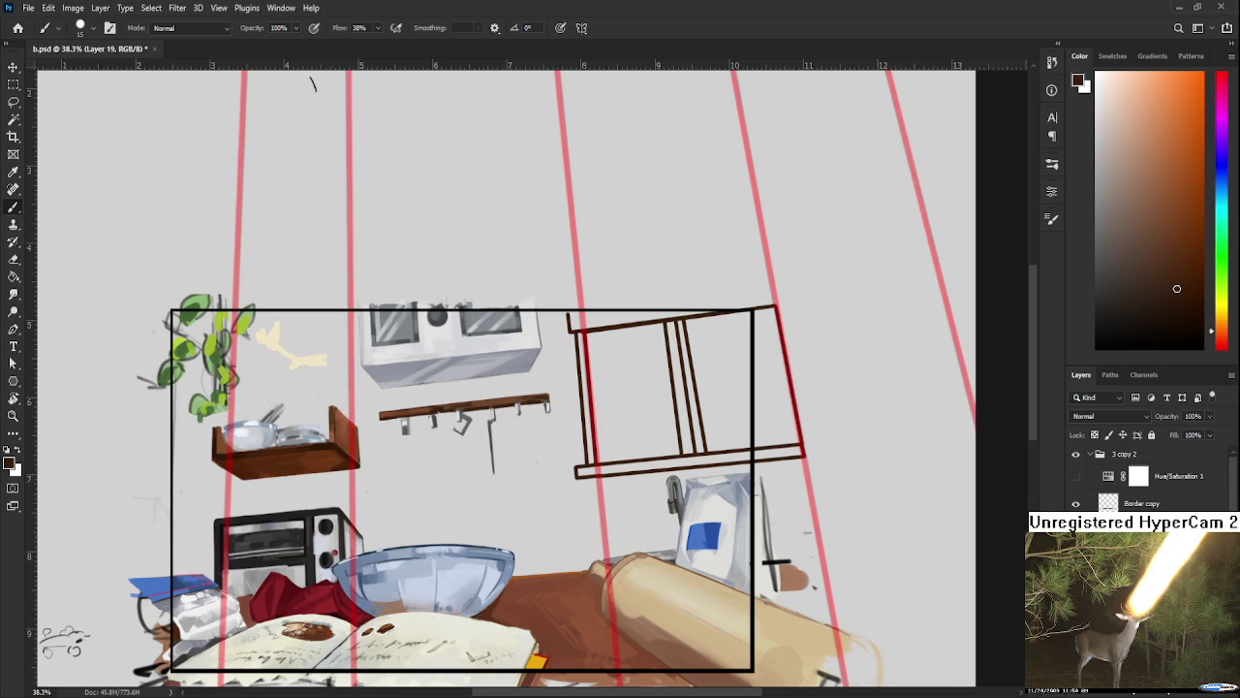
scroll(826, 437, "down", 2)
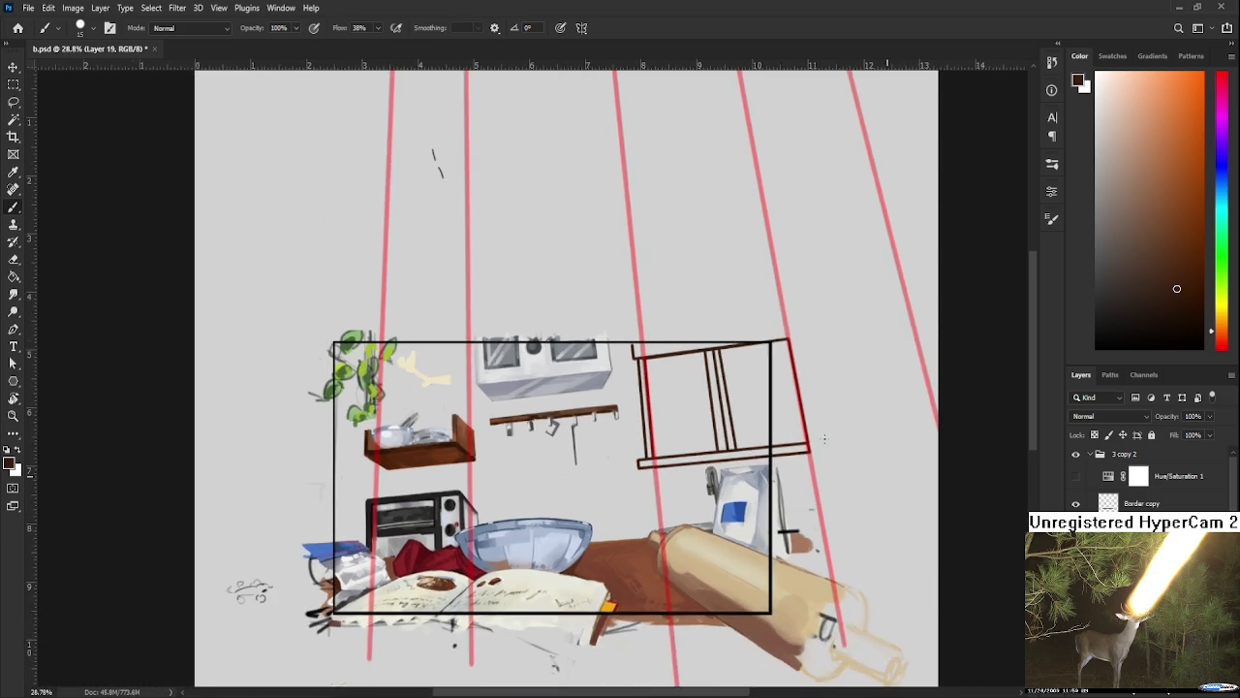
scroll(582, 417, "up", 4)
scroll(506, 413, "up", 2)
left_click_drag(507, 414, 587, 375)
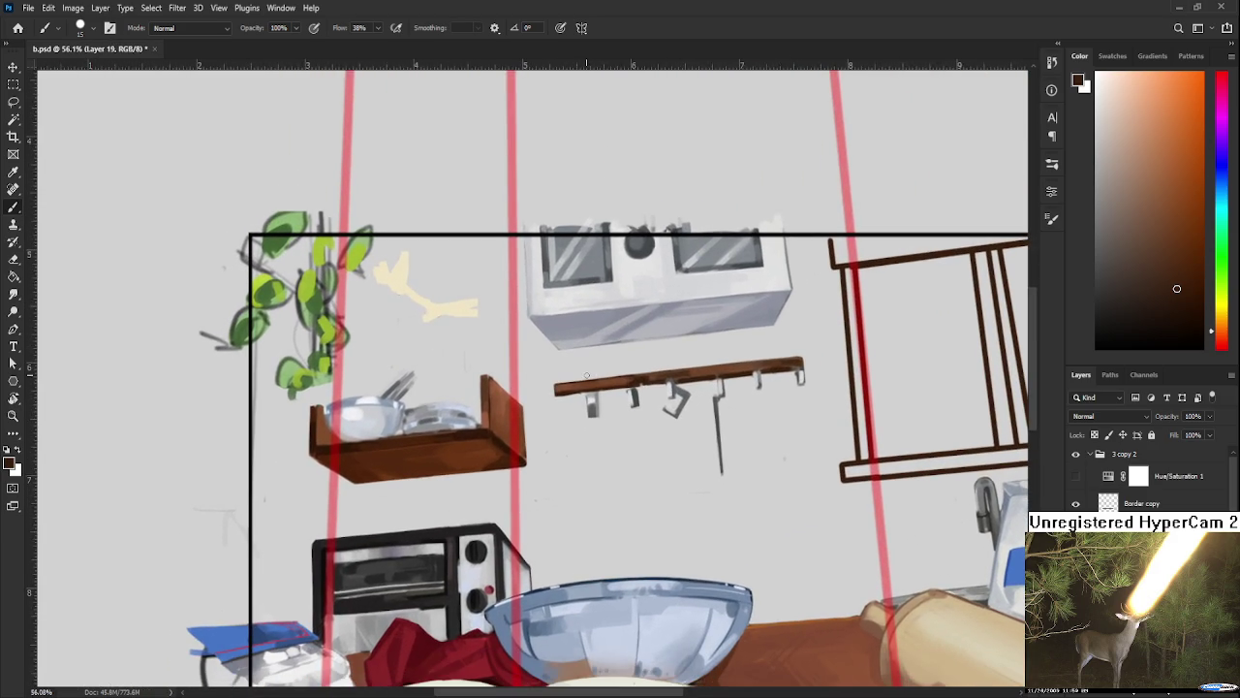
Step: Lasso the shelf with pans and slant it by shifting its bottom left
scroll(1153, 479, "down", 2)
scroll(1153, 479, "down", 2)
scroll(1153, 479, "down", 2)
scroll(1153, 479, "down", 2)
scroll(1152, 479, "down", 2)
scroll(1153, 479, "down", 2)
scroll(1153, 478, "down", 2)
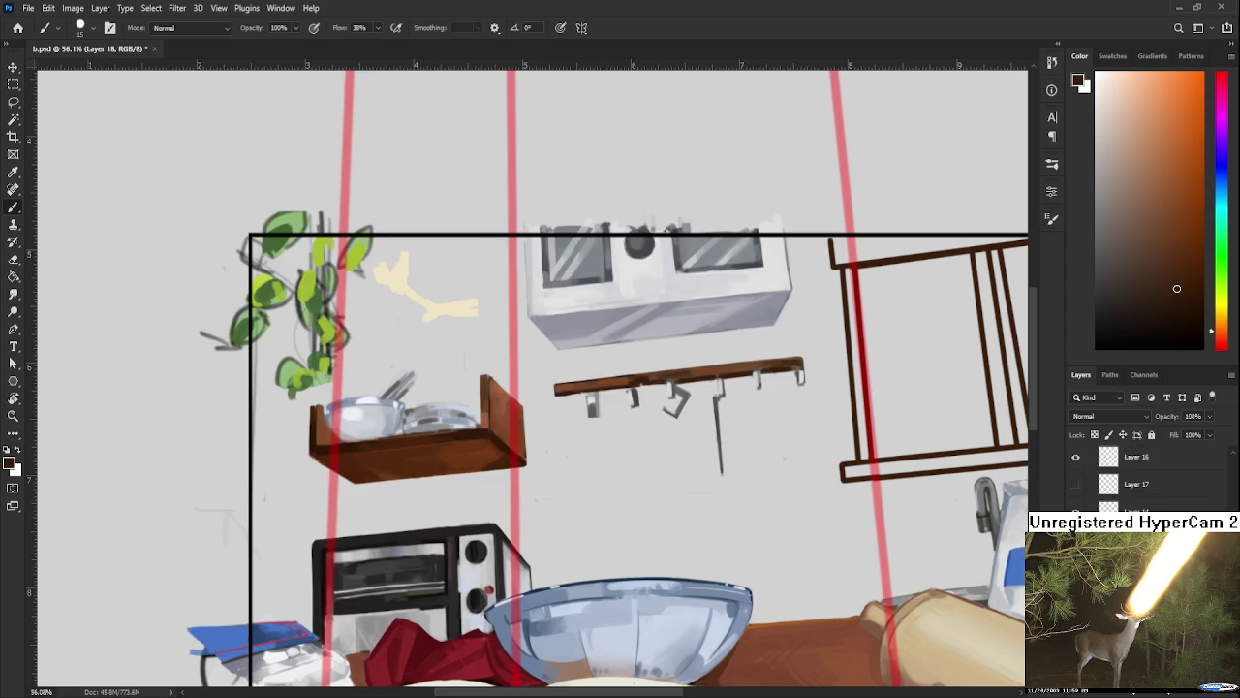
left_click_drag(541, 543, 679, 514)
key("l")
mouse_move(440, 376)
left_mouse_down()
mouse_move(633, 325)
mouse_move(426, 405)
left_mouse_up()
key("ctrl+t")
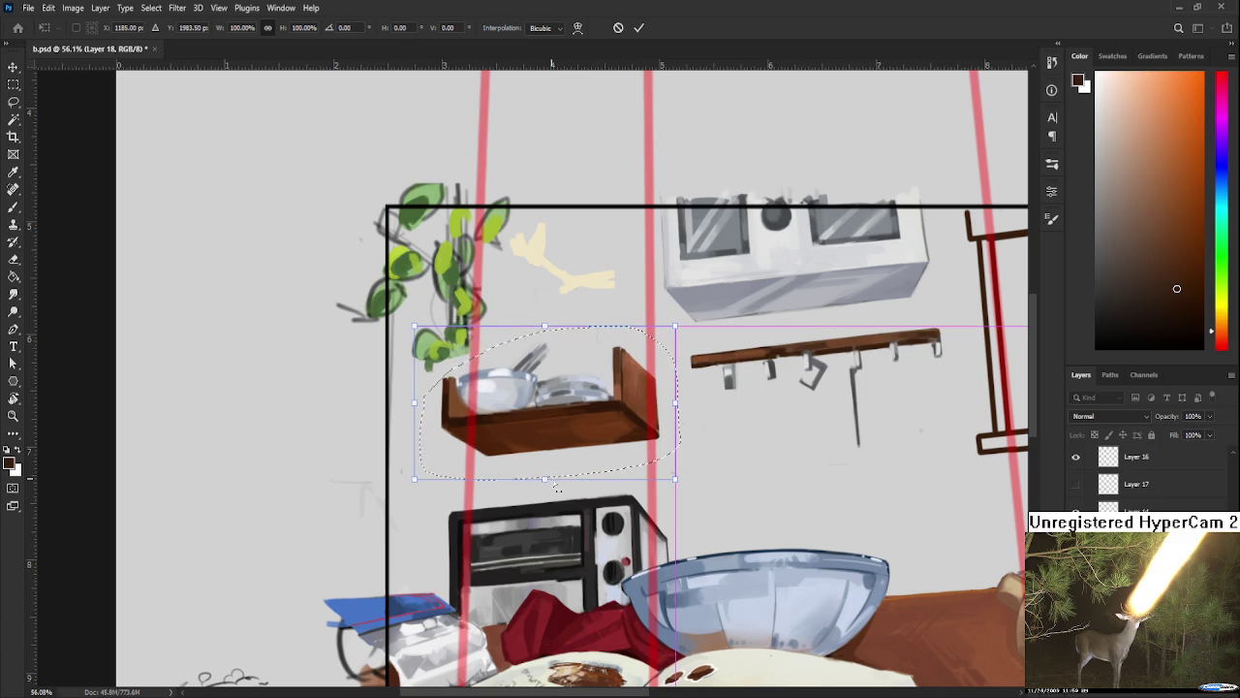
left_click_drag(555, 480, 546, 488)
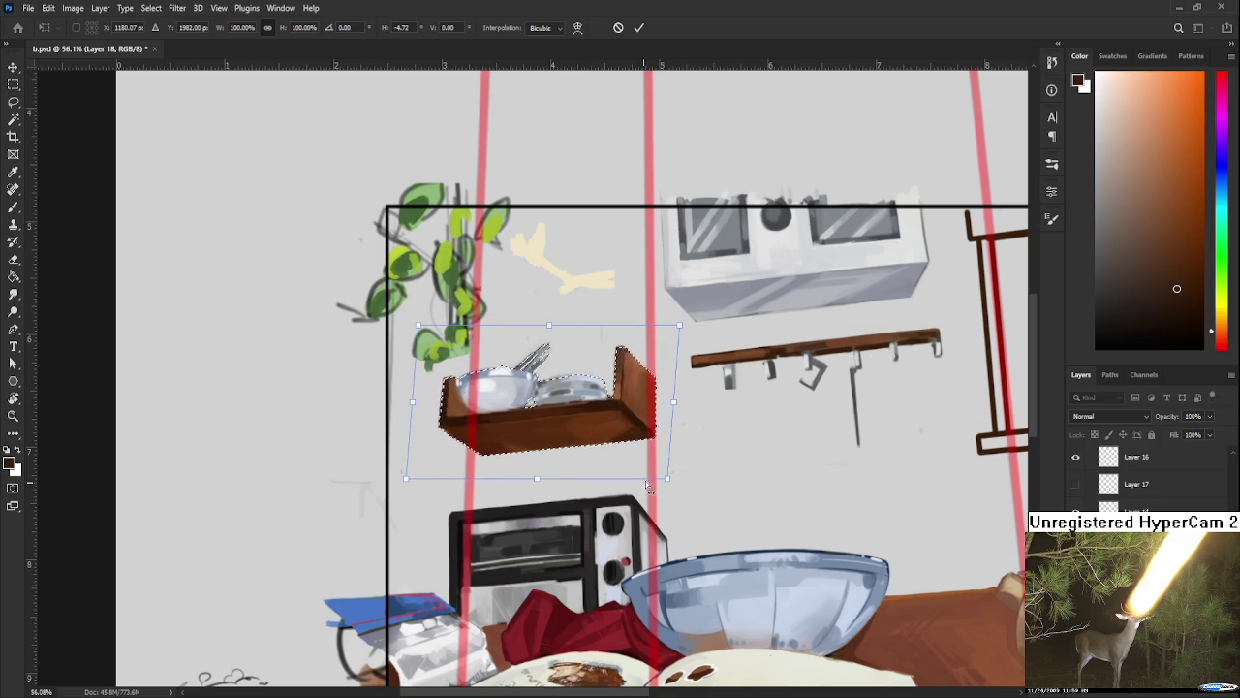
key("Return")
Step: Skew the shelf further at top and bottom to follow the vertical guides, then deselect
scroll(678, 476, "down", 3)
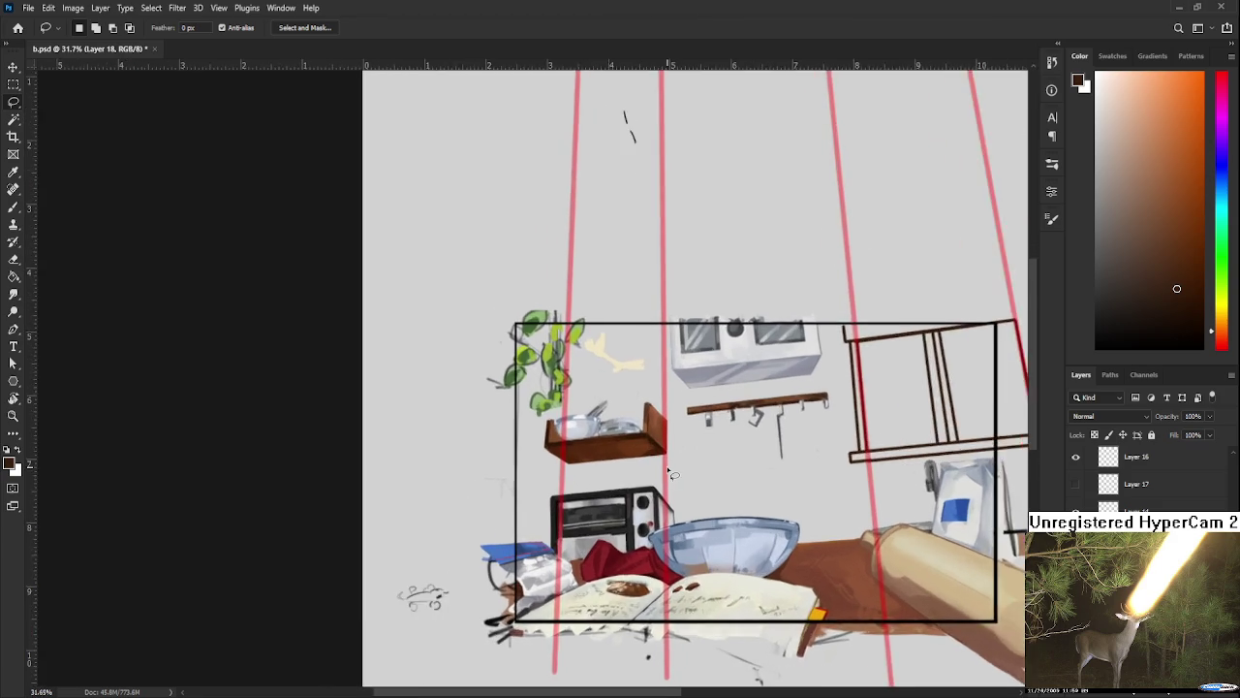
scroll(679, 476, "up", 2)
scroll(669, 475, "up", 1)
scroll(656, 469, "up", 2)
key("ctrl+t")
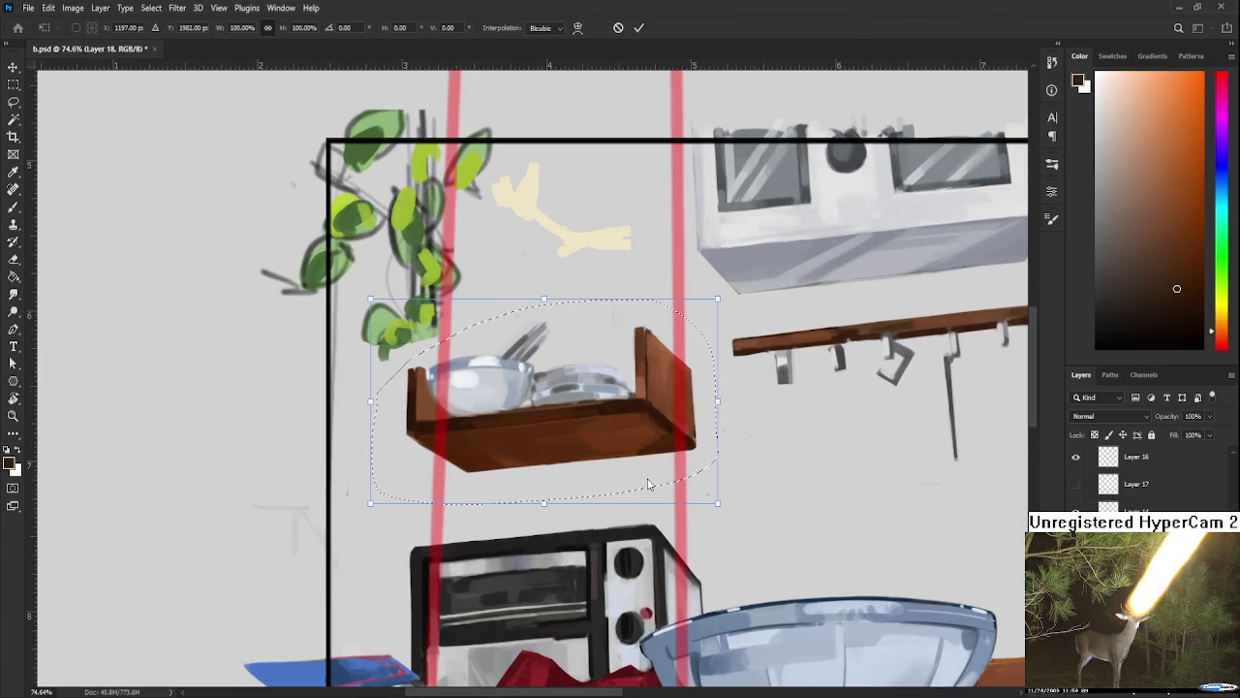
left_click_drag(546, 505, 539, 506)
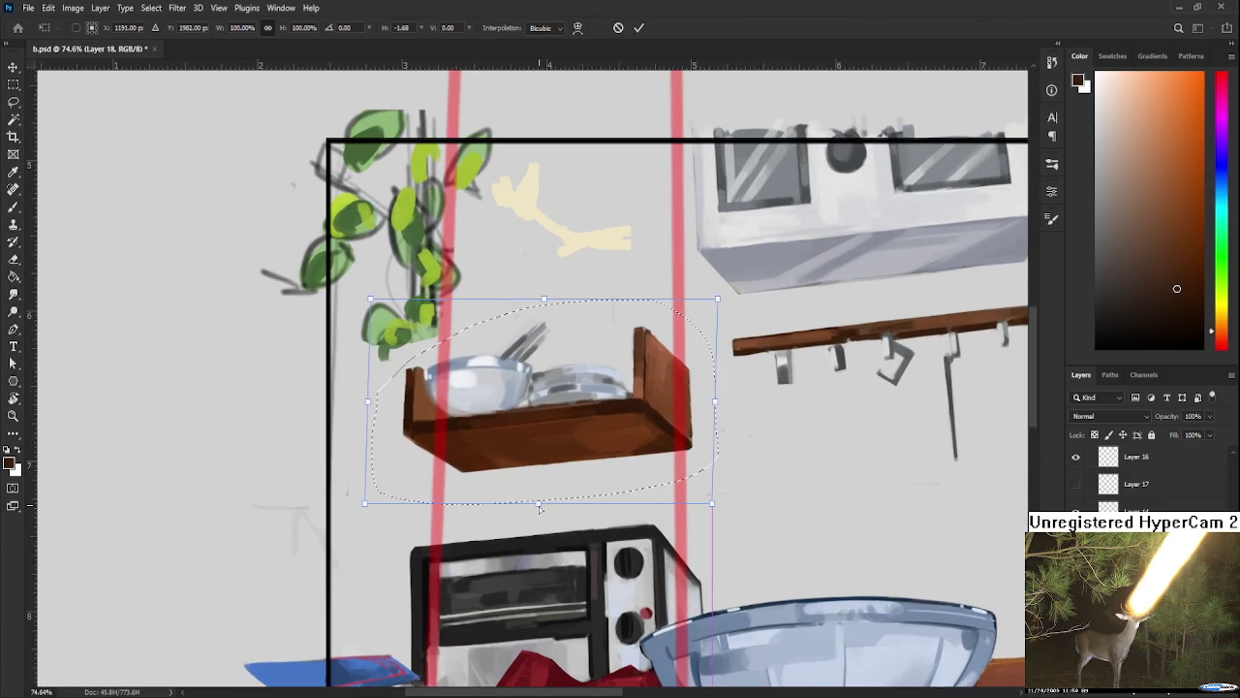
left_click_drag(530, 293, 536, 294)
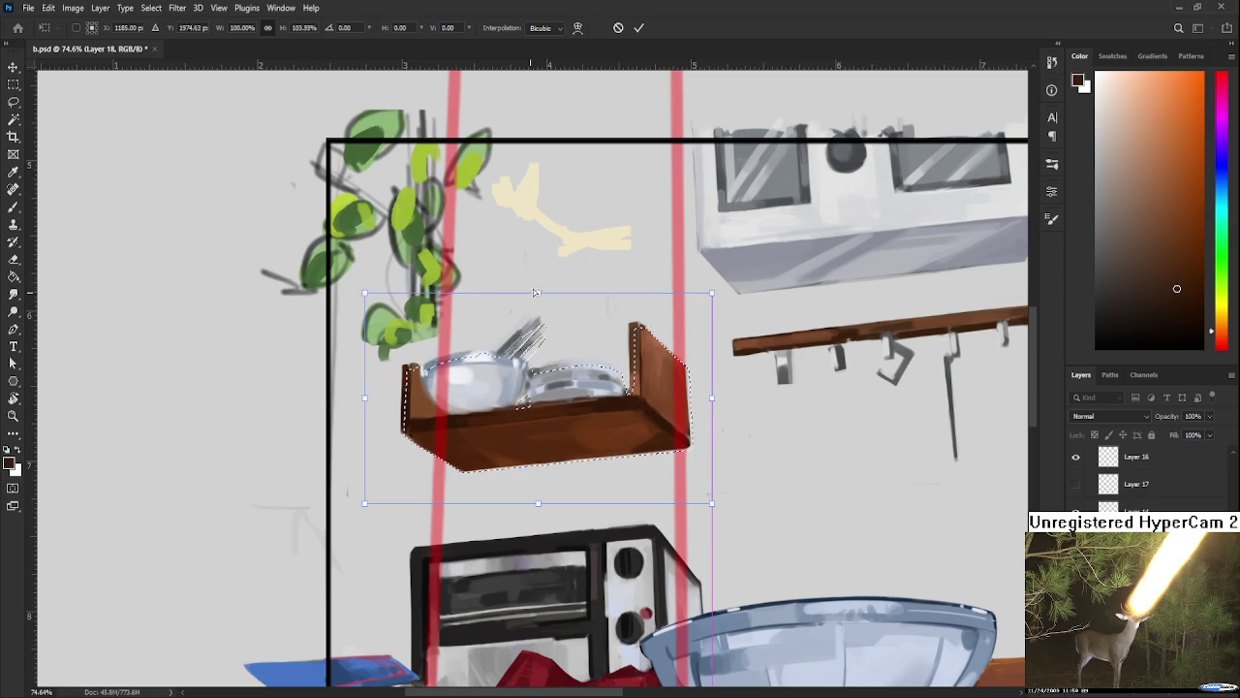
left_click_drag(548, 501, 522, 505)
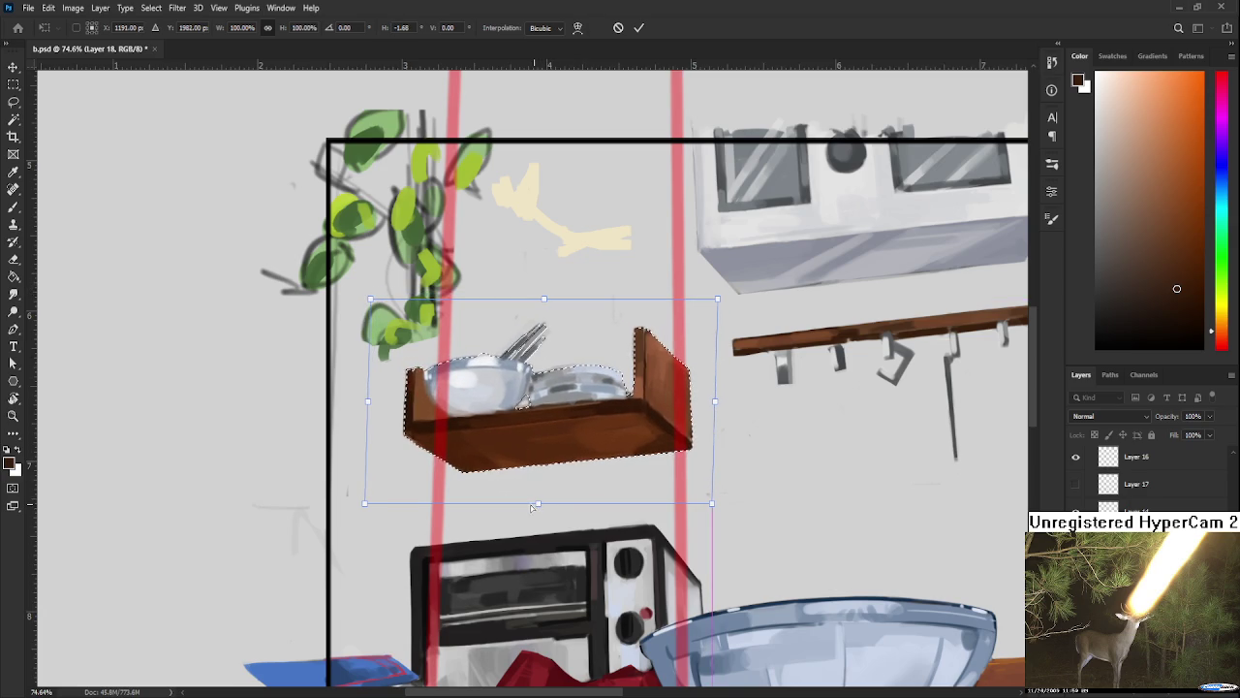
key("Return")
key("ctrl+d")
scroll(522, 505, "down", 3)
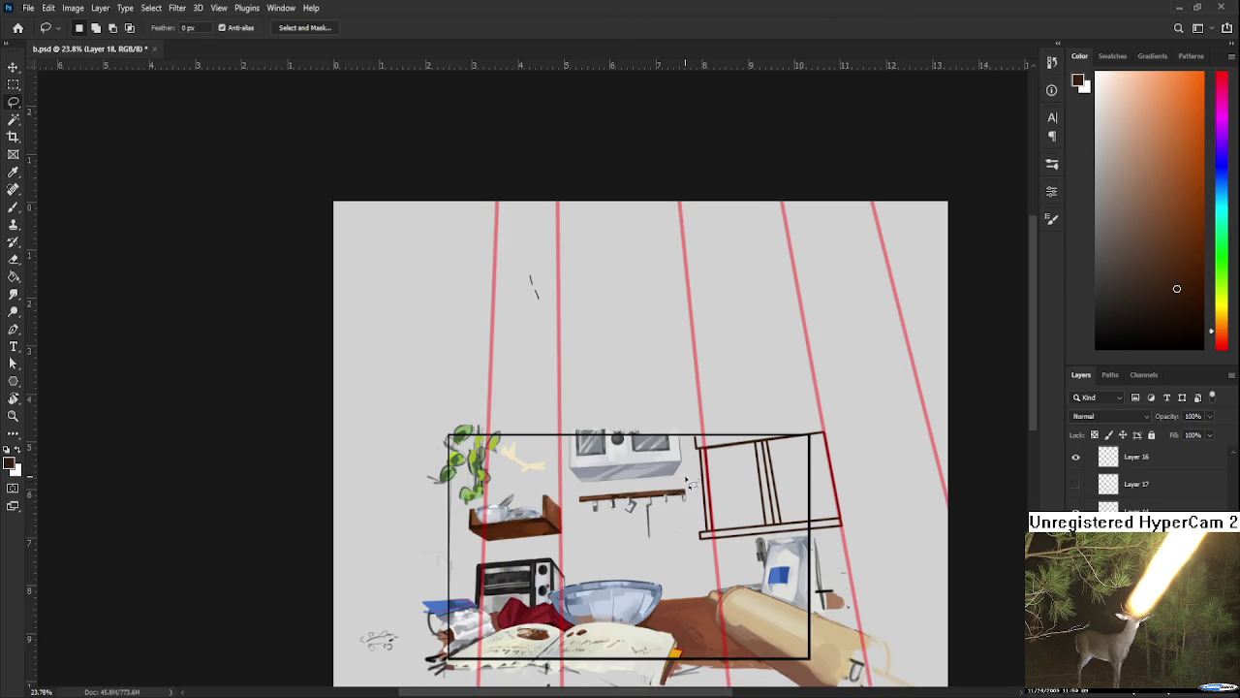
Step: Tilt the stove hood's top-right corner slightly upward
scroll(478, 329, "up", 3)
scroll(479, 329, "up", 1)
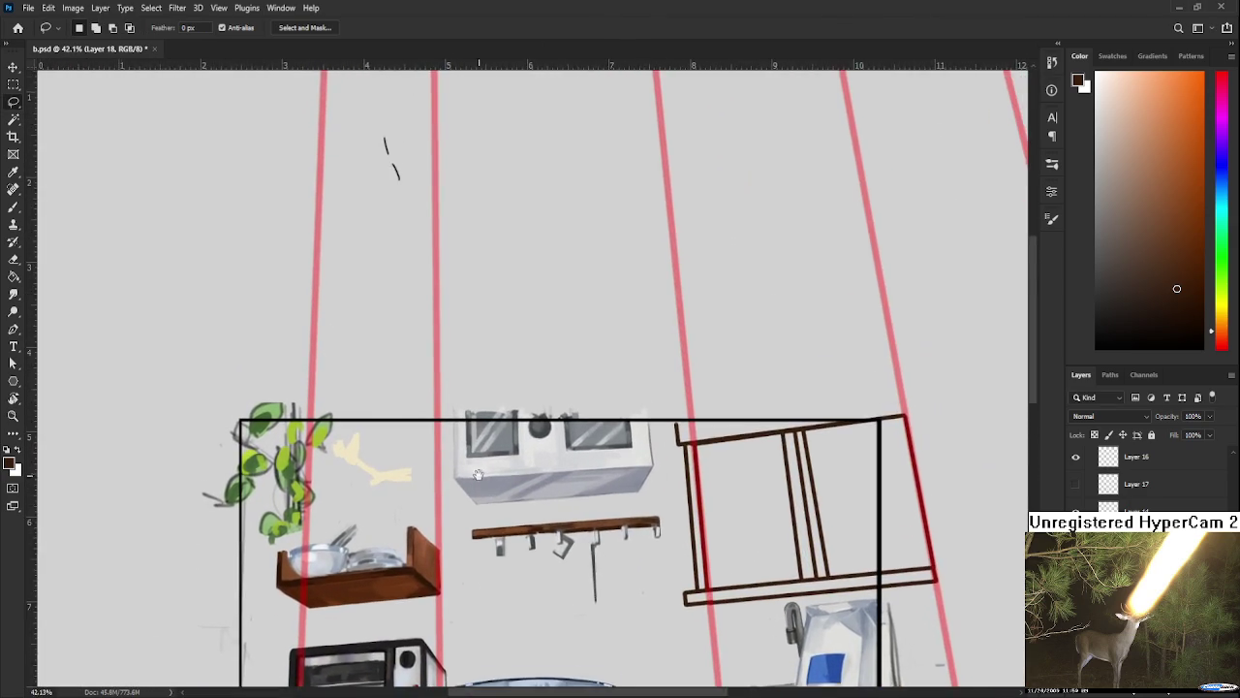
scroll(479, 328, "up", 1)
mouse_move(433, 484)
left_mouse_down()
mouse_move(712, 419)
mouse_move(436, 523)
left_mouse_up()
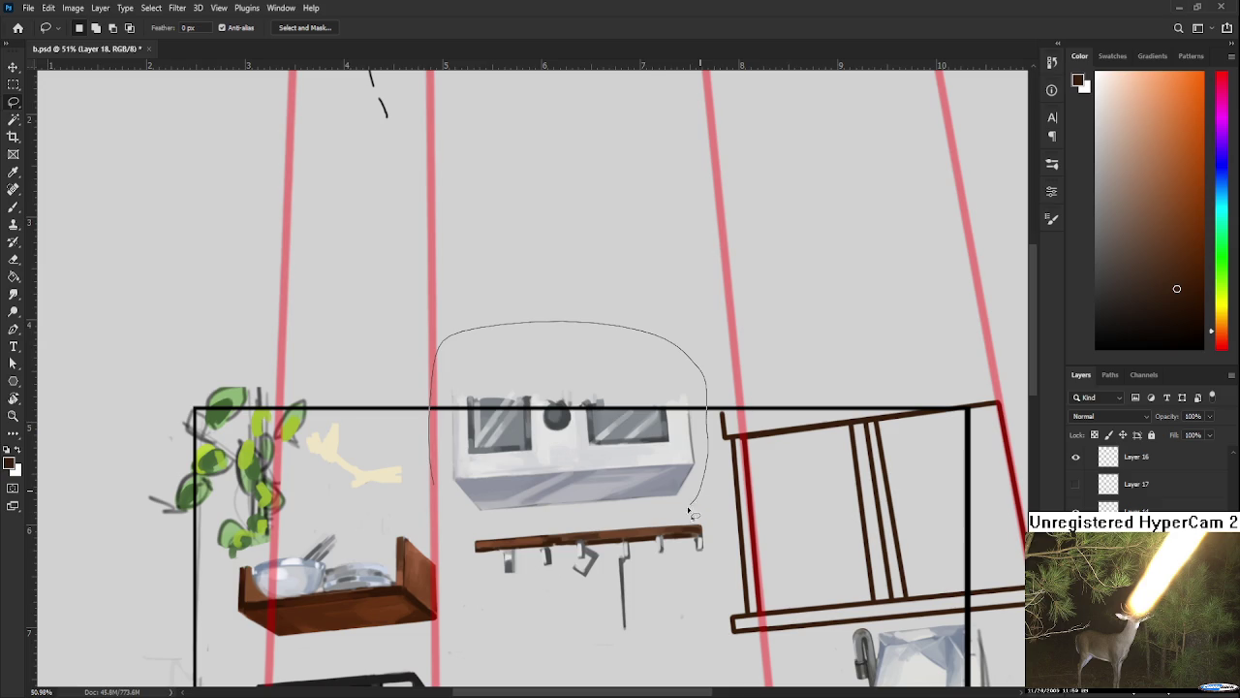
key("ctrl+t")
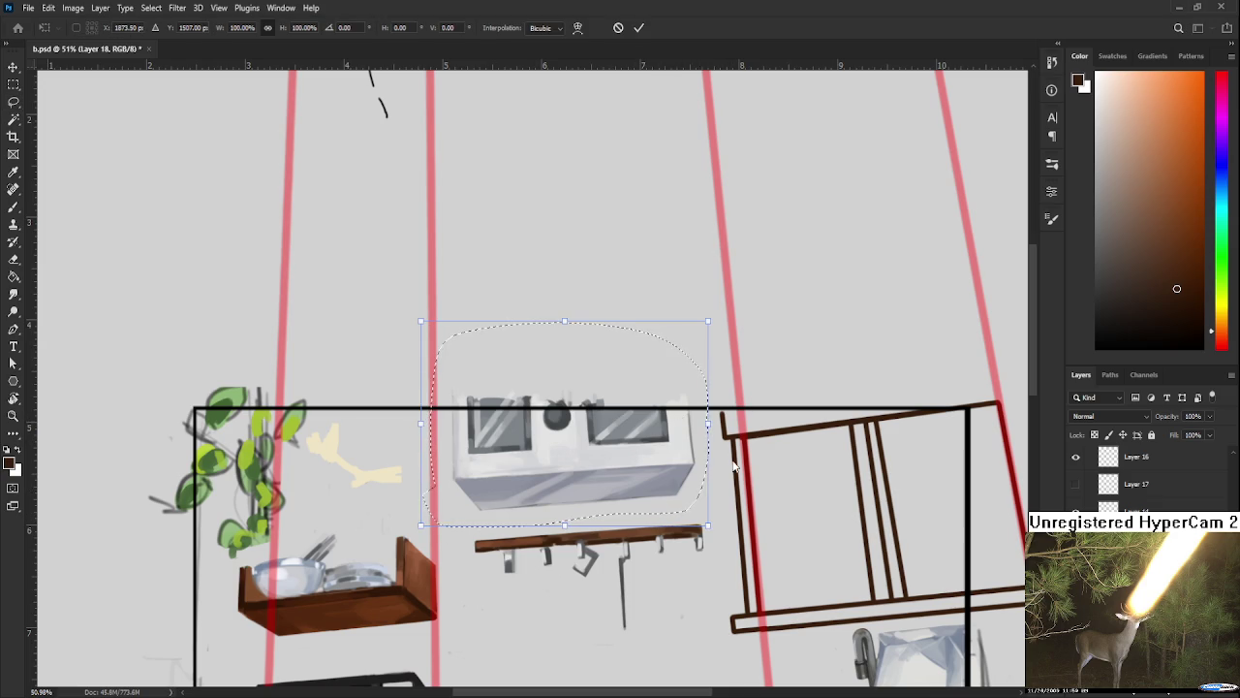
left_click_drag(709, 322, 710, 311)
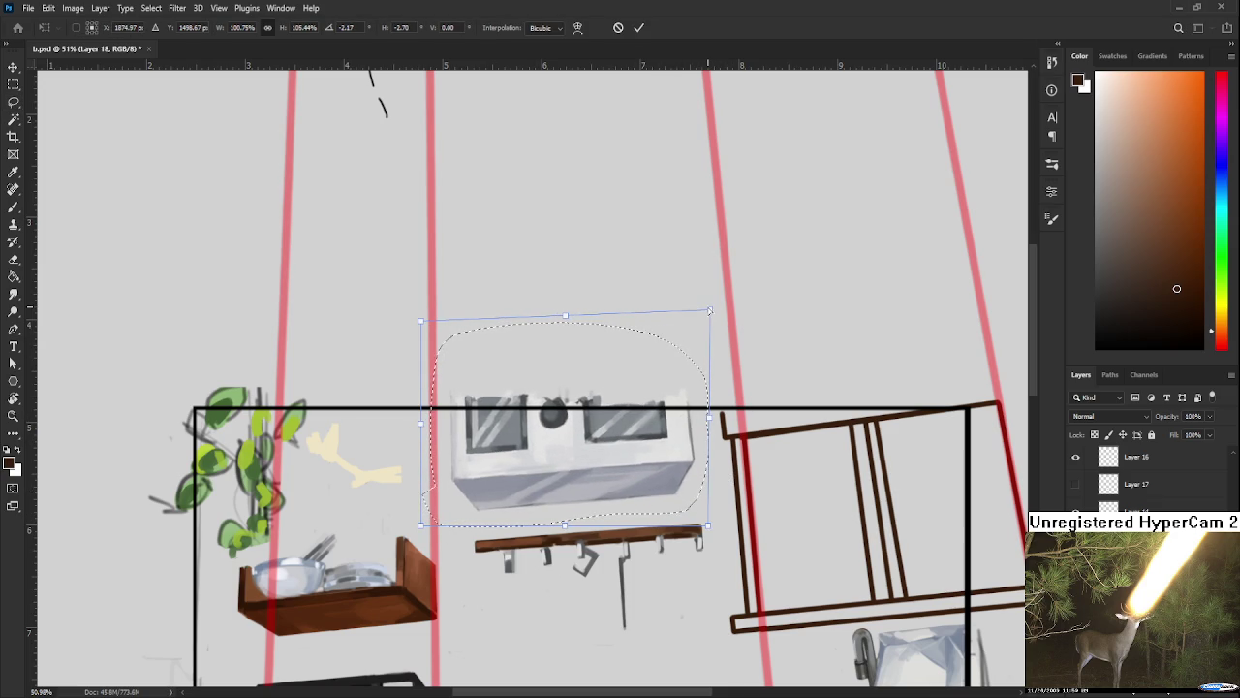
key("Return")
key("ctrl+d")
Step: Skew the hook rail slightly to match the perspective
left_click_drag(631, 523, 646, 411)
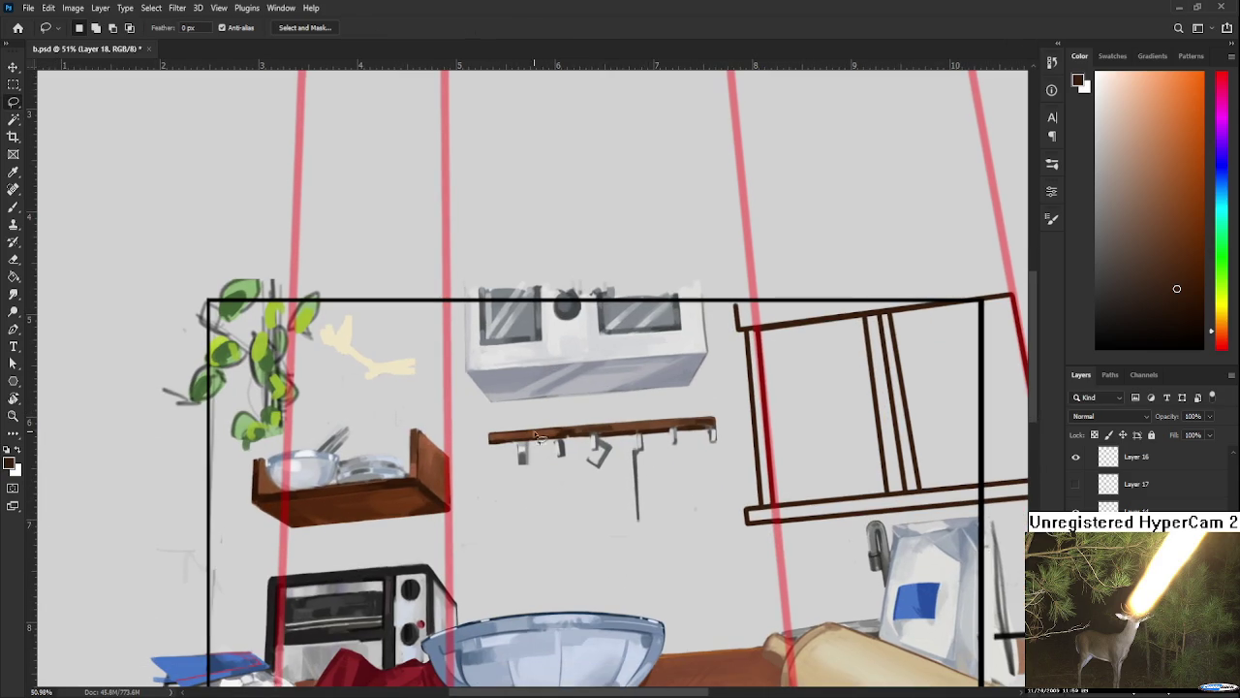
left_click_drag(511, 425, 734, 405)
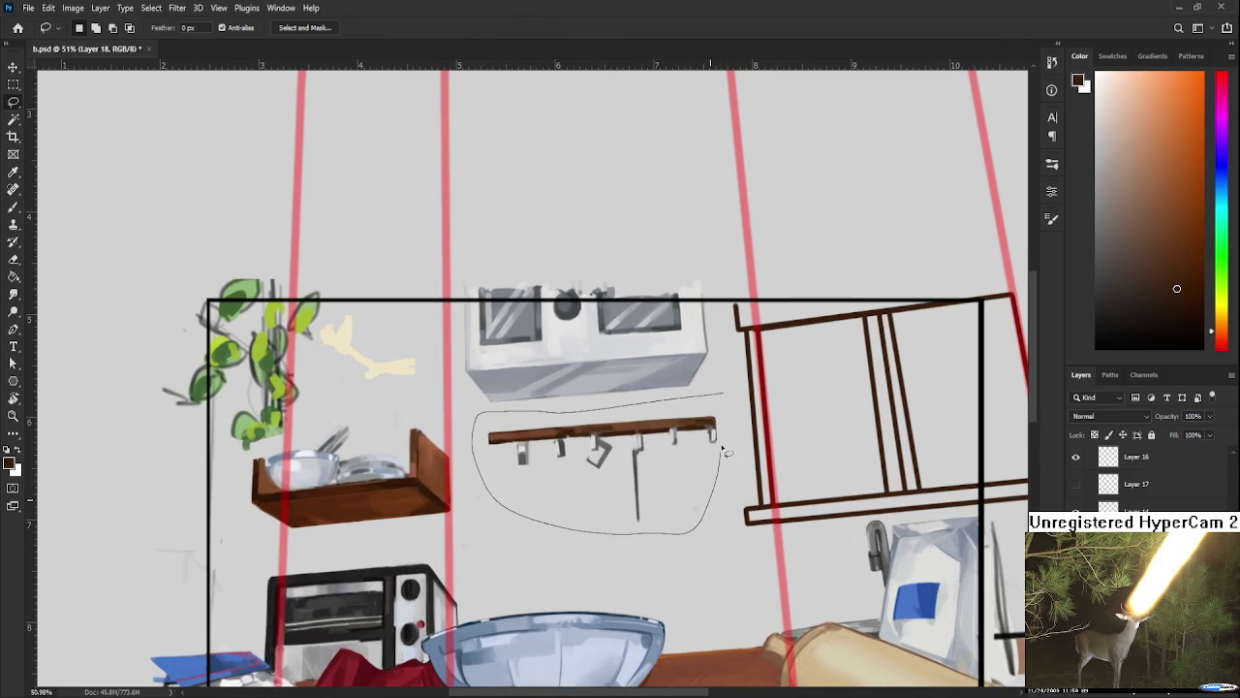
key("ctrl+t")
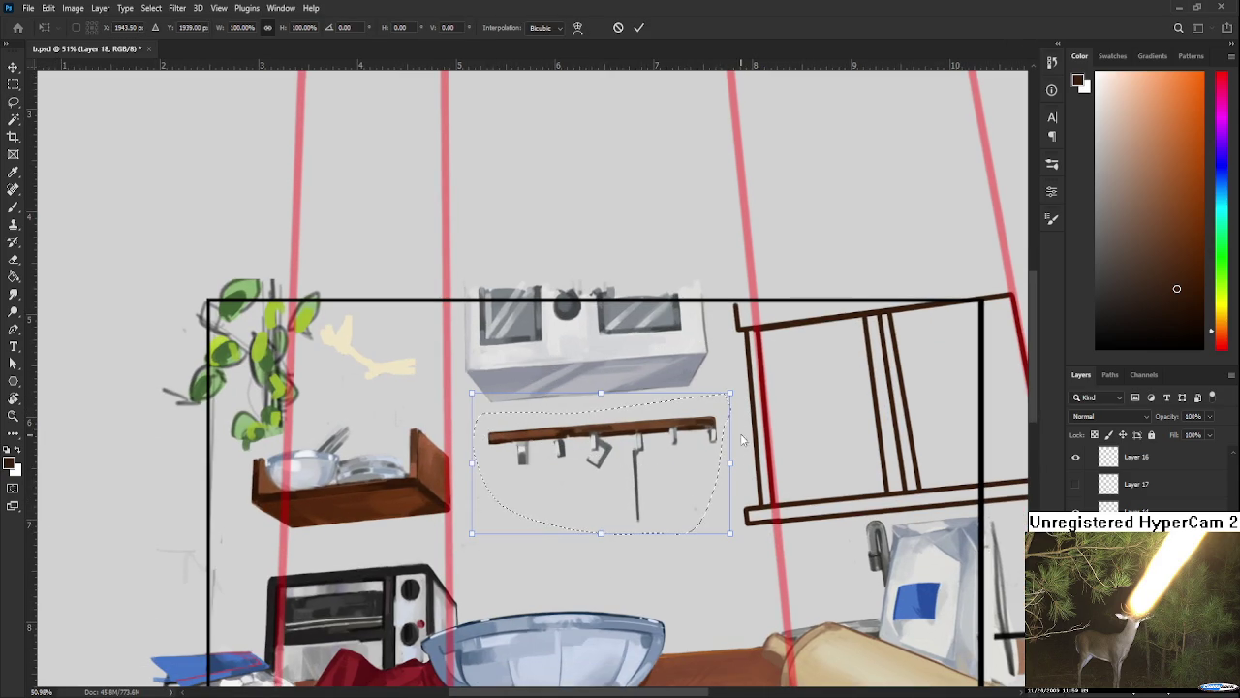
left_click_drag(731, 393, 730, 390)
key("Return")
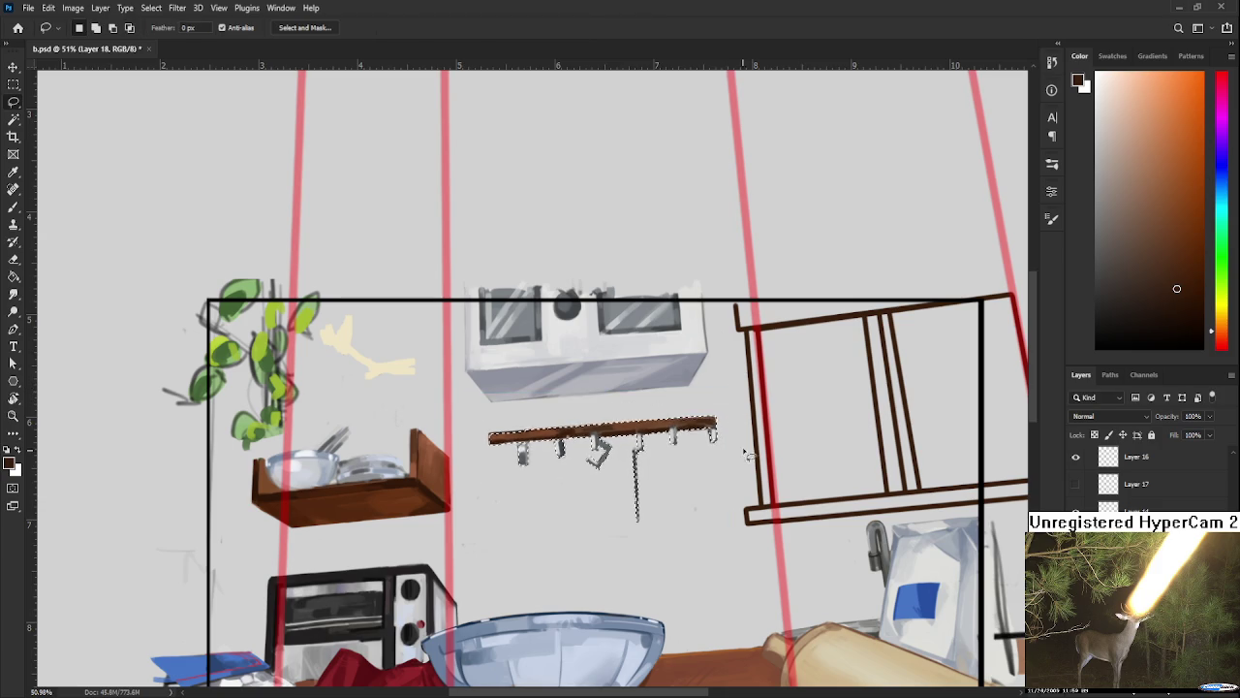
scroll(606, 492, "down", 1)
scroll(606, 492, "down", 1)
scroll(596, 485, "down", 1)
scroll(571, 485, "down", 1)
Step: Skew the flour bag and rolling pin slightly
mouse_move(515, 378)
left_mouse_down()
mouse_move(833, 518)
mouse_move(766, 545)
mouse_move(678, 541)
left_mouse_up()
scroll(680, 541, "down", 1)
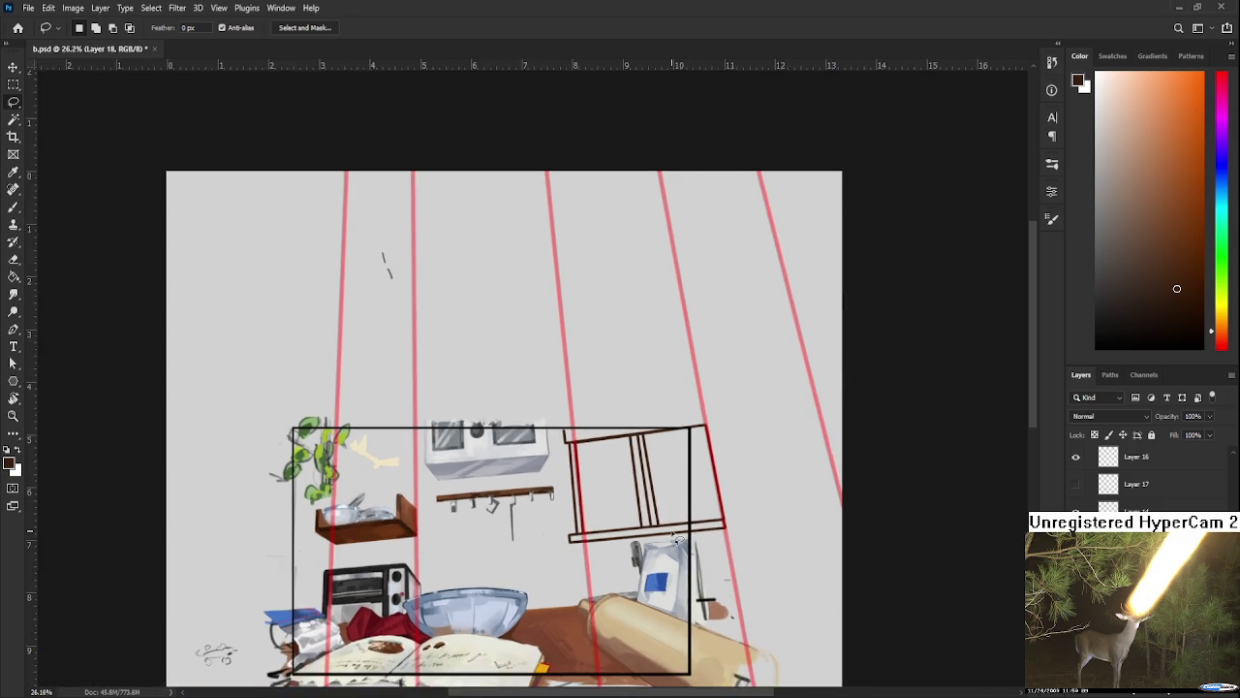
scroll(675, 531, "up", 1)
scroll(659, 526, "up", 1)
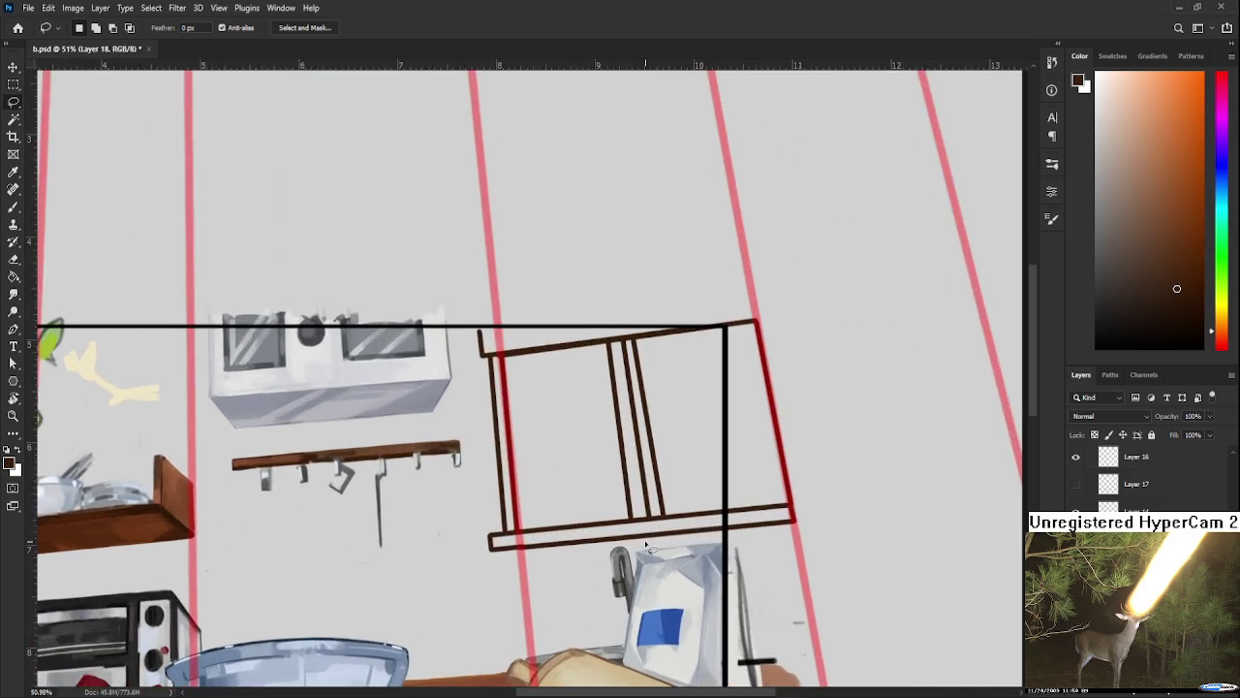
scroll(637, 521, "down", 1)
mouse_move(479, 451)
left_mouse_down()
mouse_move(848, 514)
mouse_move(506, 523)
left_mouse_up()
scroll(637, 468, "up", 1)
key("ctrl+t")
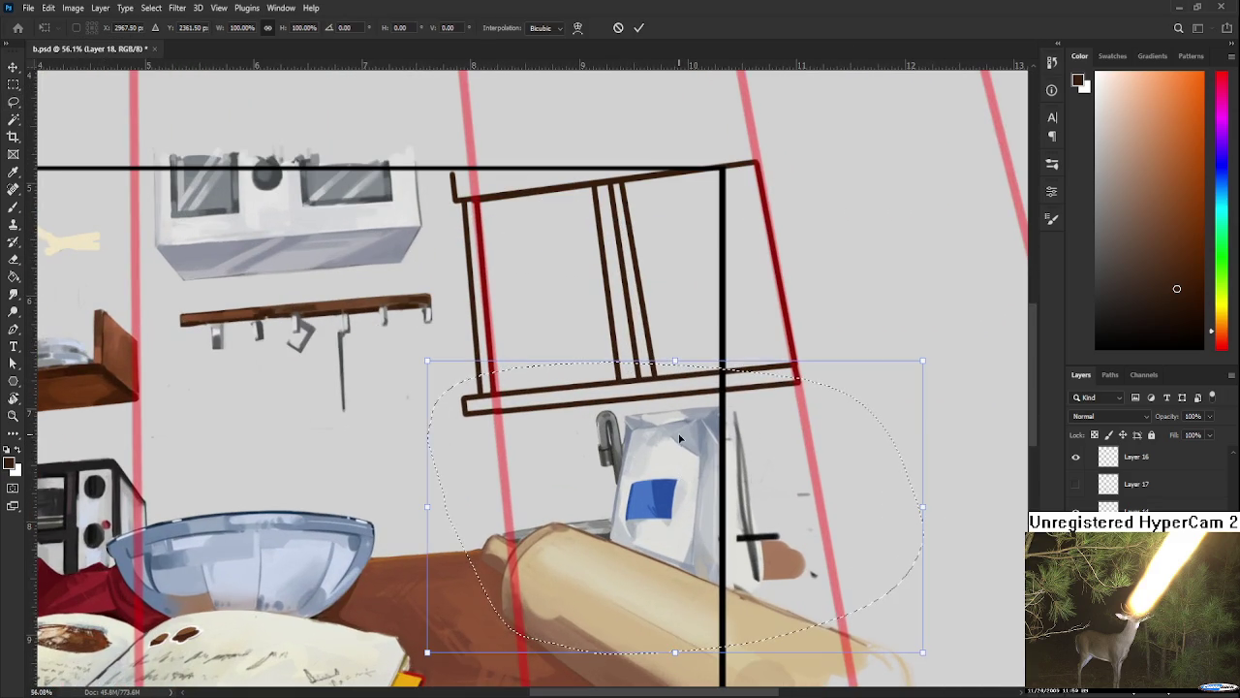
left_click_drag(675, 361, 687, 366)
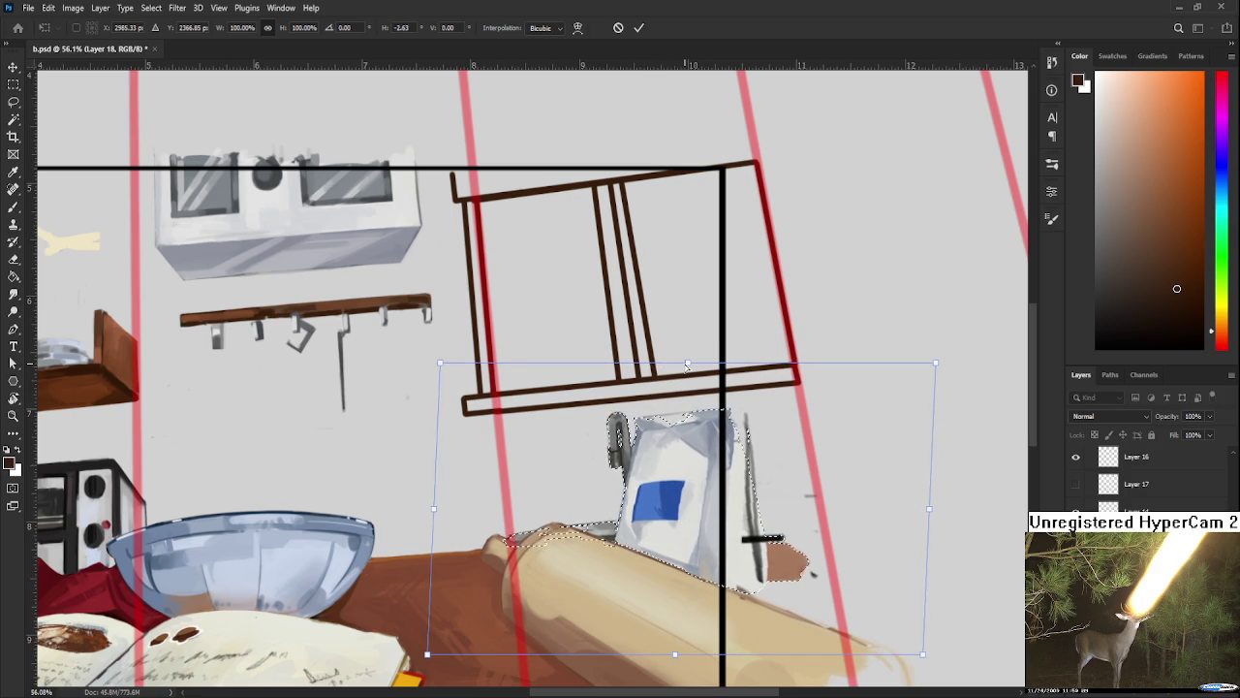
key("Return")
key("ctrl+d")
Step: Tilt the window frame's top-right corner downward and show Layer 17
scroll(687, 372, "down", 5)
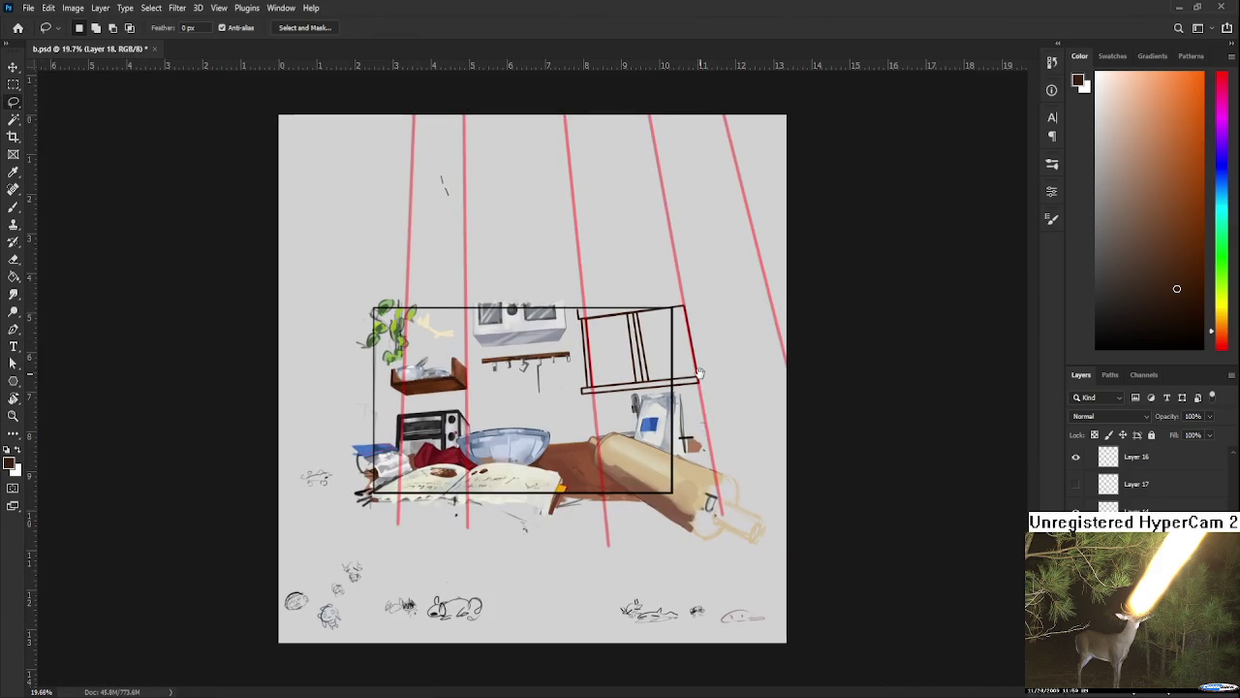
scroll(586, 364, "up", 2)
scroll(586, 364, "up", 2)
scroll(585, 364, "up", 1)
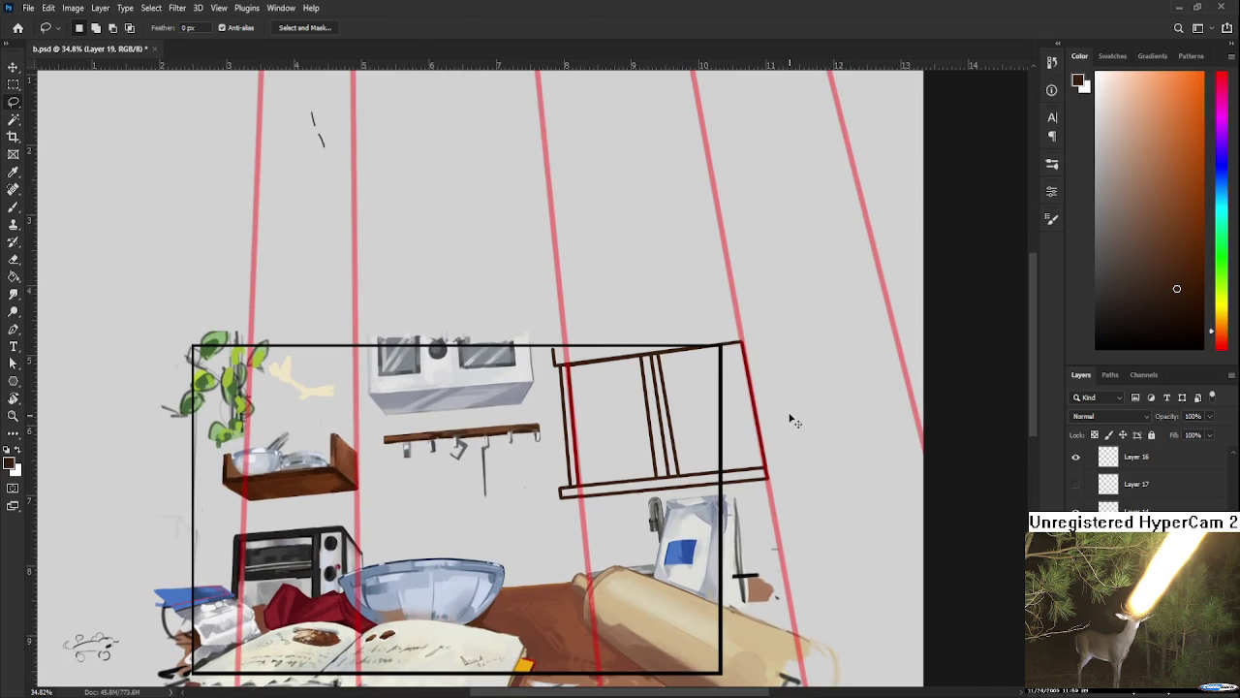
key("ctrl+t")
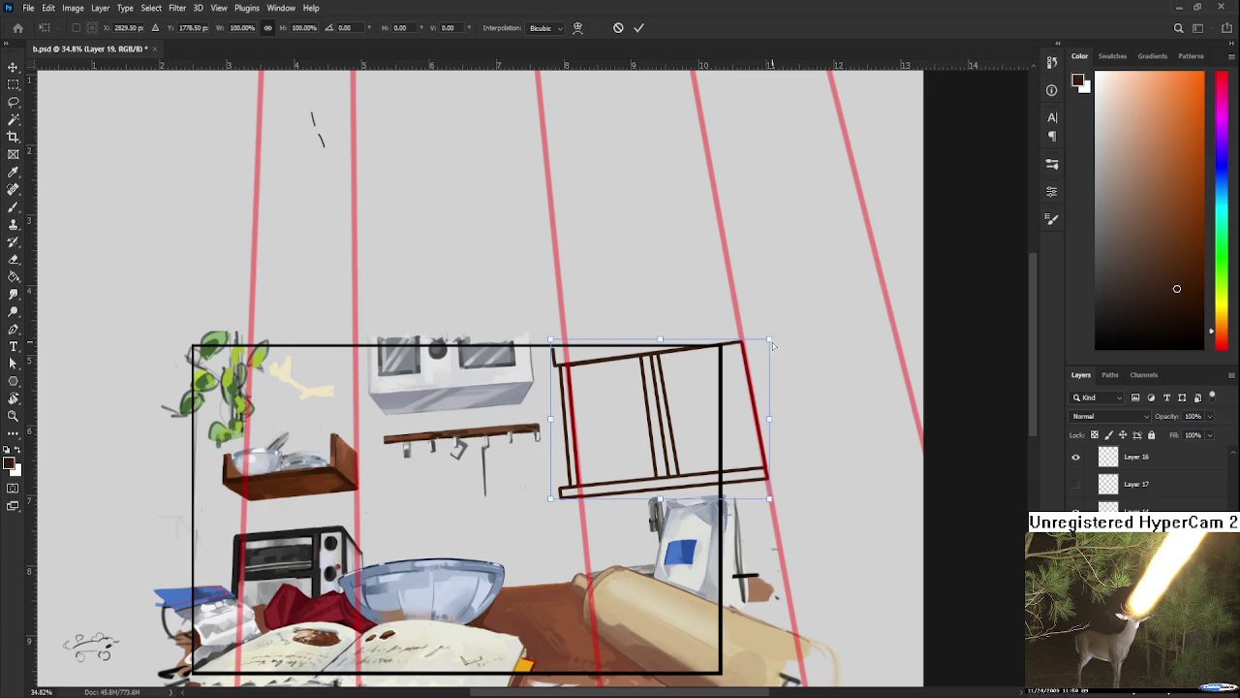
left_click_drag(771, 341, 780, 356)
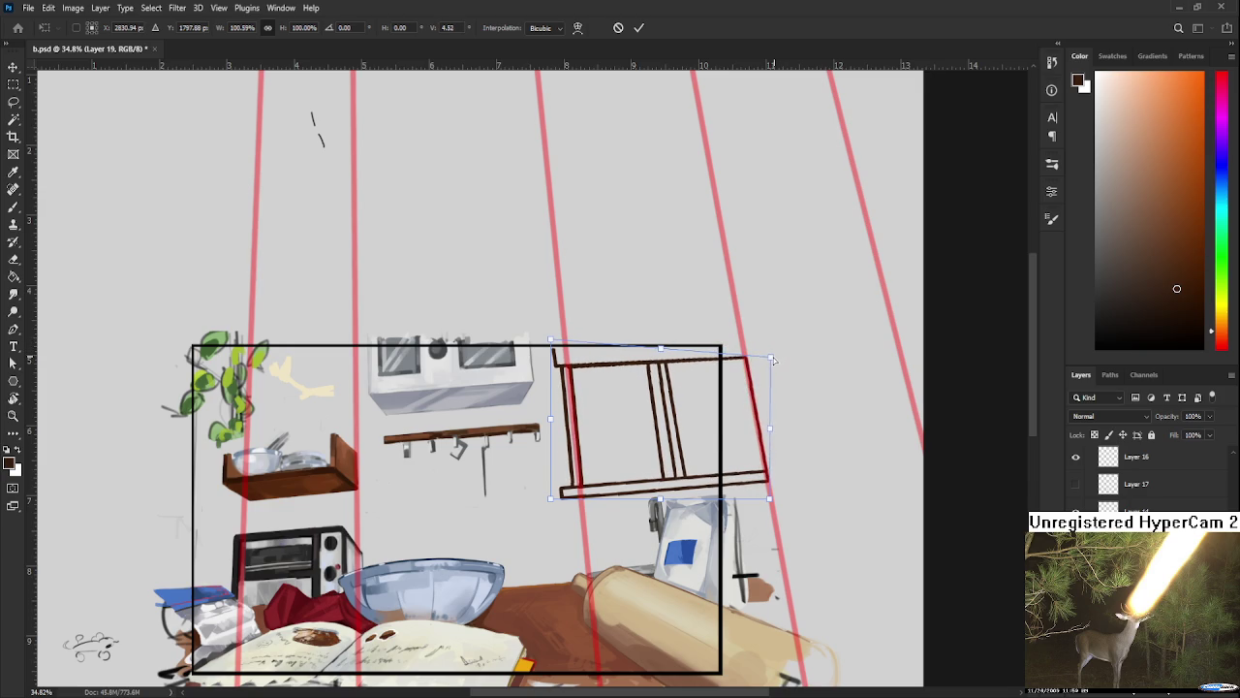
key("ctrl+z")
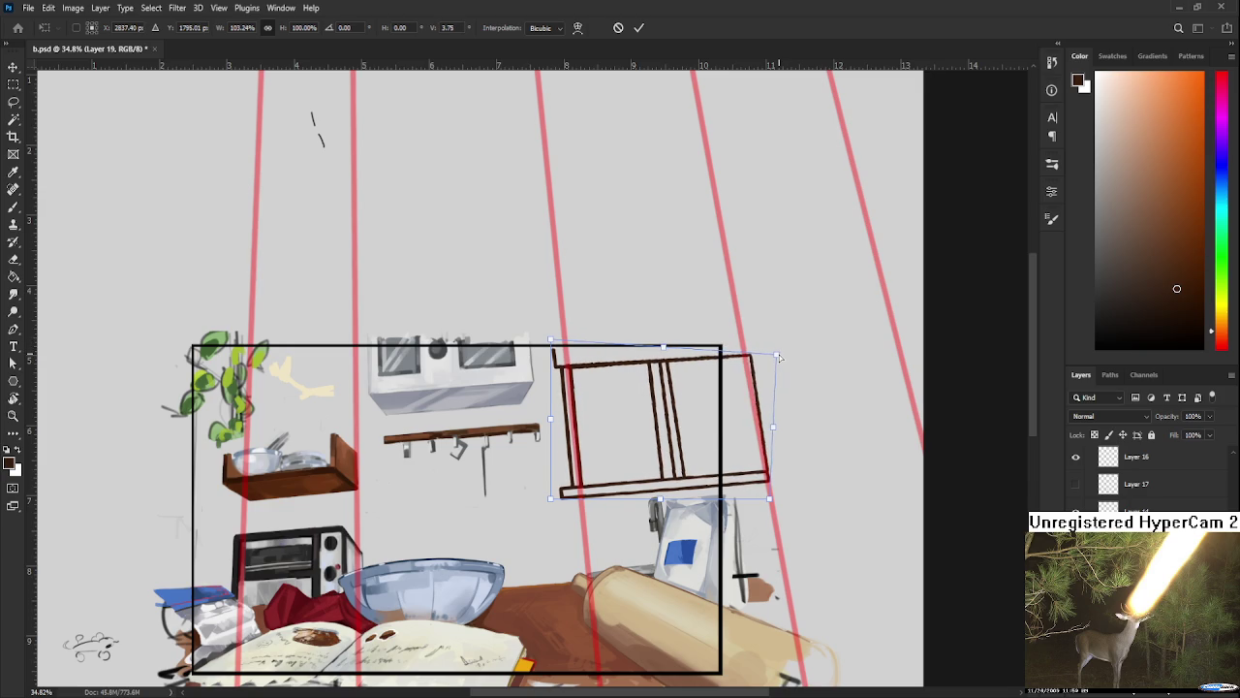
key("ctrl+z")
key("ctrl+z")
left_click_drag(766, 342, 770, 363)
key("Return")
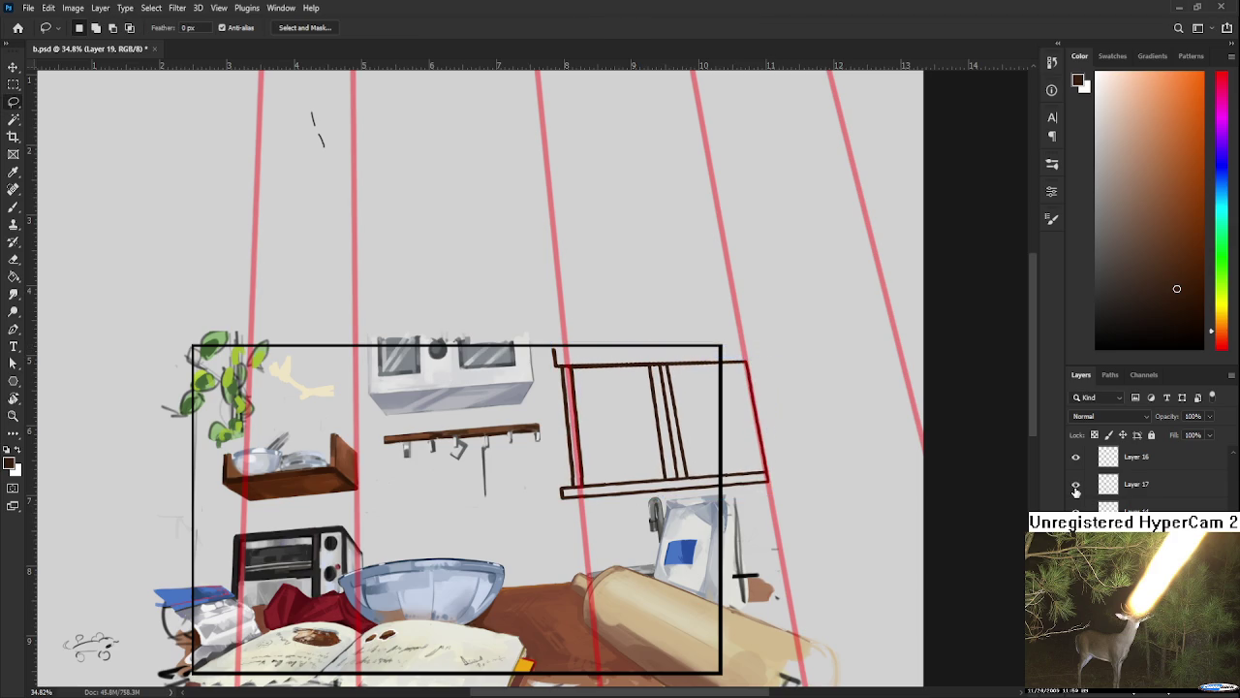
left_click(1075, 483)
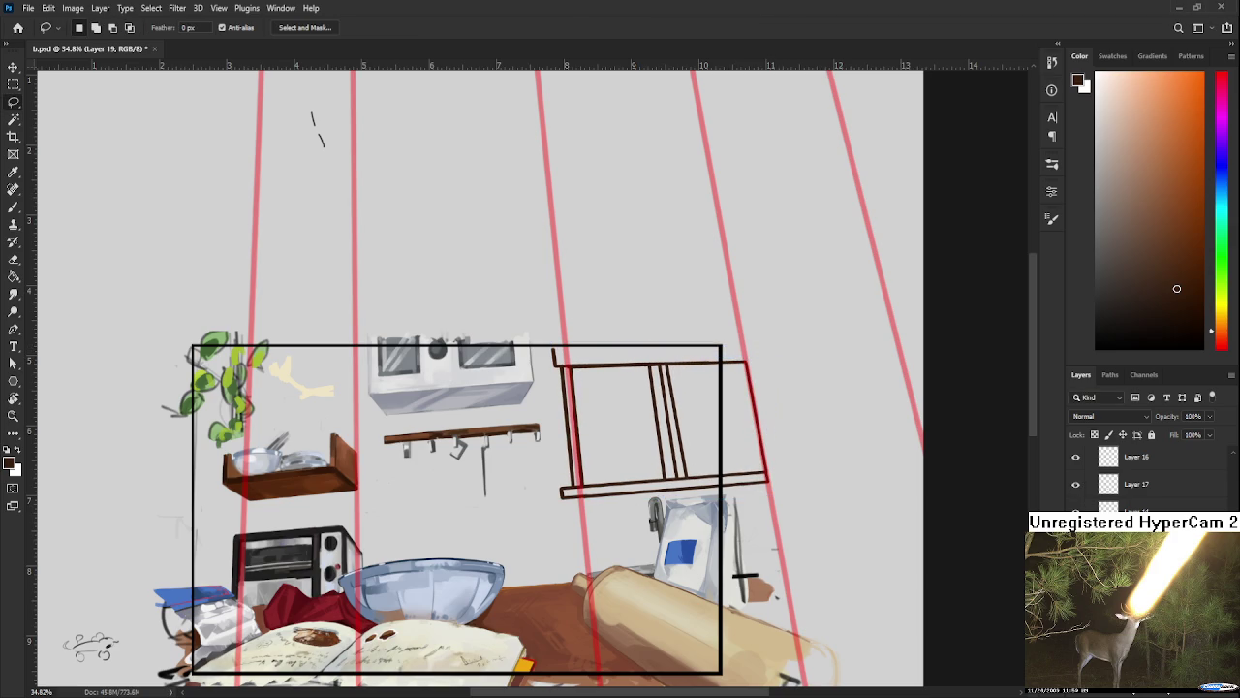
Step: Show the horizontal red perspective guides on Layer 7
scroll(1134, 475, "up", 1)
left_click(1075, 490)
left_click(1076, 462)
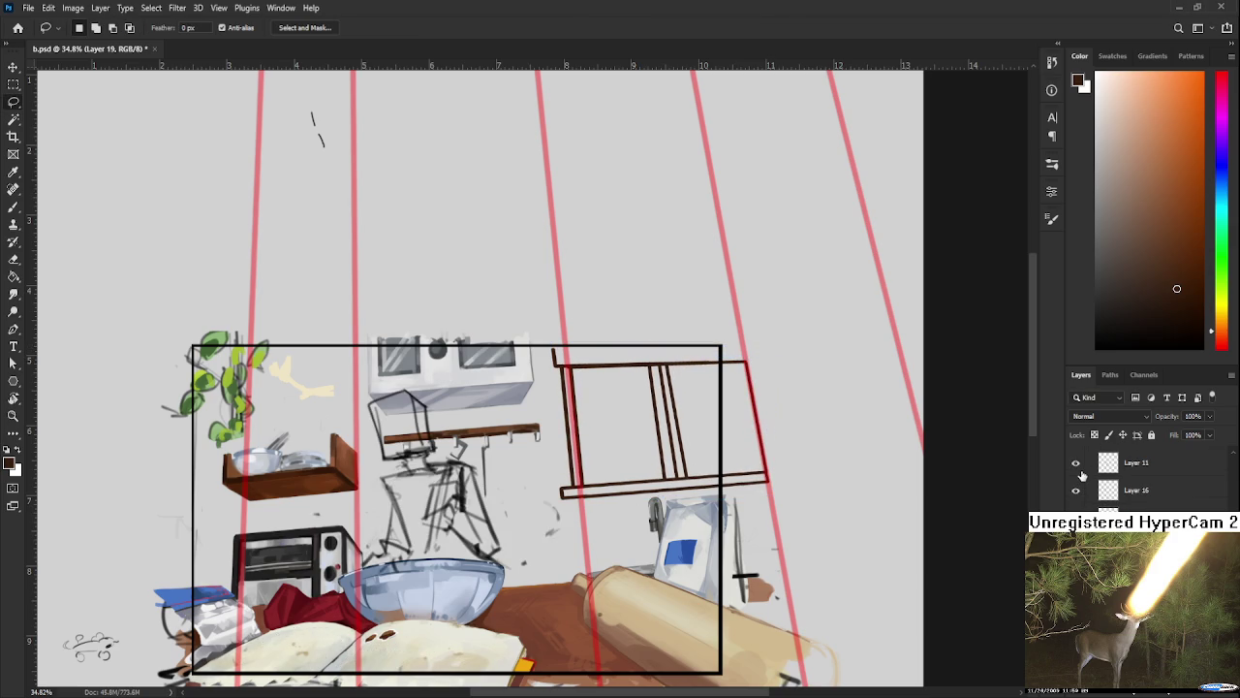
left_click(1075, 463)
scroll(1078, 474, "up", 1)
left_click(1075, 469)
left_click(1076, 468)
left_click(1075, 469)
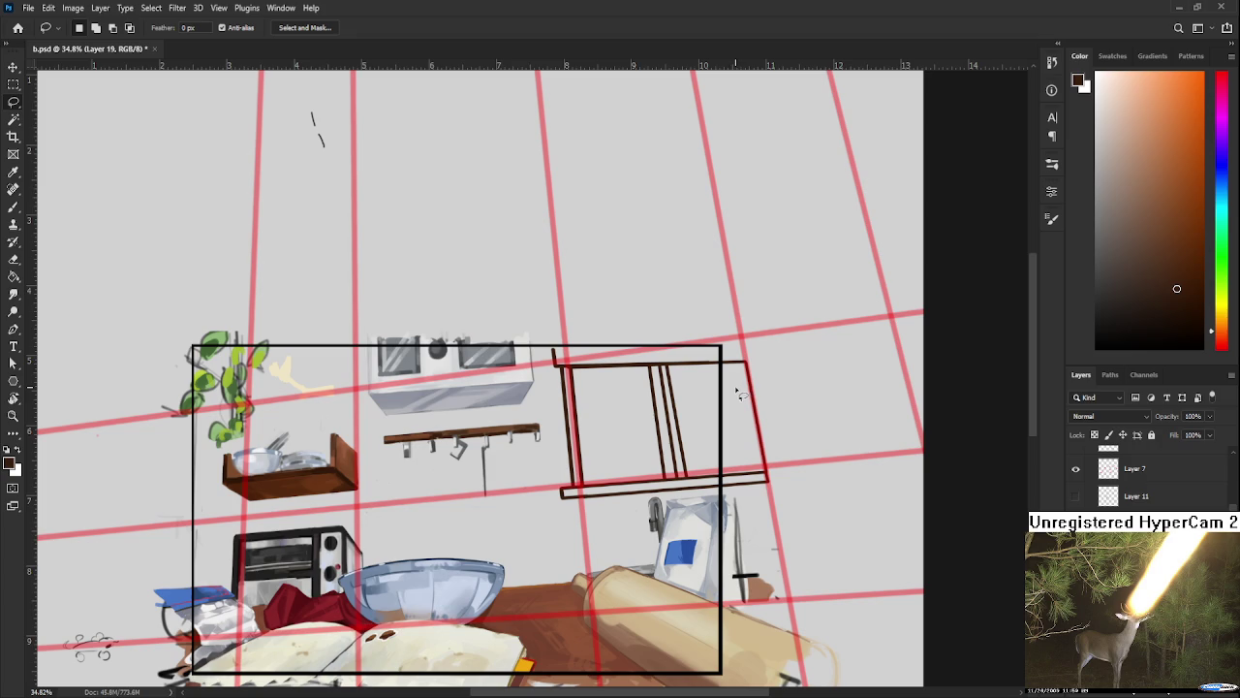
left_click_drag(736, 381, 715, 417)
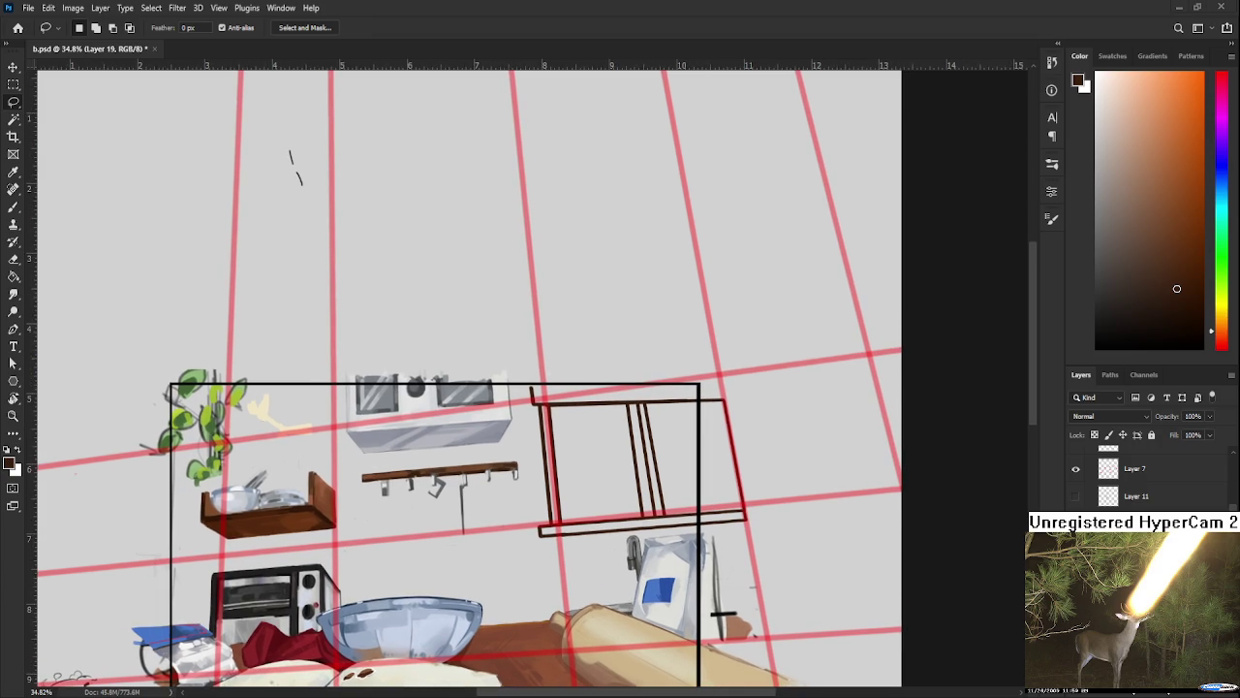
scroll(629, 479, "up", 1)
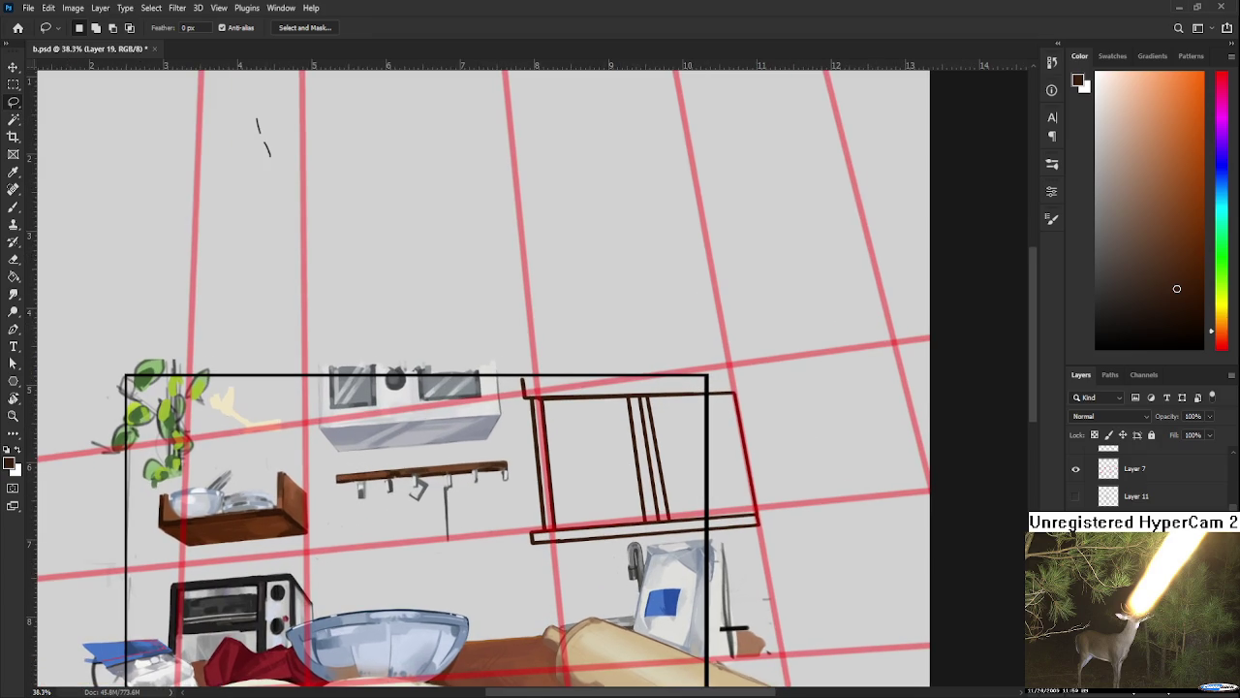
Step: Reshape the window frame's corners so its edges follow the perspective grid
key("ctrl+x")
key("ctrl+v")
key("ctrl+t")
left_click_drag(759, 377, 768, 359)
left_click_drag(765, 548, 762, 543)
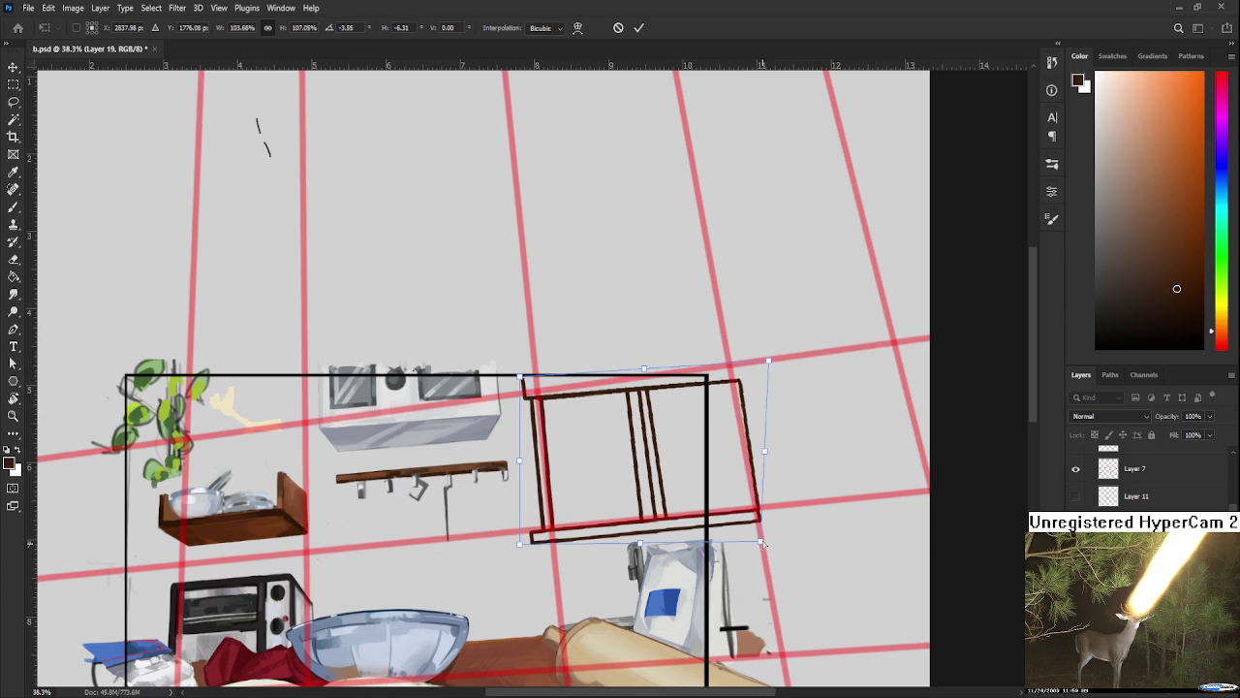
left_click_drag(519, 375, 523, 375)
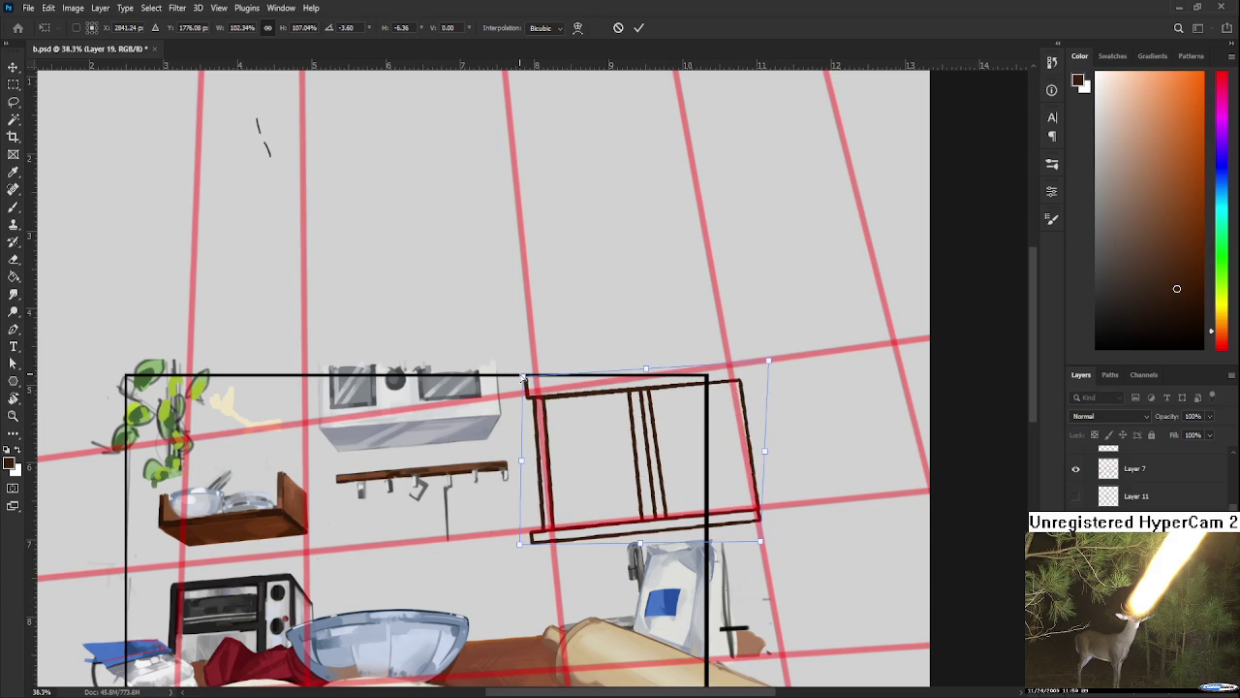
left_click_drag(519, 544, 524, 544)
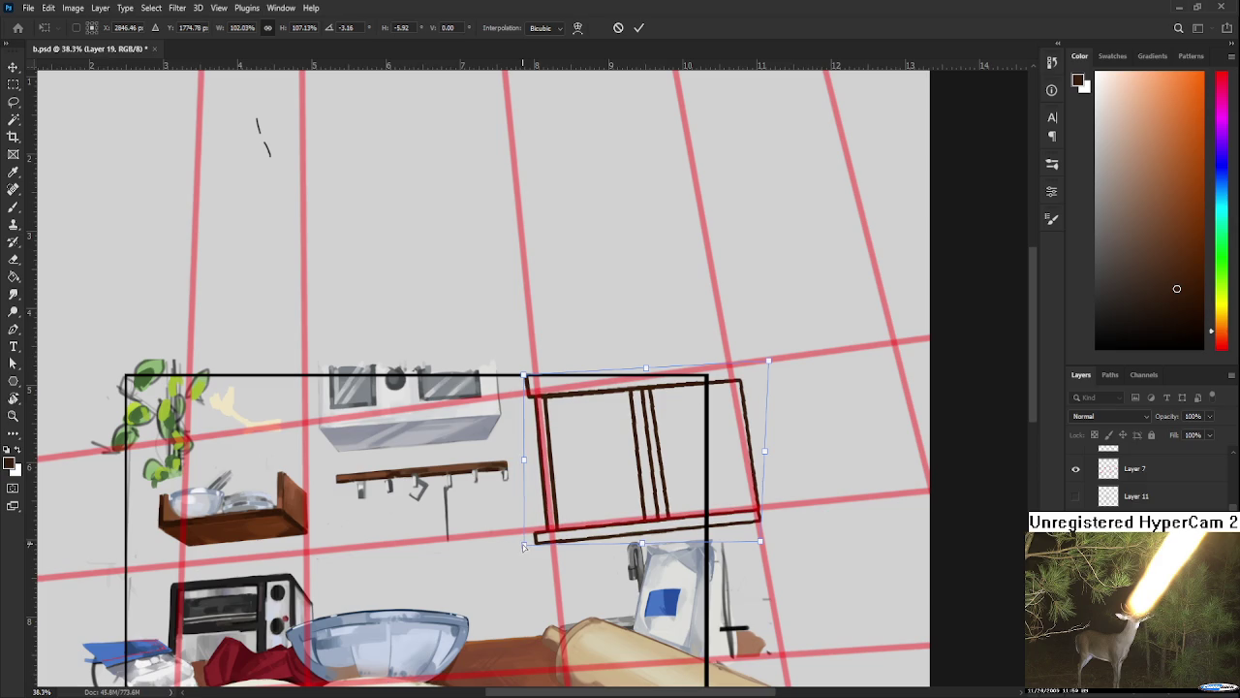
left_click_drag(525, 378, 524, 378)
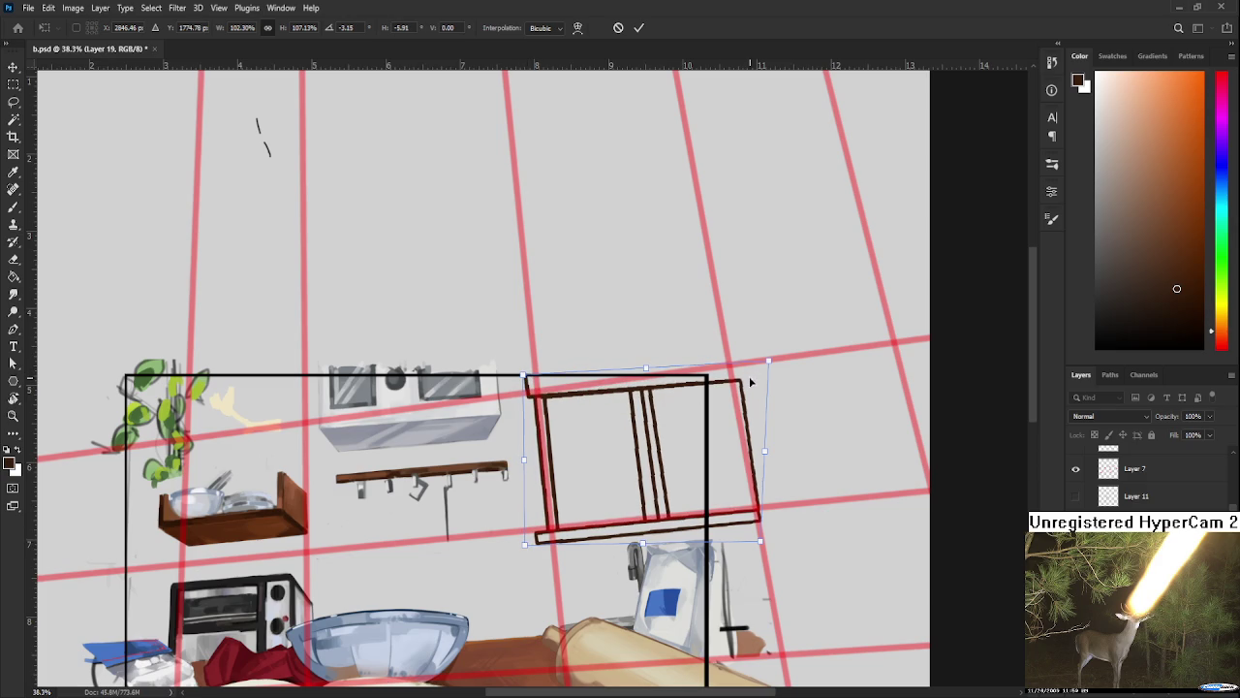
left_click_drag(765, 361, 768, 362)
left_click_drag(765, 451, 768, 452)
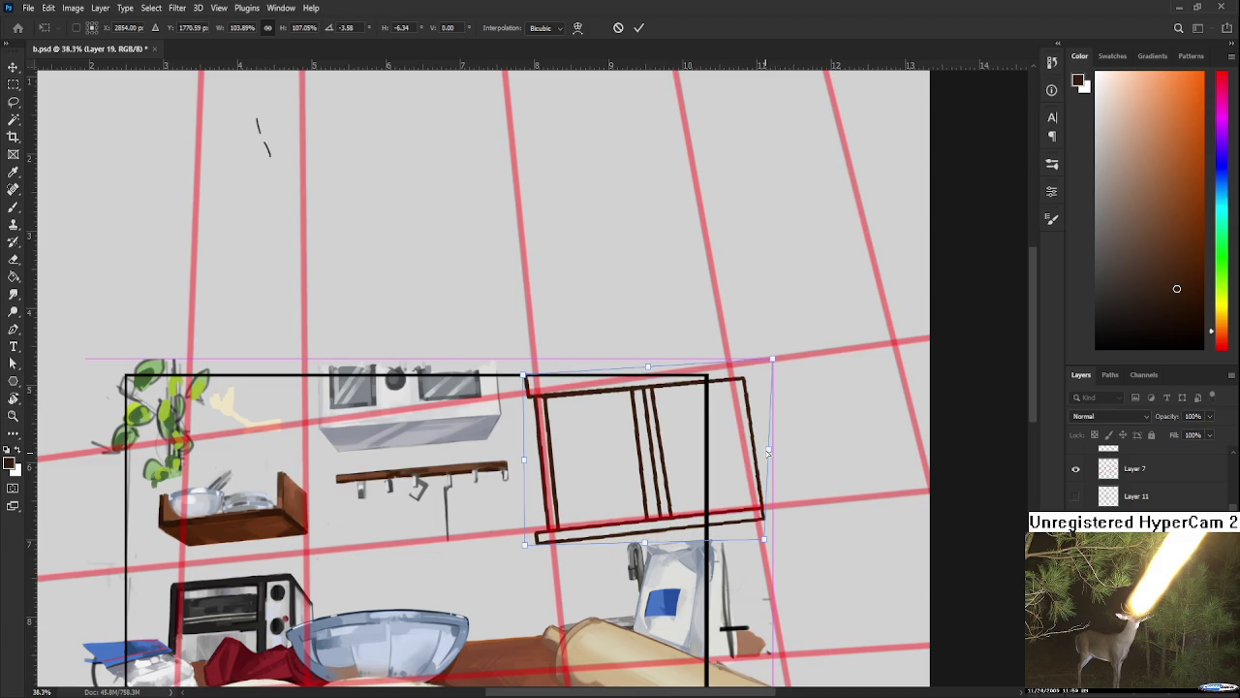
left_click_drag(524, 548, 523, 540)
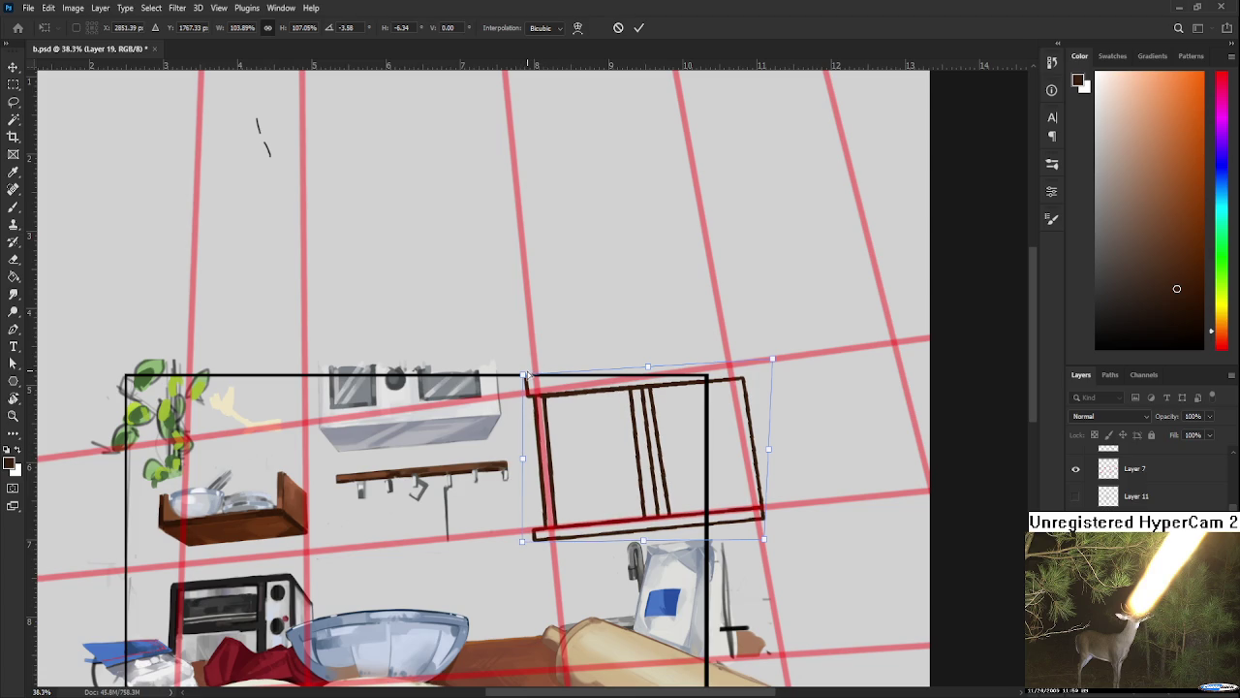
key("Return")
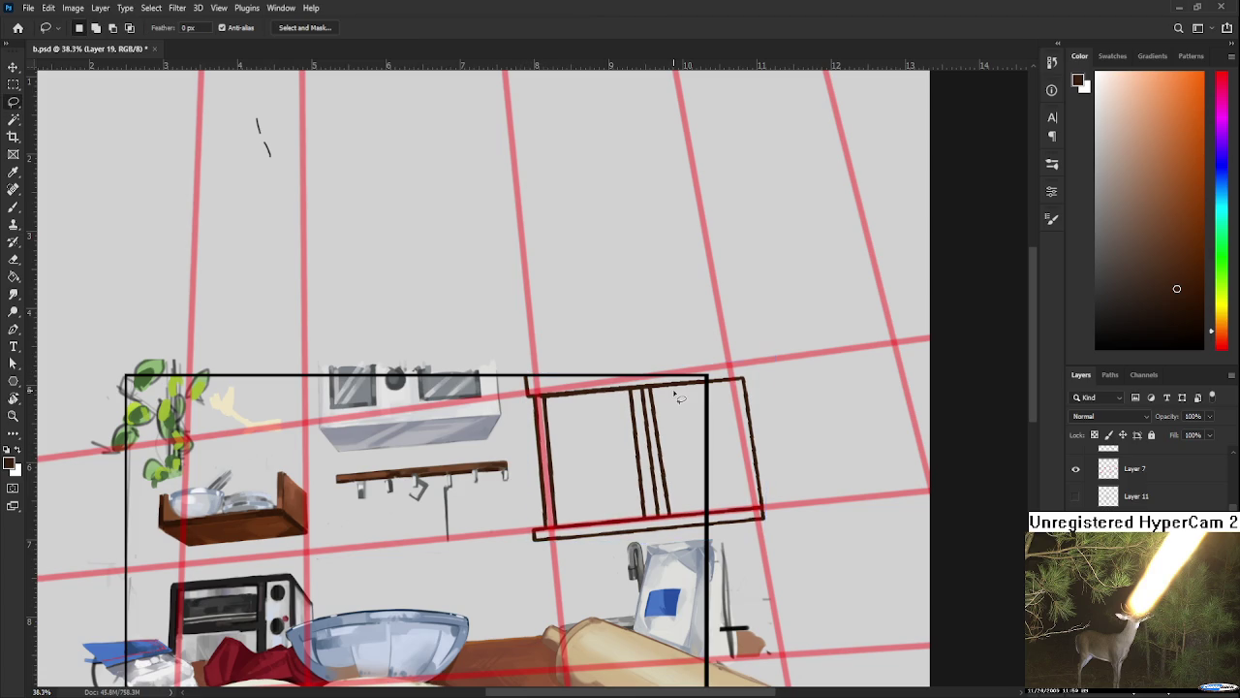
Step: Pan around the kitchen scene and reset the canvas view to zero rotation
scroll(678, 433, "up", 2)
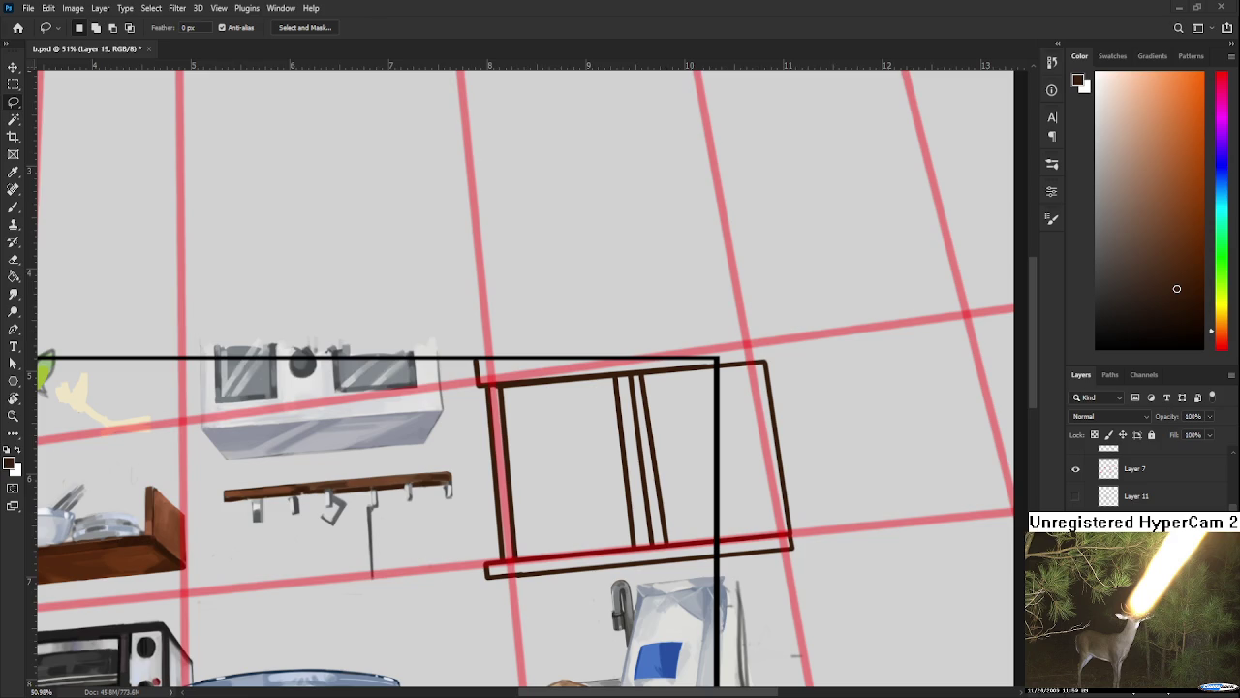
scroll(156, 377, "down", 2)
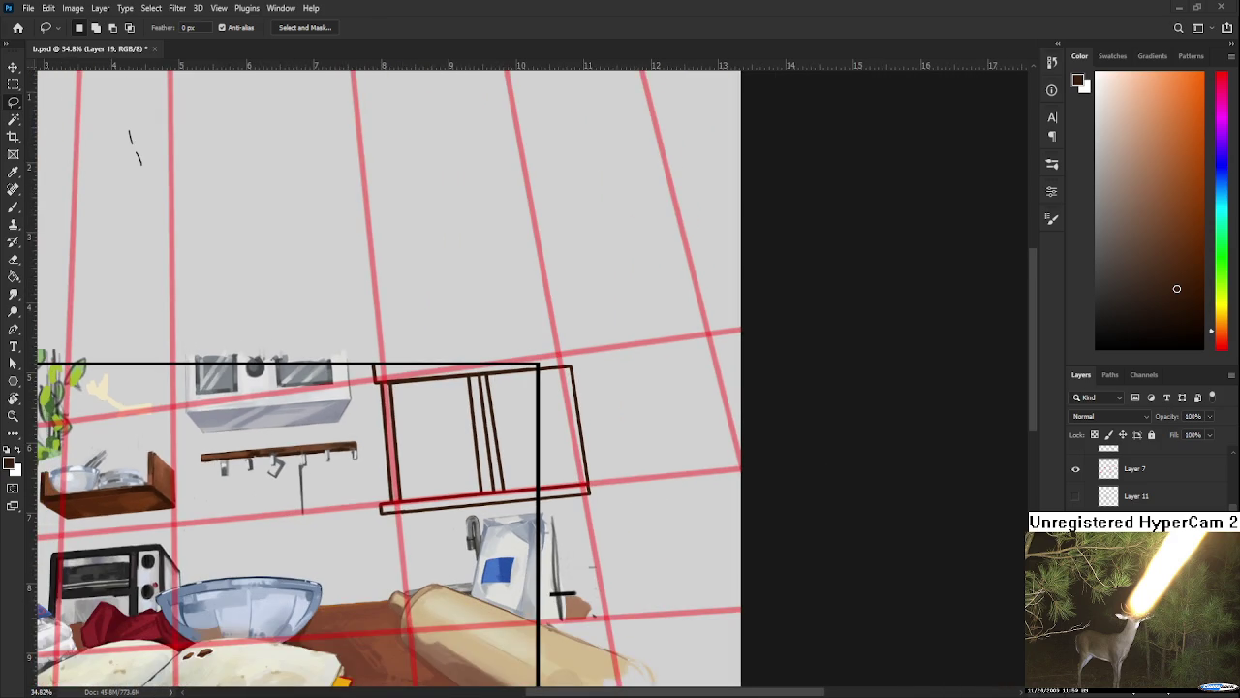
left_click_drag(356, 424, 463, 378)
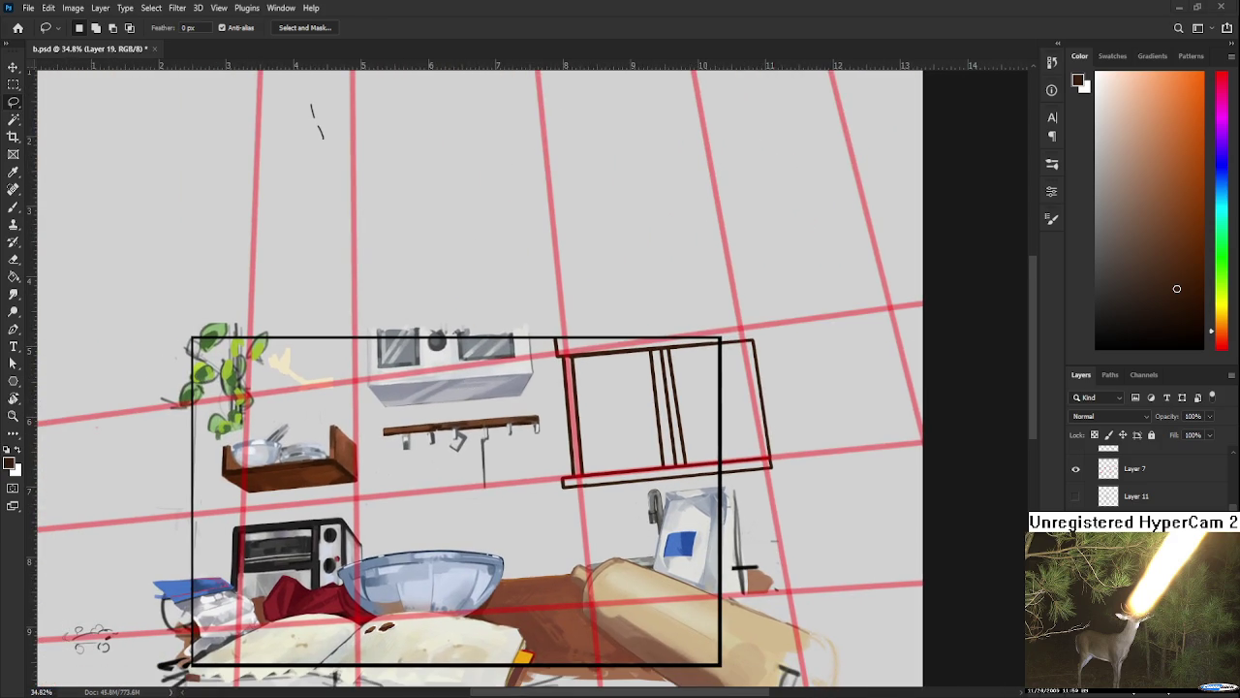
scroll(524, 485, "up", 1)
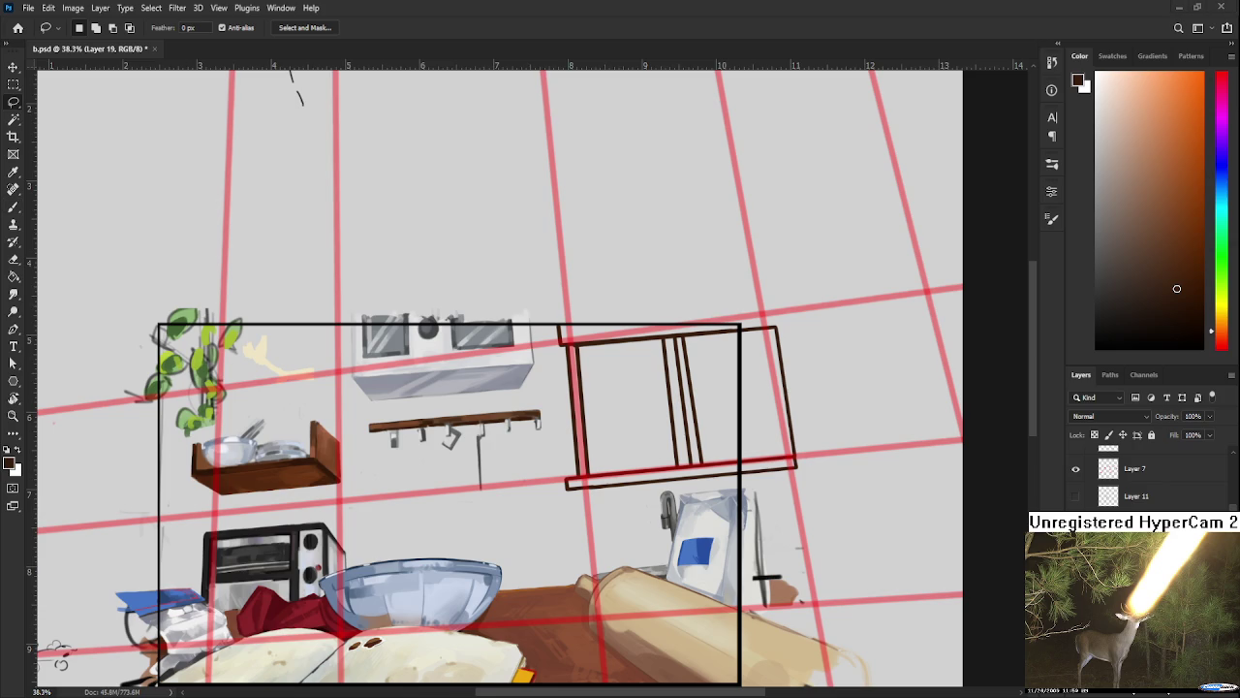
key("r")
left_click_drag(707, 419, 630, 379)
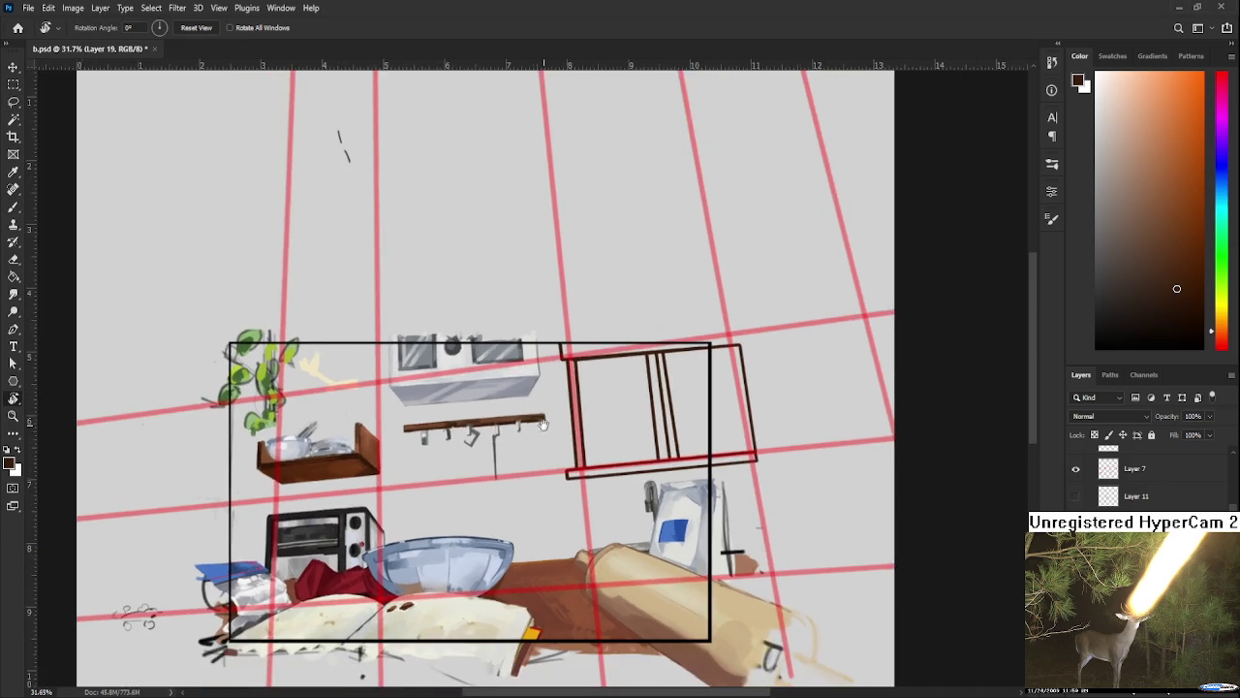
scroll(630, 379, "down", 3)
scroll(630, 380, "down", 1)
scroll(562, 349, "up", 1)
scroll(523, 339, "up", 2)
scroll(504, 334, "up", 1)
left_click_drag(505, 334, 552, 402)
scroll(1148, 475, "up", 3)
Step: Hide the vertical red perspective lines, keeping the horizontal guides visible
left_click(1075, 531)
left_click(1076, 530)
left_click(1076, 531)
left_click(1075, 545)
left_click(1075, 544)
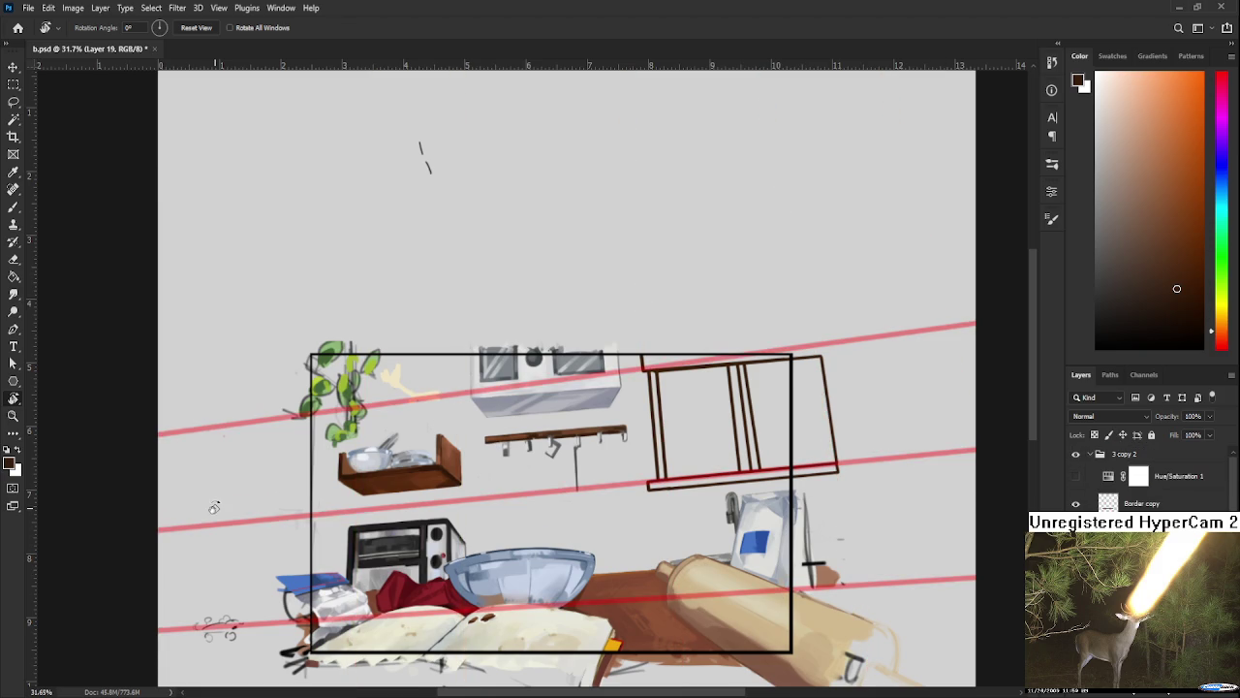
Step: Lasso a band around the upper red guide and try rotating it, then cancel and deselect
scroll(235, 508, "down", 1)
scroll(208, 505, "down", 1)
key("l")
left_click_drag(312, 288, 540, 252)
scroll(827, 417, "up", 1)
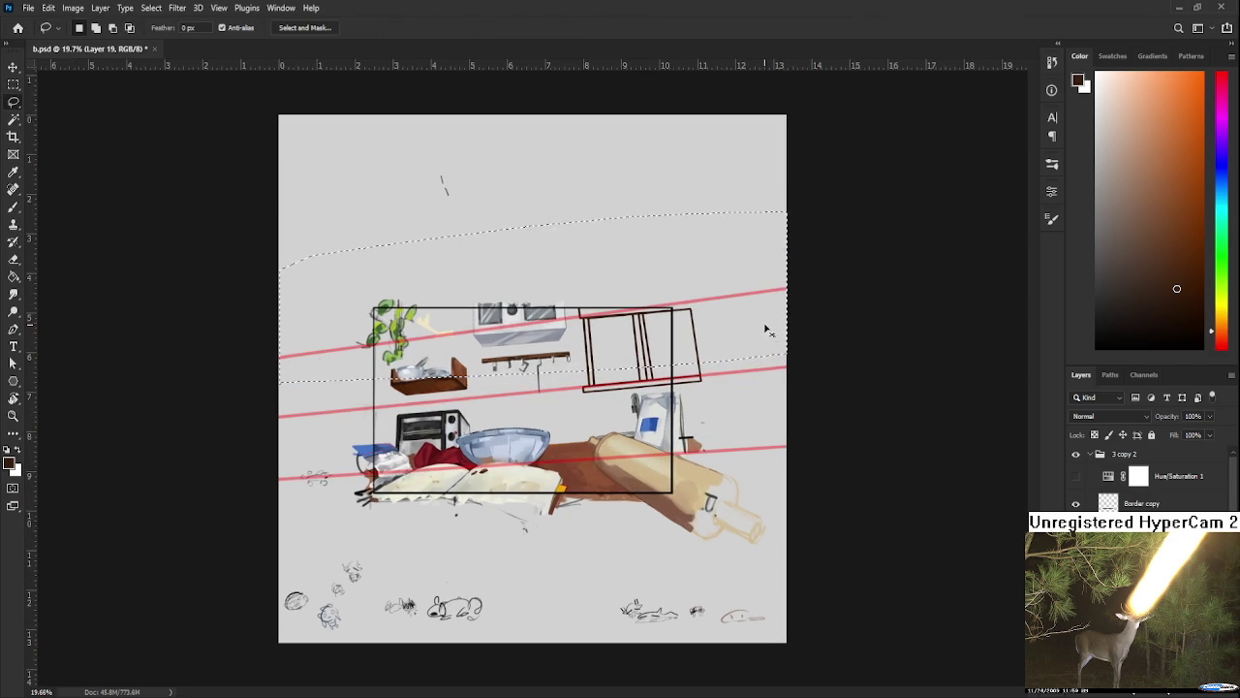
key("ctrl+t")
scroll(766, 335, "up", 1)
left_click_drag(850, 413, 843, 455)
key("Escape")
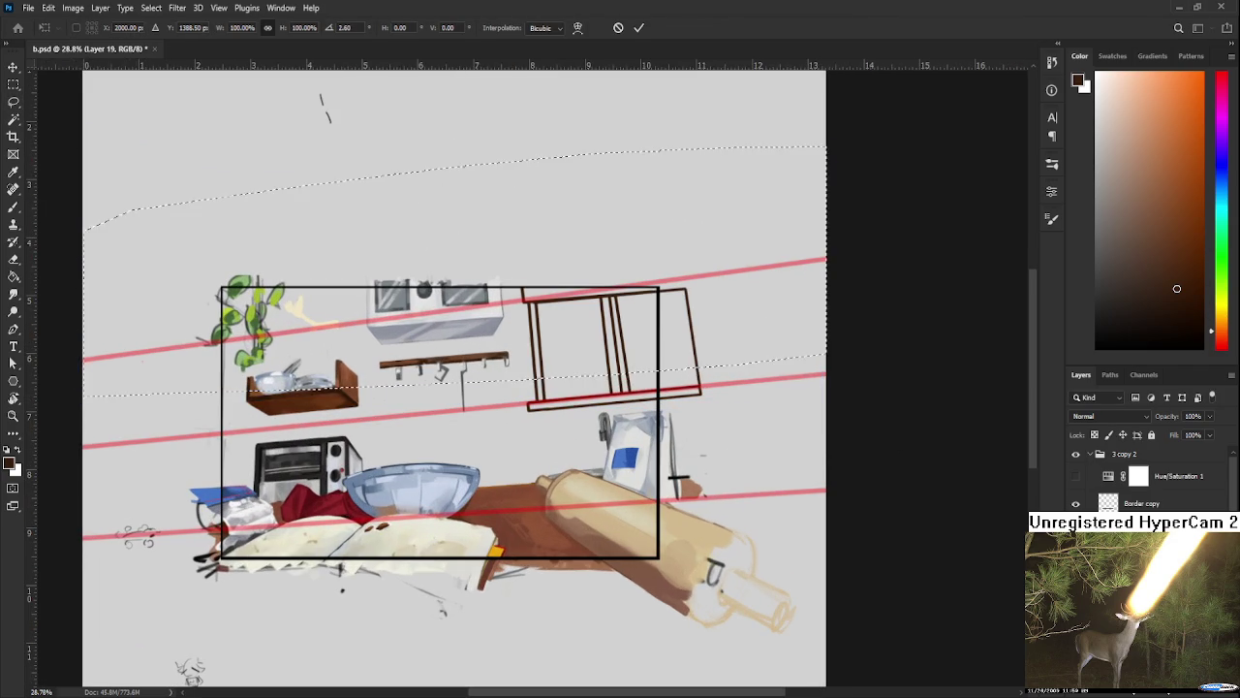
key("ctrl+d")
Step: On Layer 7, rotate the upper red guide line and nudge it slightly down
left_click(339, 402, "ctrl")
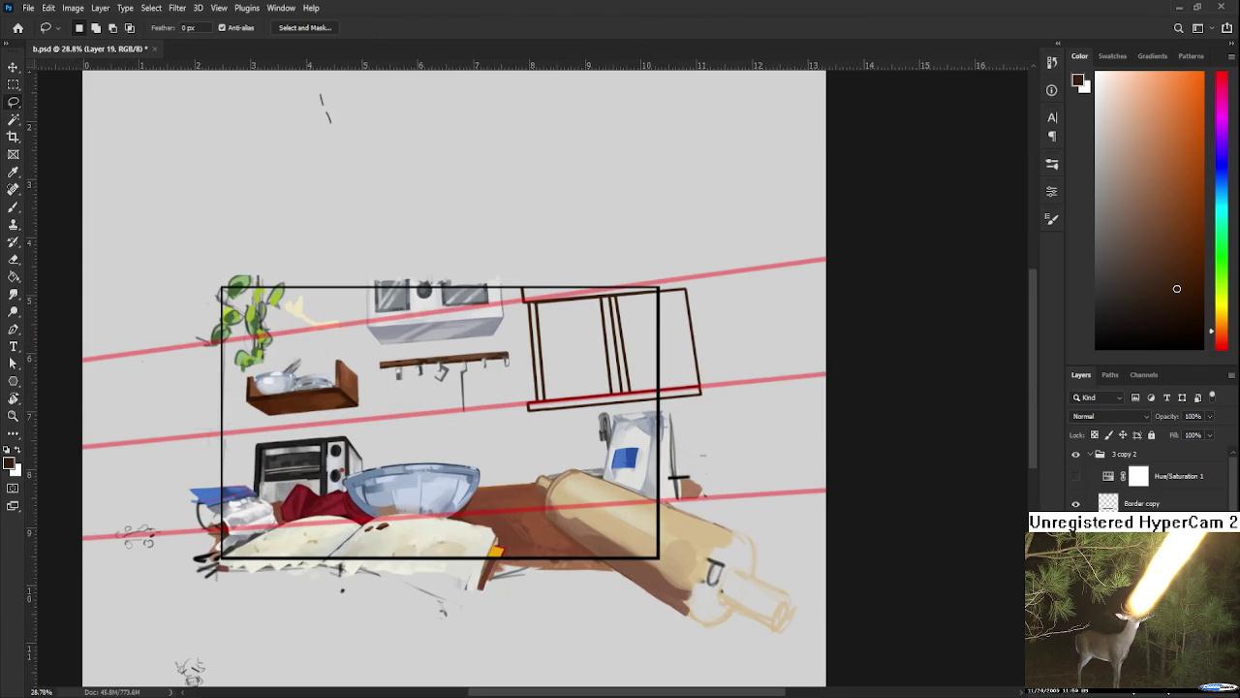
scroll(290, 392, "down", 1)
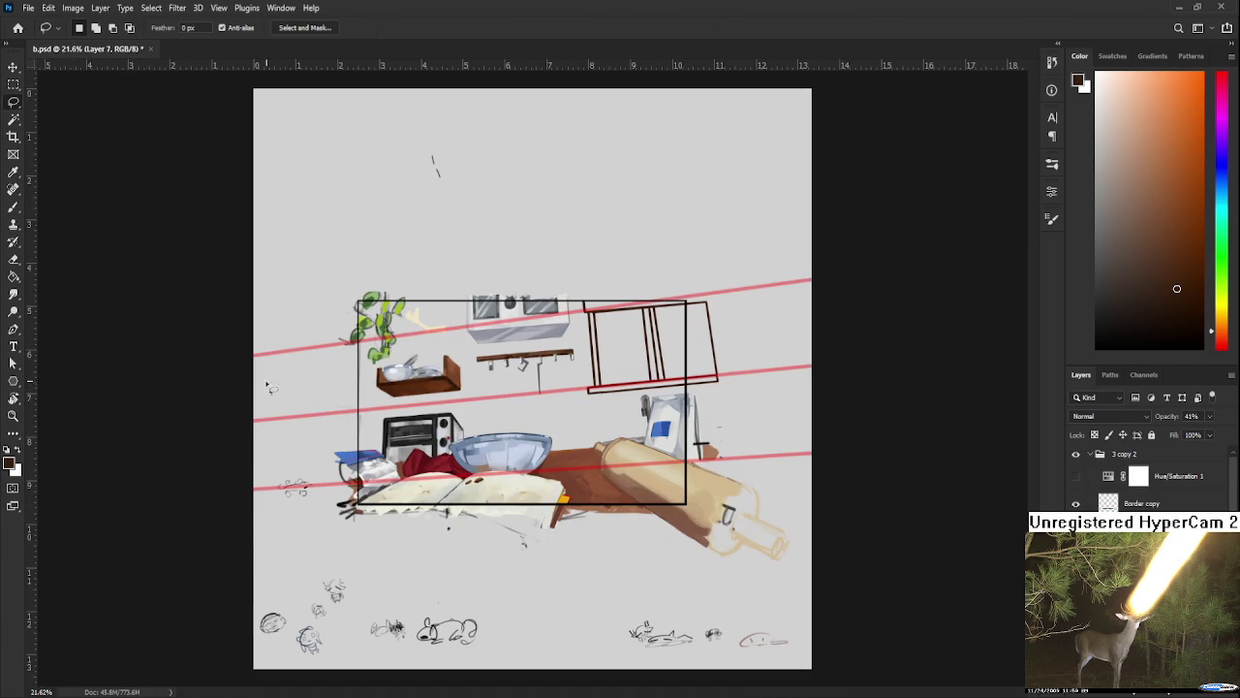
key("ctrl+shift+d")
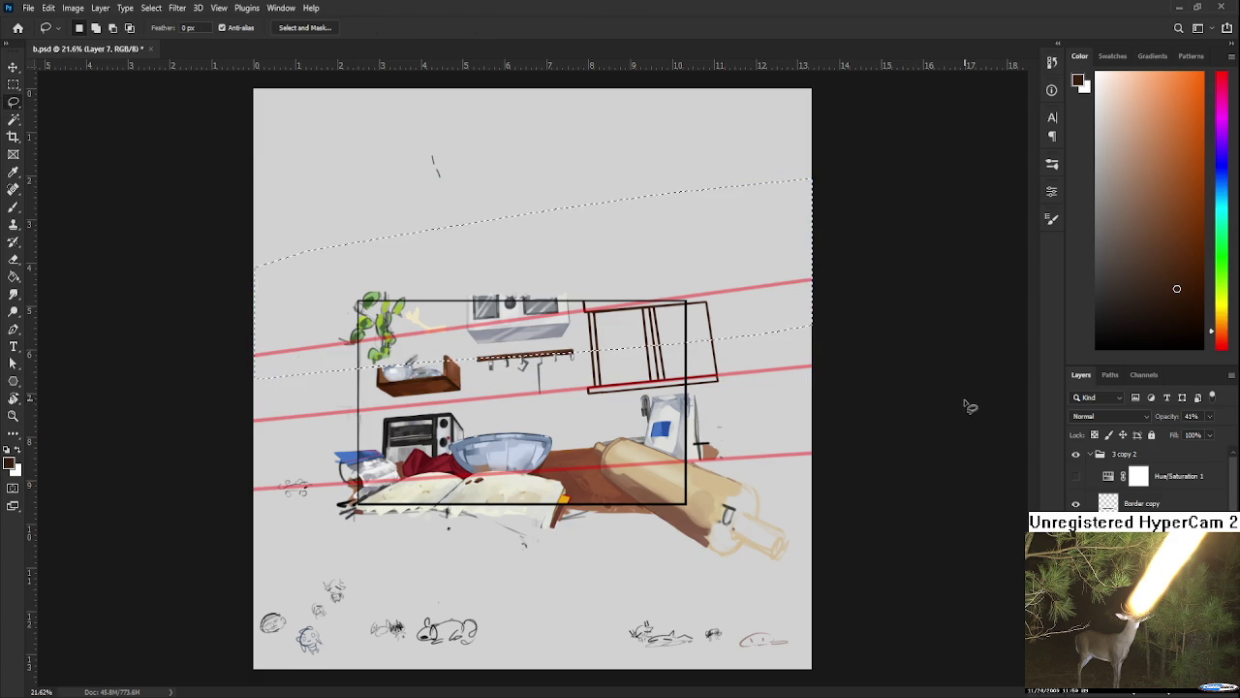
key("ctrl+t")
mouse_move(819, 390)
left_mouse_down()
mouse_move(821, 407)
mouse_move(805, 408)
left_mouse_up()
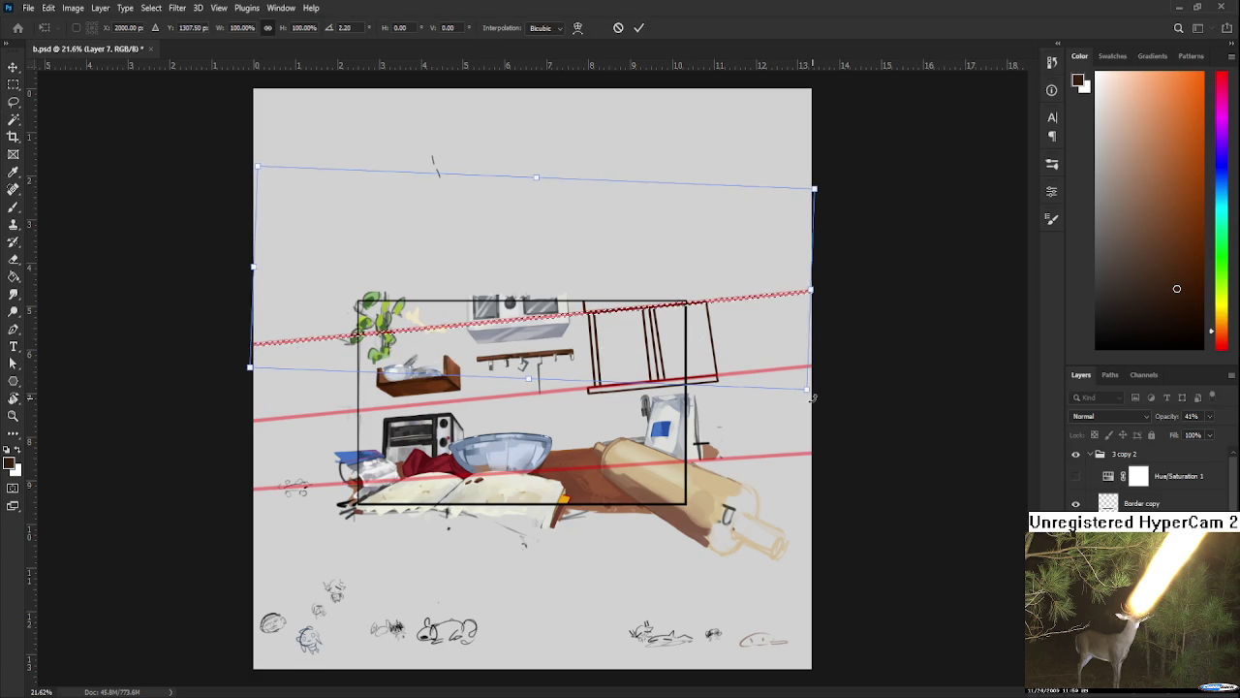
scroll(545, 313, "up", 1)
scroll(546, 313, "up", 1)
key("shift+Down")
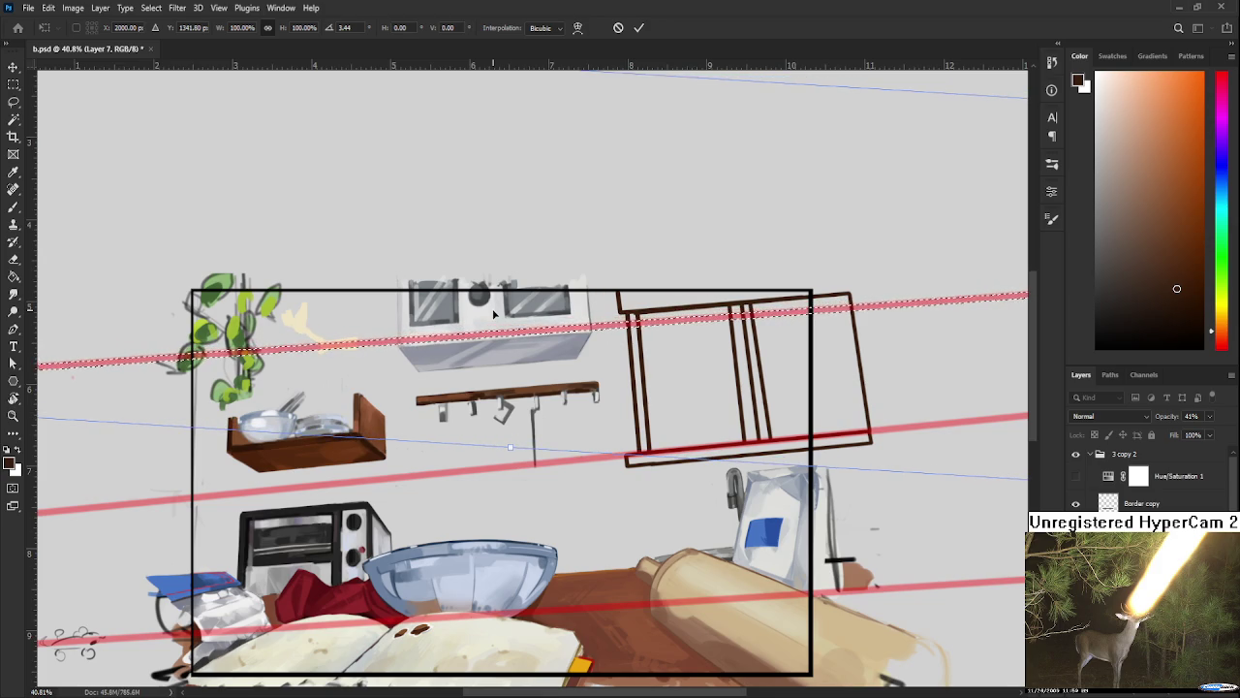
key("Return")
Step: Select the middle red perspective line and tilt it slightly to match the grid
scroll(593, 456, "down", 1)
scroll(597, 454, "down", 1)
scroll(595, 405, "up", 1)
scroll(580, 357, "down", 1)
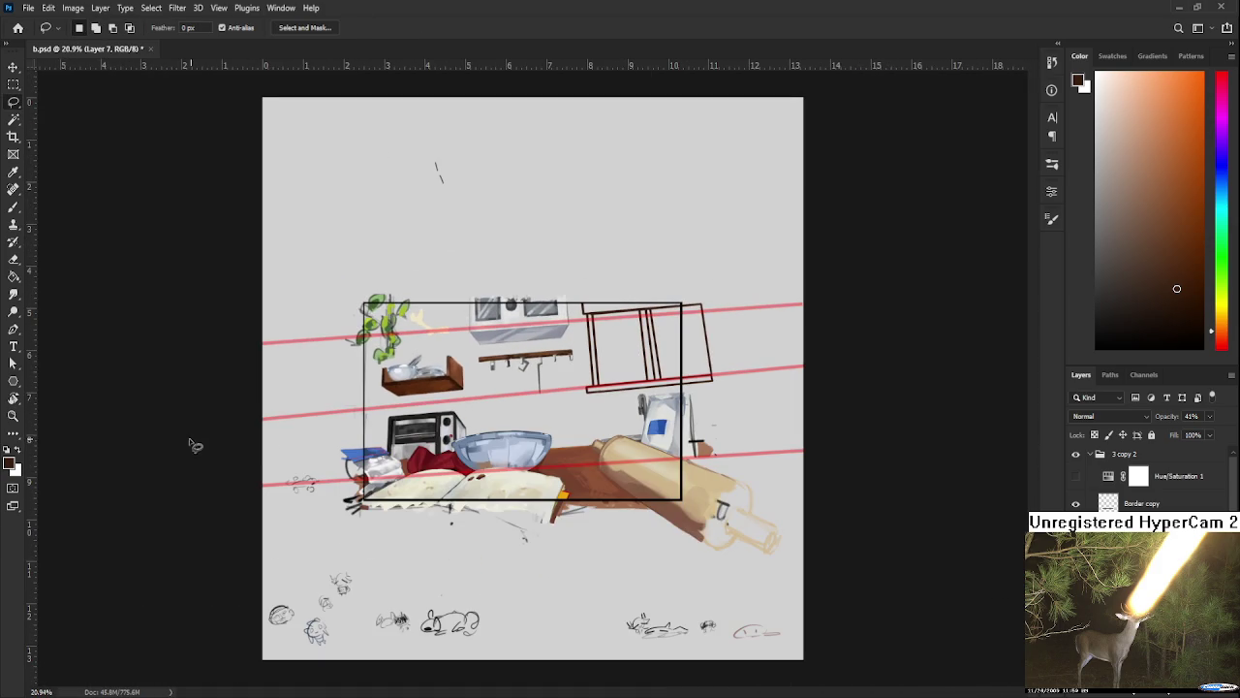
left_click(139, 423)
left_click(872, 387)
key("ctrl+t")
left_click_drag(884, 452, 886, 470)
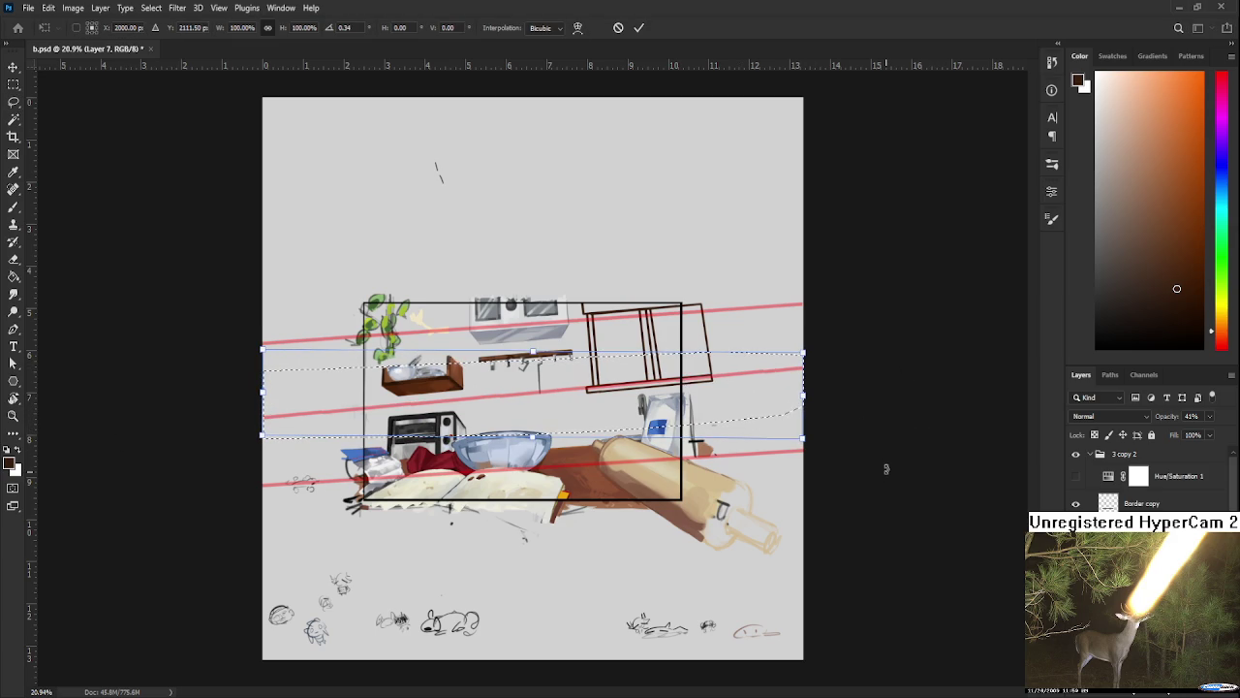
key("Return")
key("ctrl+d")
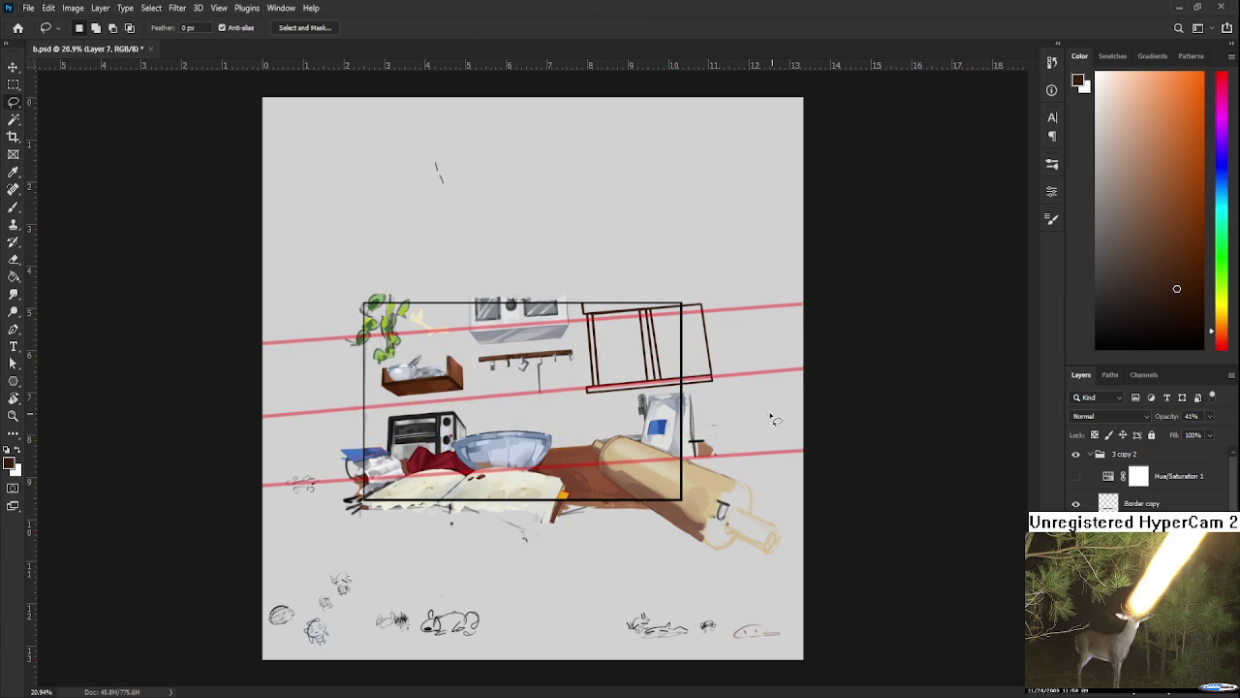
scroll(824, 435, "down", 1)
scroll(736, 411, "up", 2)
scroll(737, 411, "up", 1)
scroll(727, 432, "up", 1)
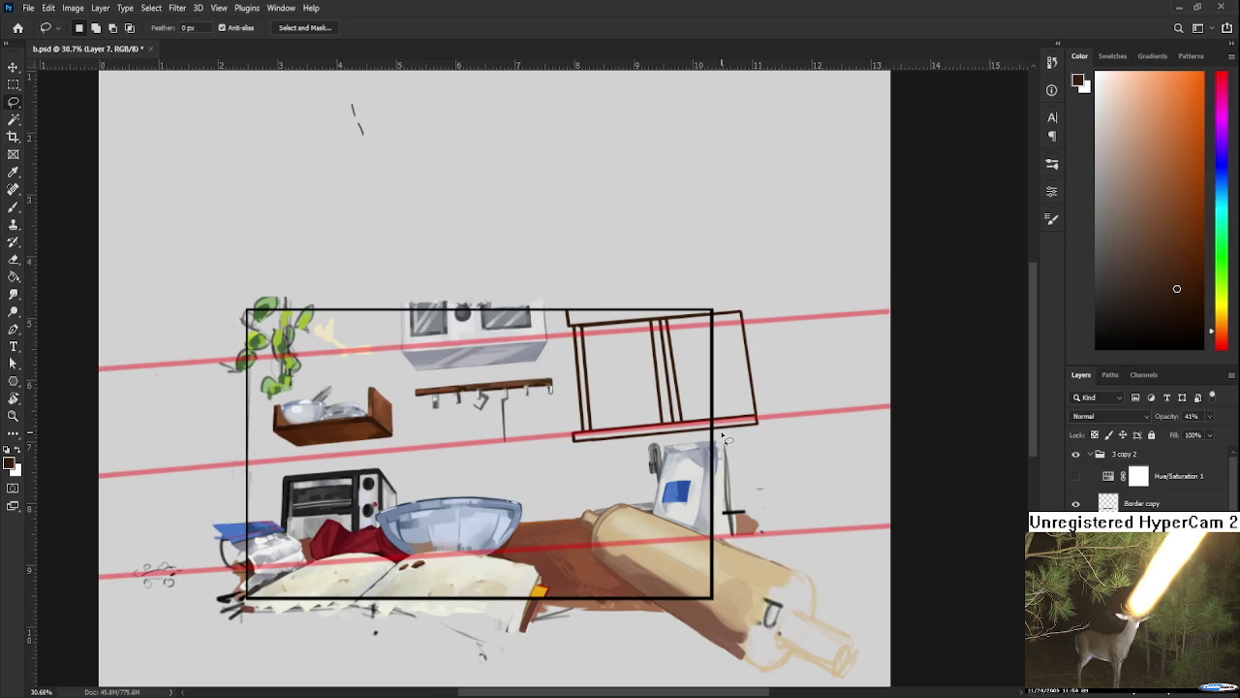
scroll(727, 438, "down", 1)
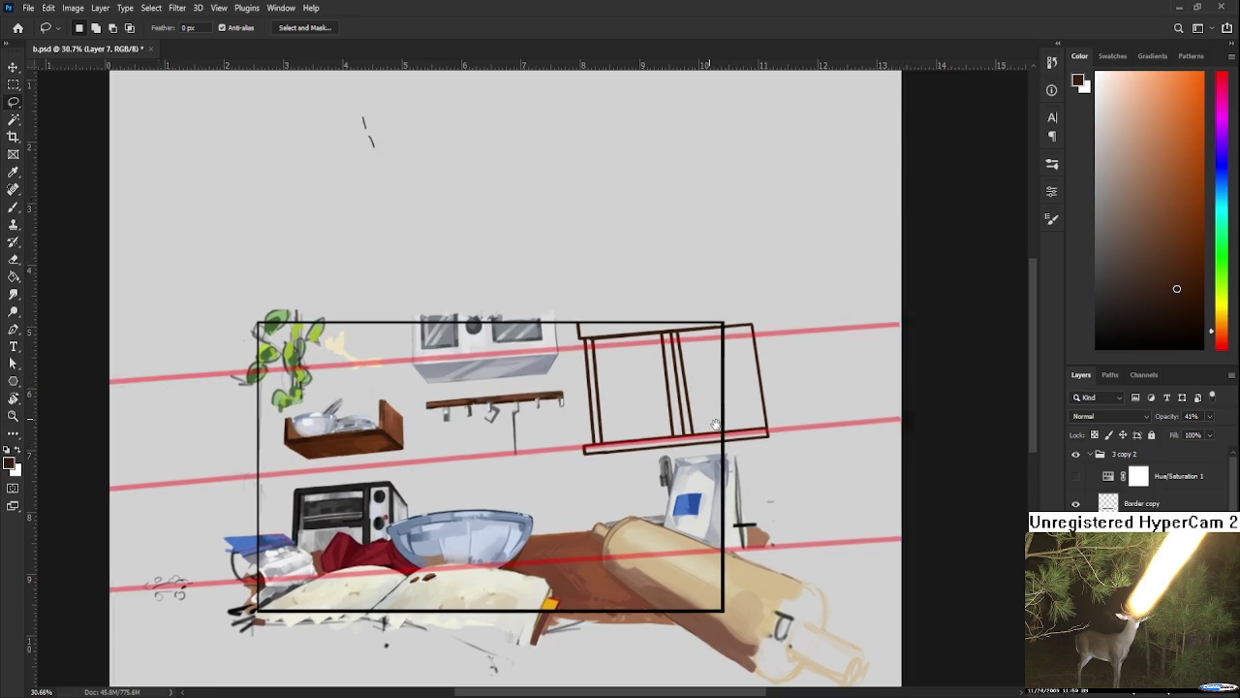
scroll(735, 434, "up", 1)
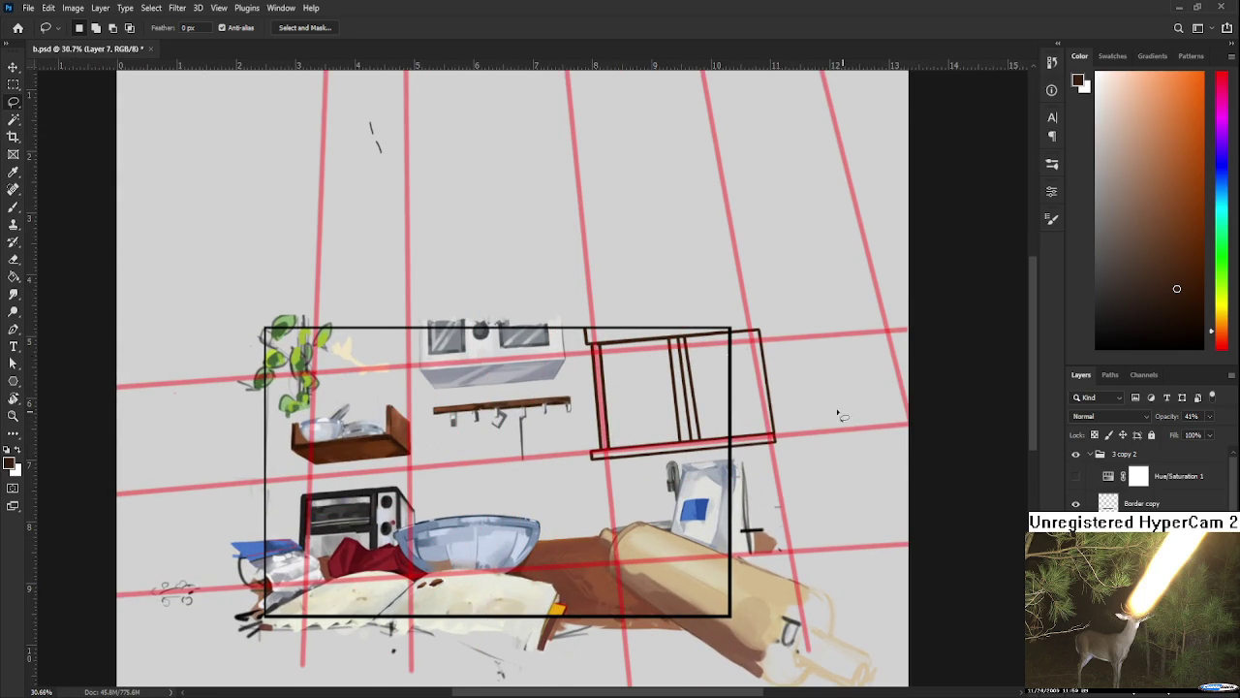
Step: On Layer 19, rotate the window frame's top rail to match the red guides
scroll(656, 332, "up", 2)
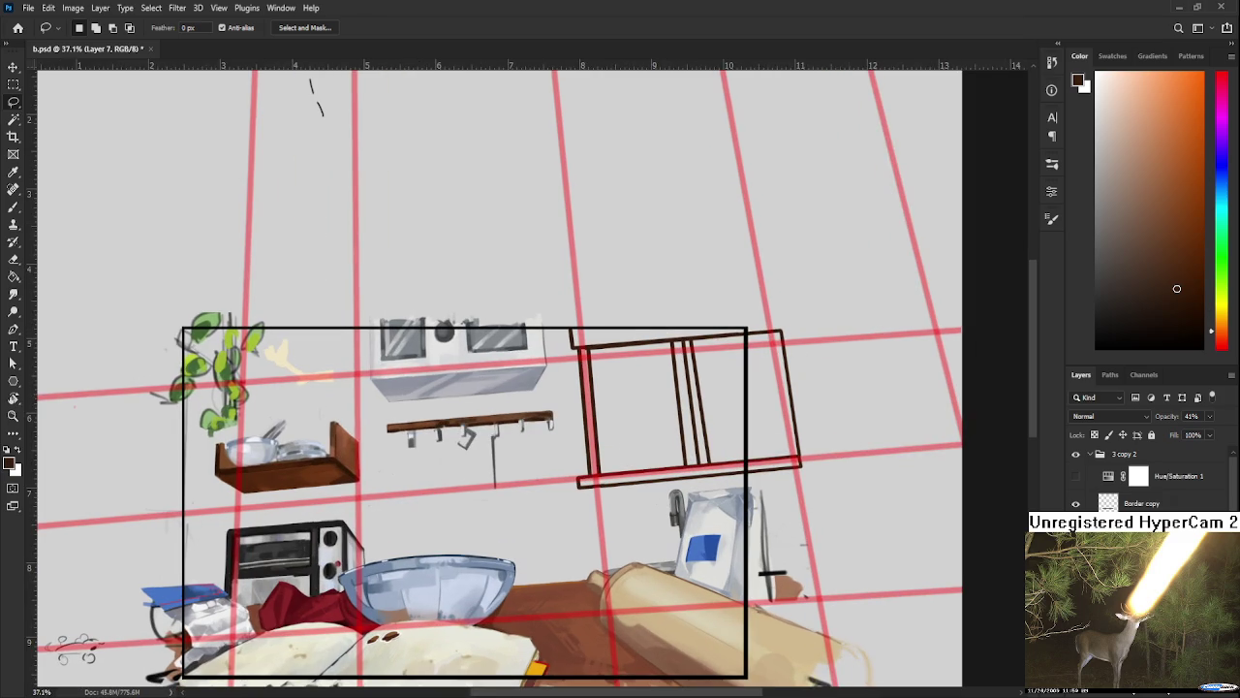
scroll(1073, 531, "down", 1)
scroll(1143, 479, "down", 1)
scroll(1143, 479, "down", 1)
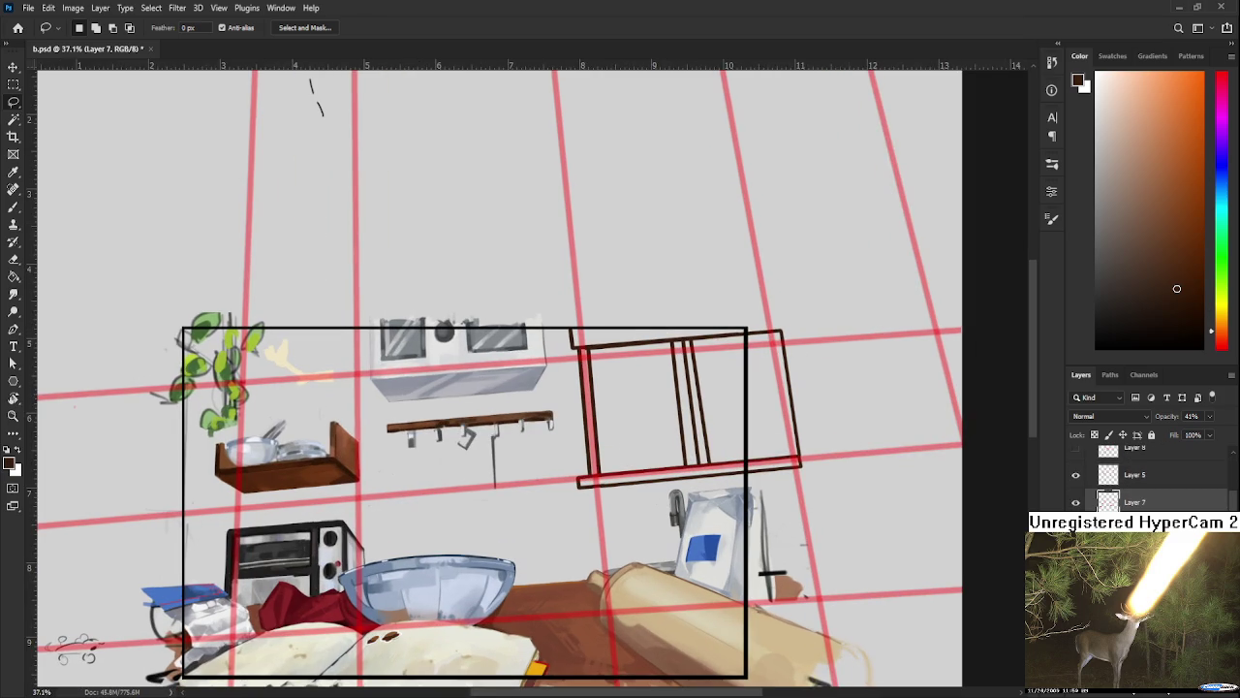
scroll(1143, 480, "down", 1)
scroll(1143, 480, "down", 1)
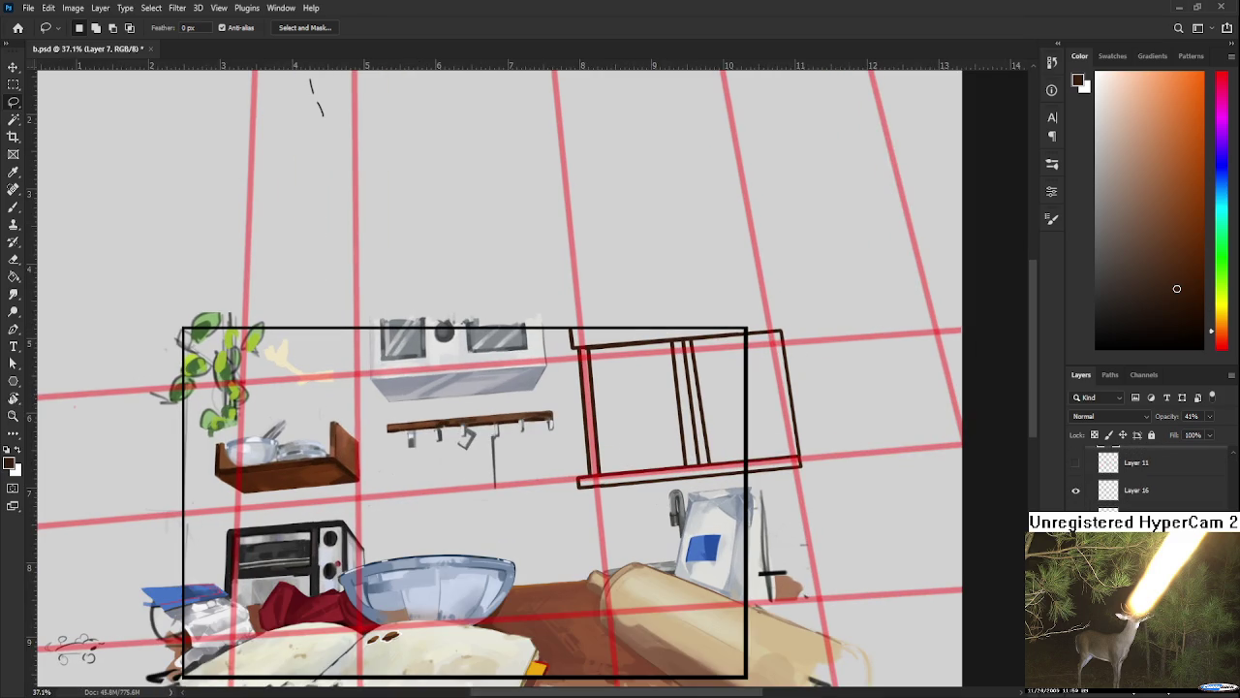
key("ctrl+shift+alt+n")
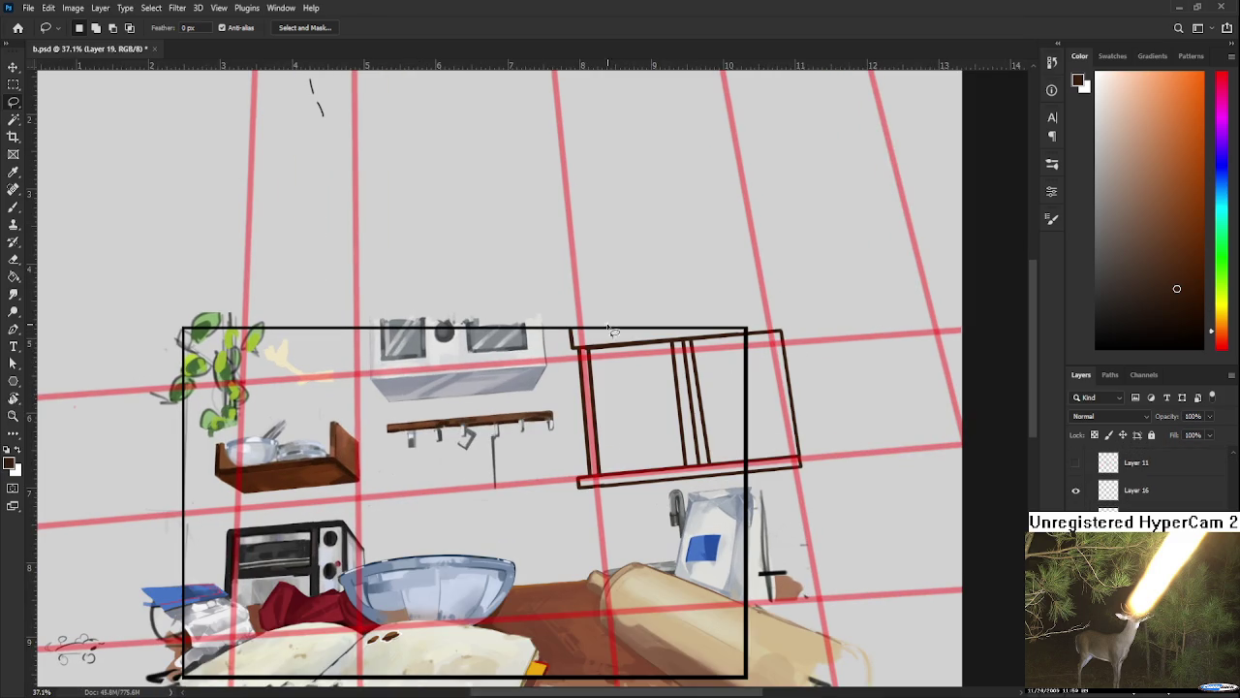
left_click_drag(560, 324, 561, 313)
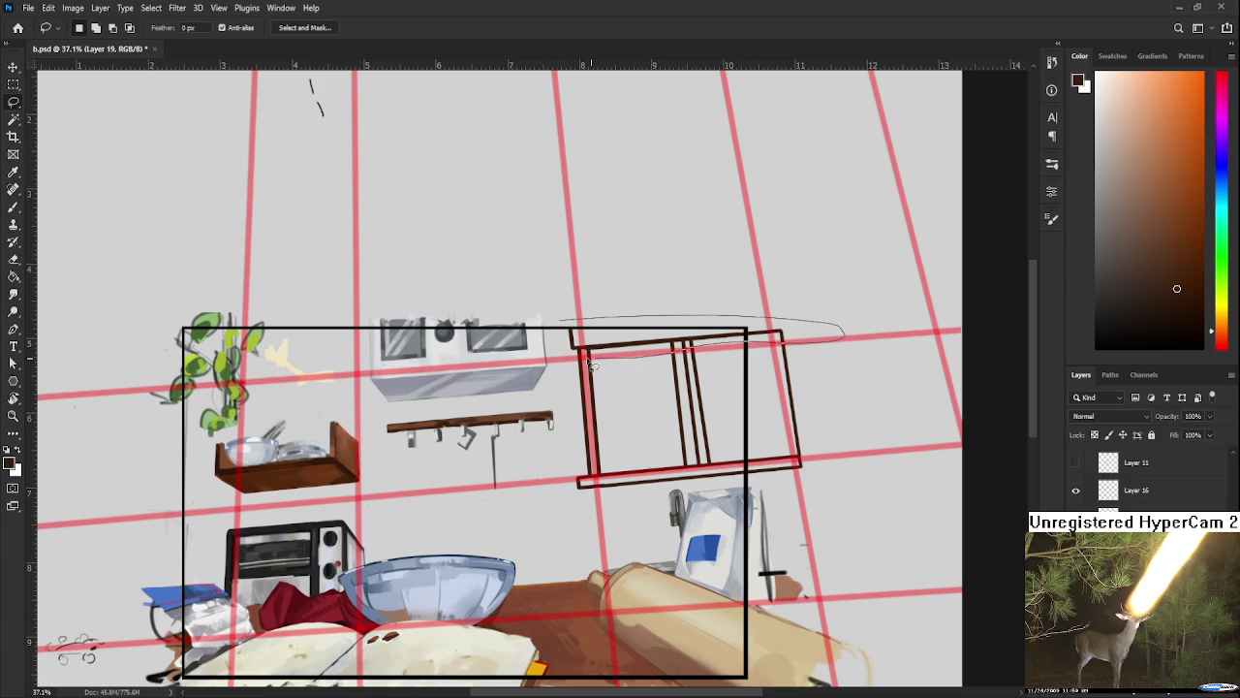
key("ctrl+t")
left_click_drag(850, 385, 845, 368)
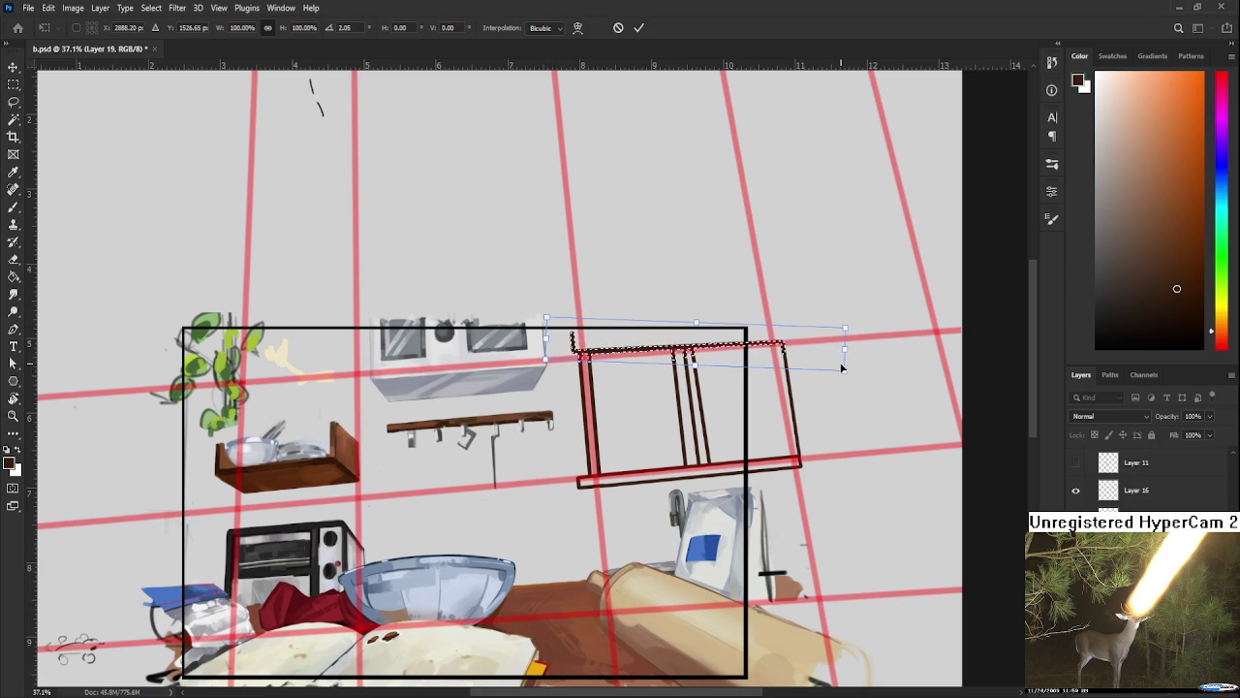
key("Return")
key("ctrl+d")
Step: Select the window frame's right side and transform it to follow the grid
scroll(830, 375, "down", 4)
scroll(830, 375, "down", 3)
scroll(831, 375, "up", 4)
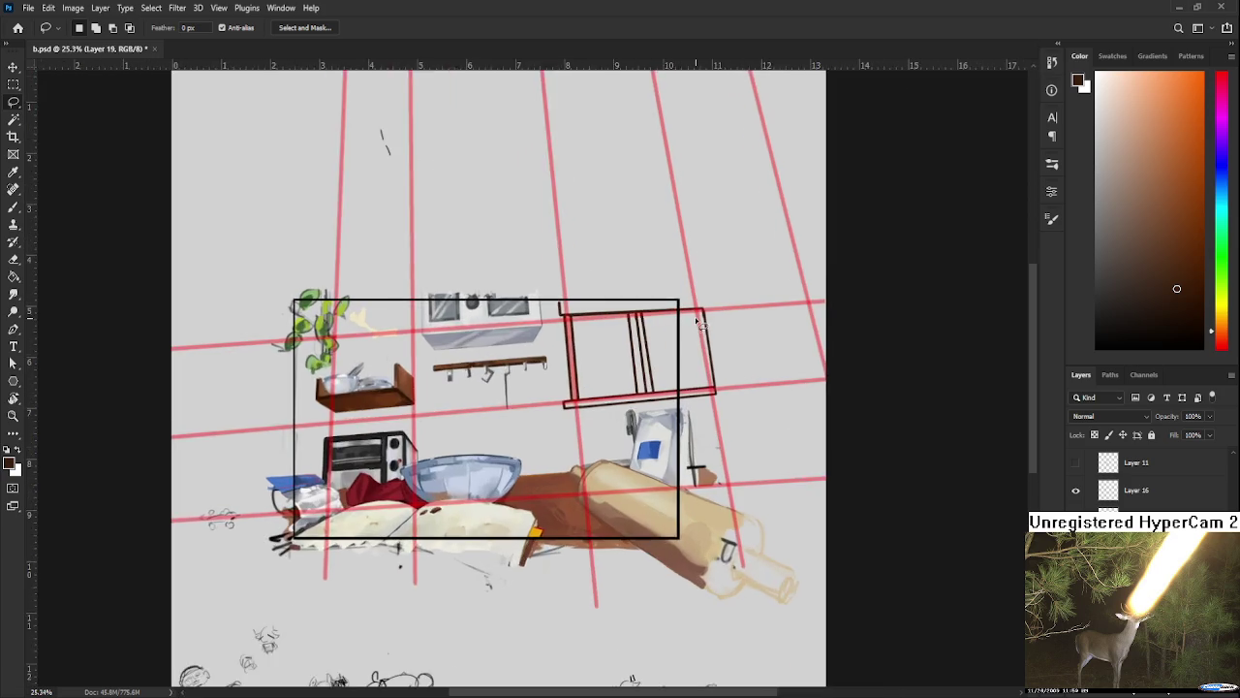
scroll(698, 323, "up", 3)
scroll(699, 323, "up", 1)
scroll(699, 323, "up", 1)
mouse_move(580, 335)
left_mouse_down()
mouse_move(608, 464)
mouse_move(610, 321)
mouse_move(663, 329)
left_mouse_up()
key("ctrl+t")
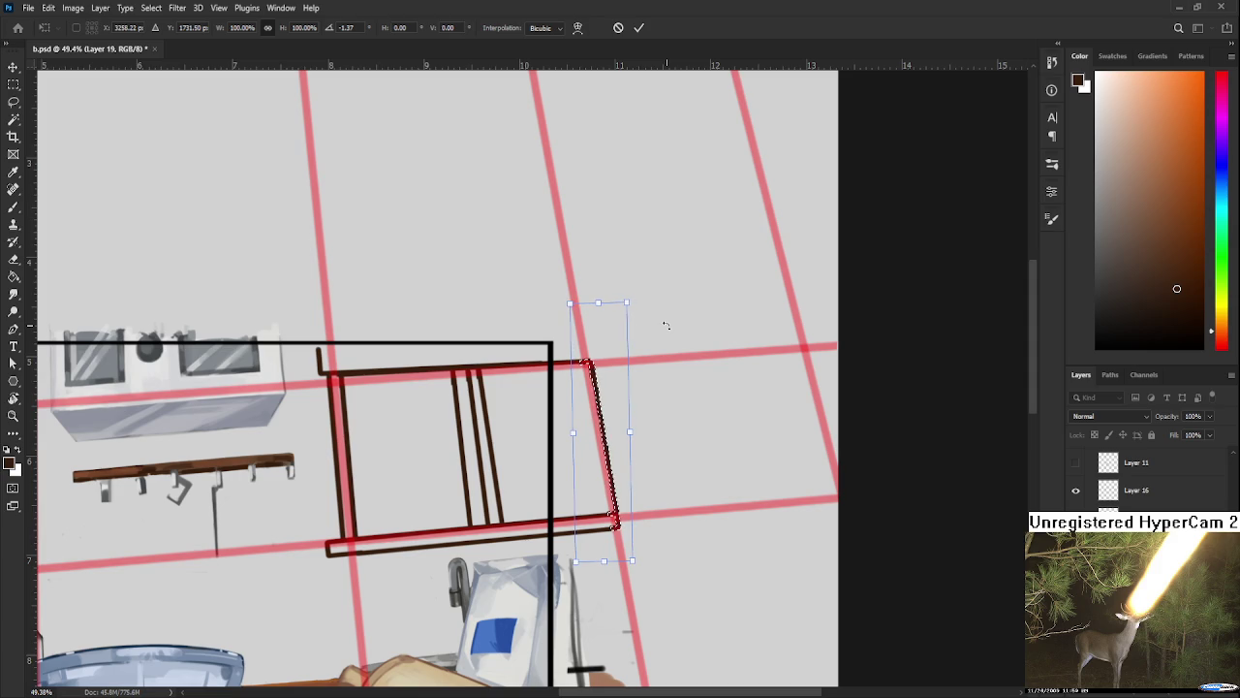
key("Return")
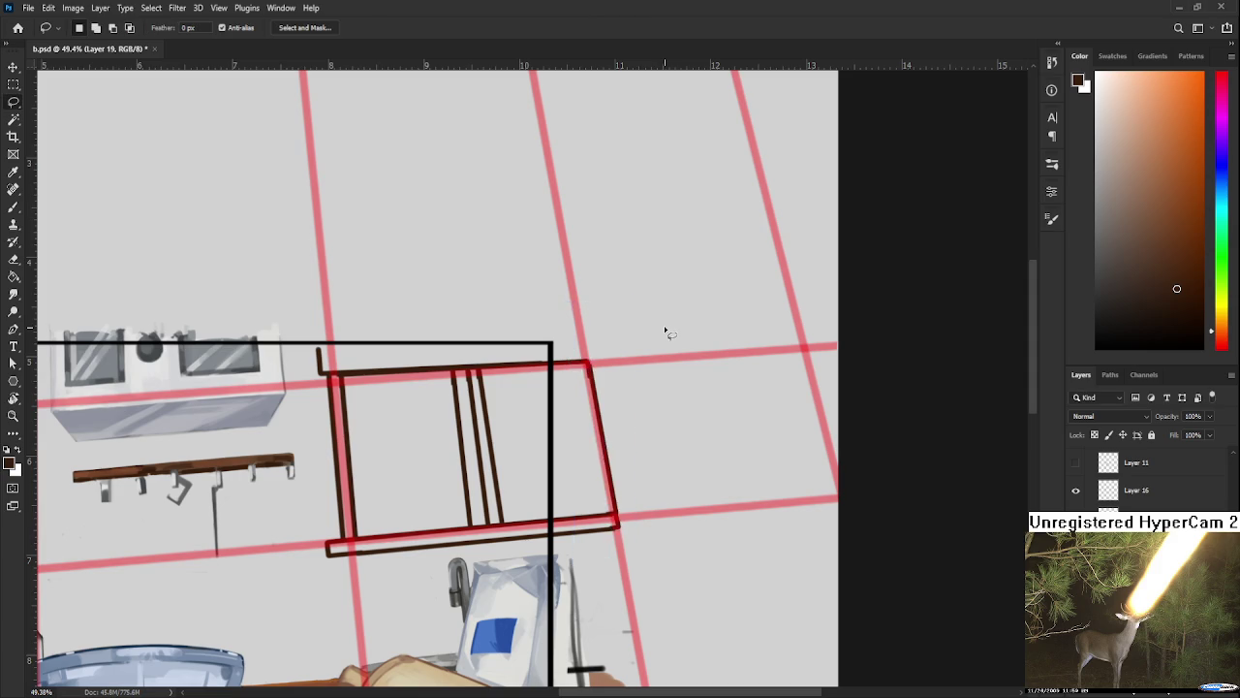
scroll(663, 329, "down", 1)
scroll(451, 381, "up", 1)
scroll(416, 388, "up", 2)
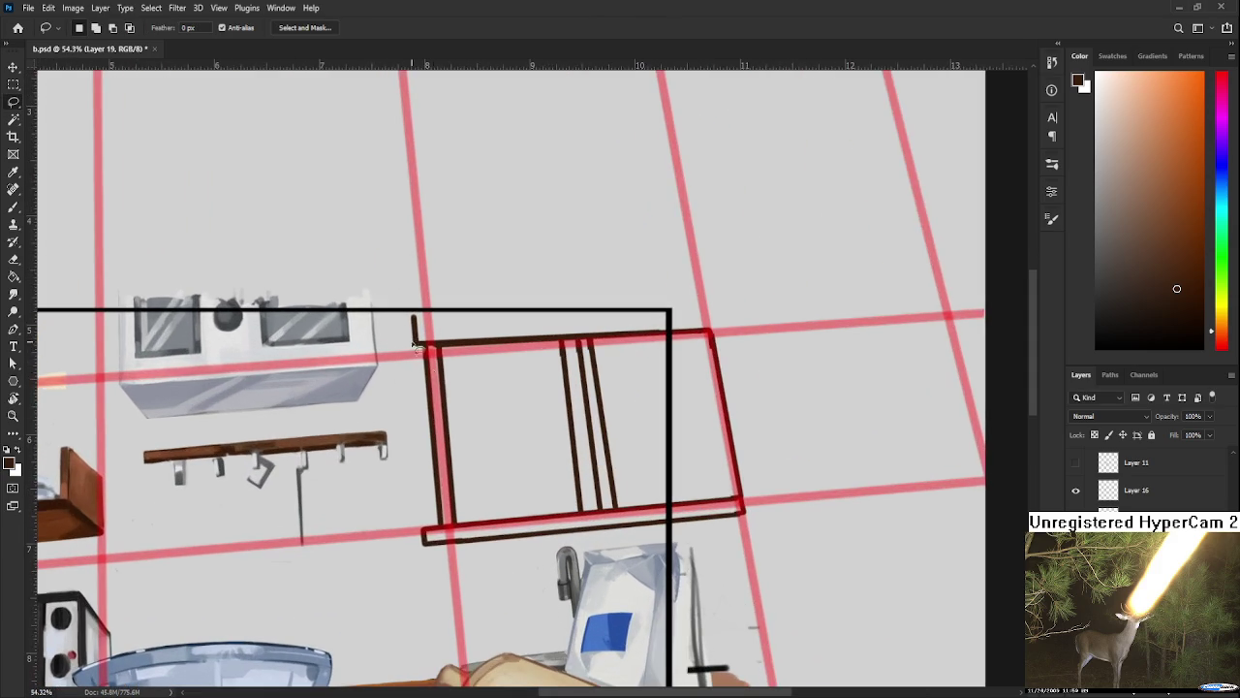
Step: Begin lassoing around the window's vertical bars
left_click_drag(392, 394, 467, 591)
scroll(499, 581, "down", 1)
scroll(499, 581, "down", 1)
scroll(499, 582, "up", 1)
scroll(535, 487, "up", 2)
scroll(535, 487, "down", 1)
scroll(494, 485, "down", 1)
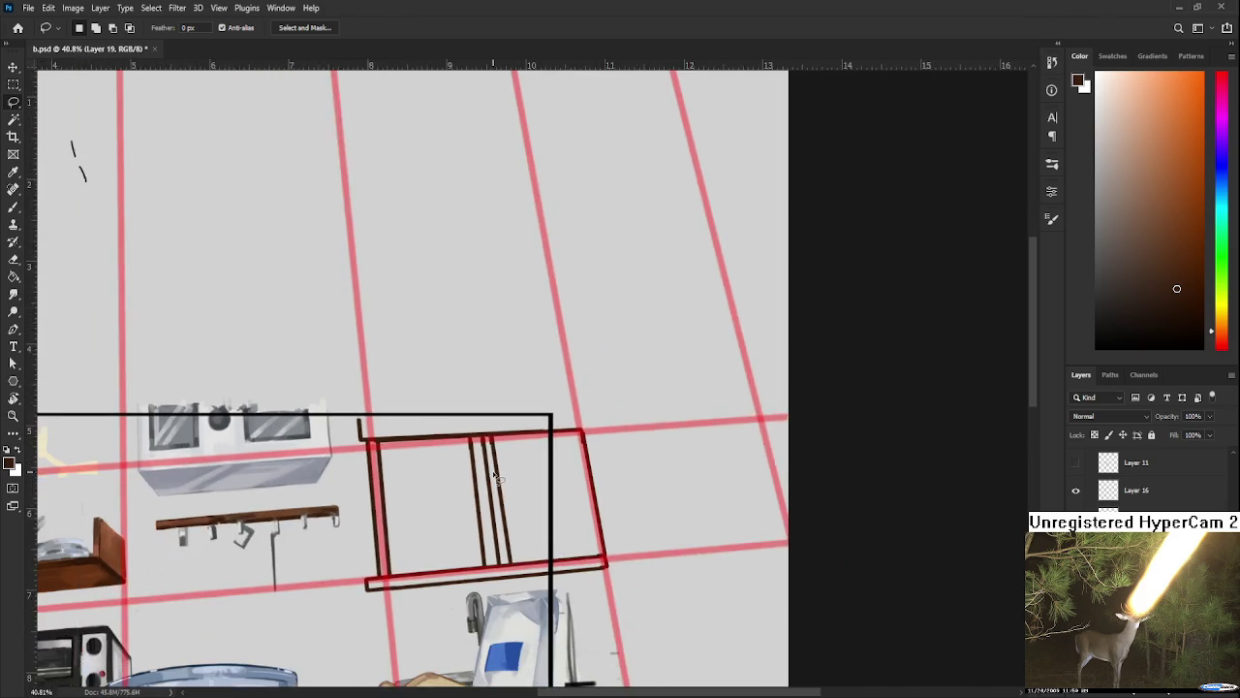
scroll(497, 476, "down", 2)
scroll(496, 477, "down", 1)
scroll(496, 478, "up", 1)
scroll(581, 407, "up", 1)
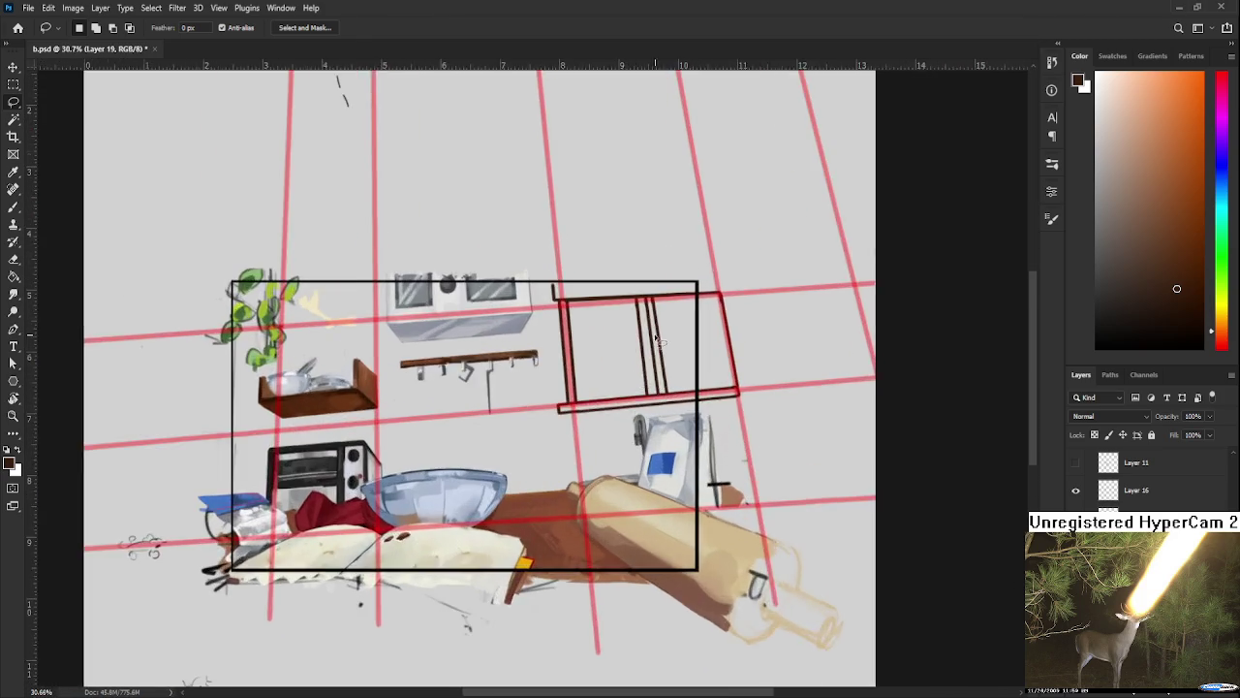
scroll(655, 315, "up", 2)
mouse_move(602, 281)
left_mouse_down()
mouse_move(698, 408)
mouse_move(669, 468)
left_mouse_up()
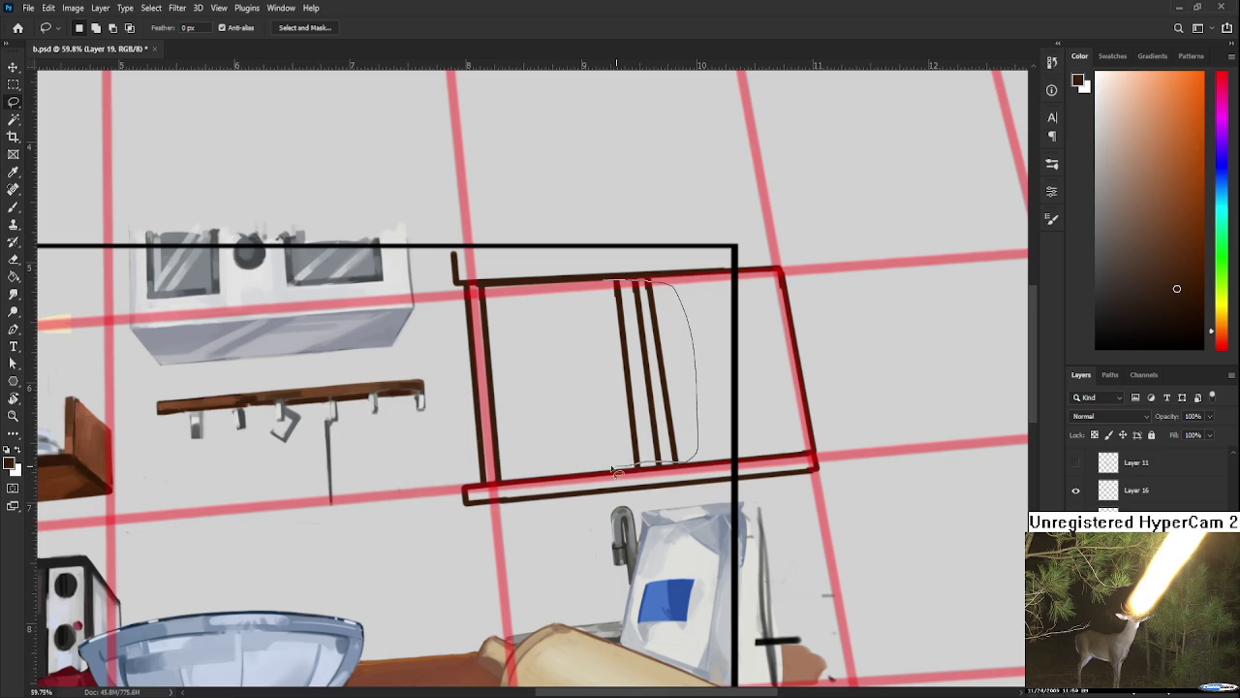
Step: Skew the window's vertical bars so they lean with the perspective grid
left_click_drag(617, 469, 603, 286)
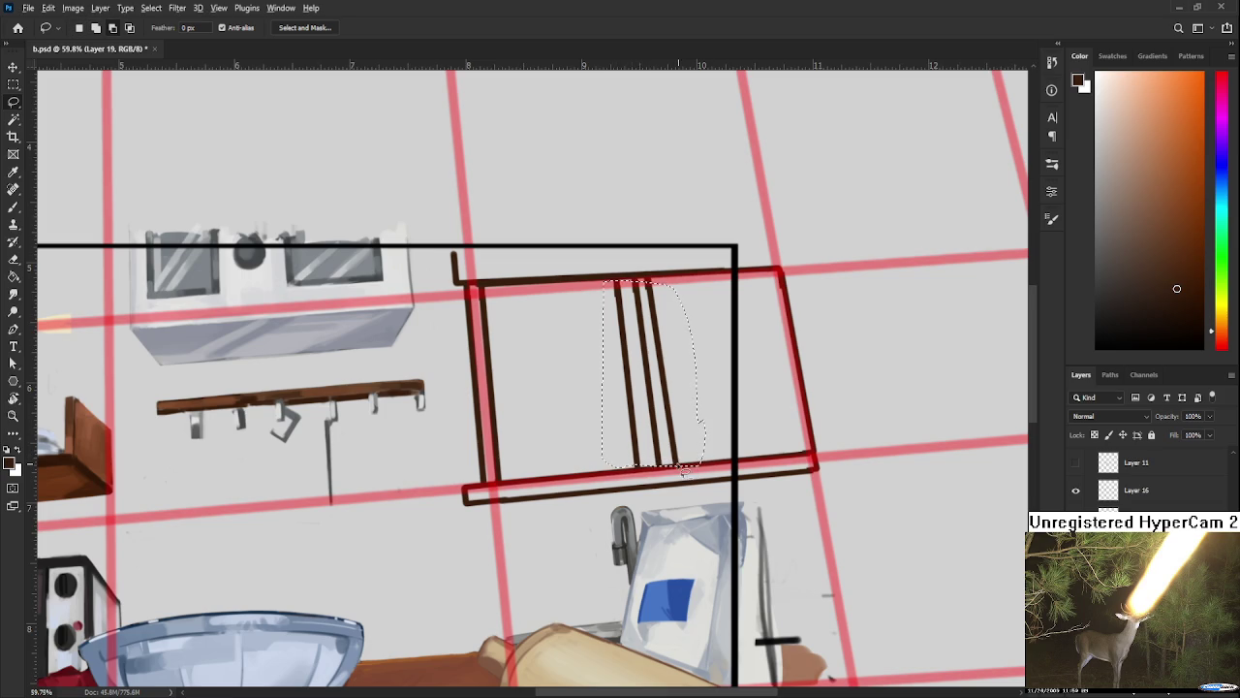
key("ctrl+t")
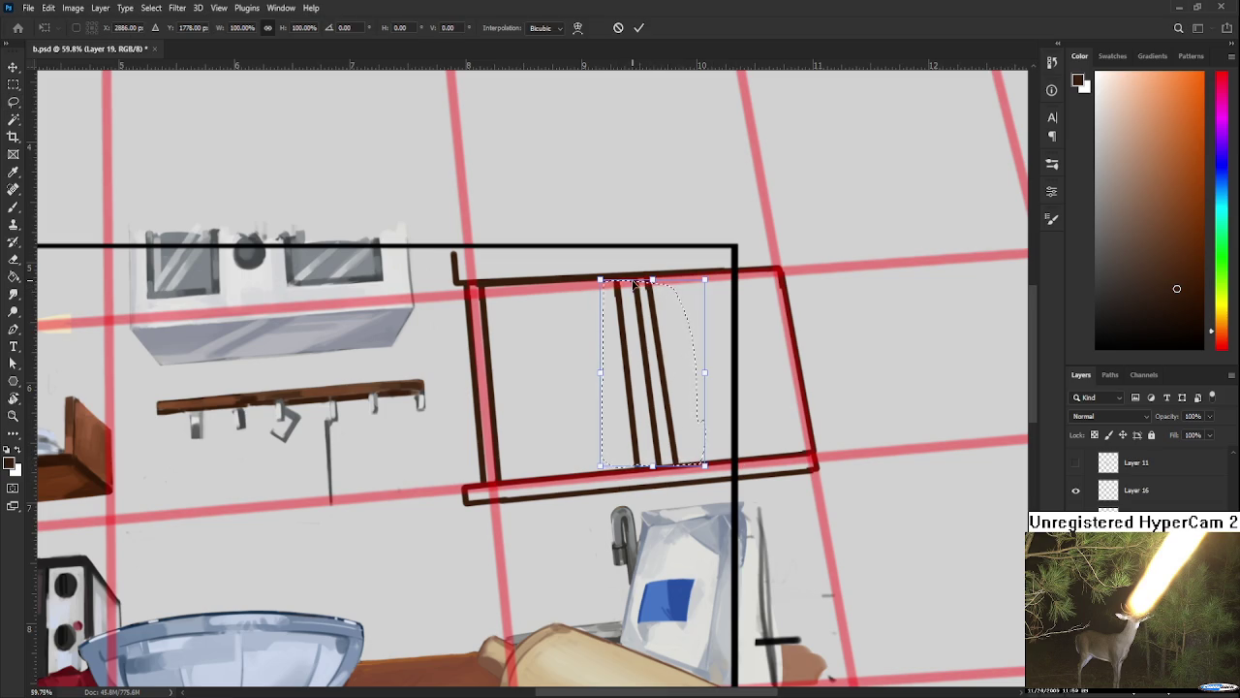
left_click_drag(652, 281, 649, 281)
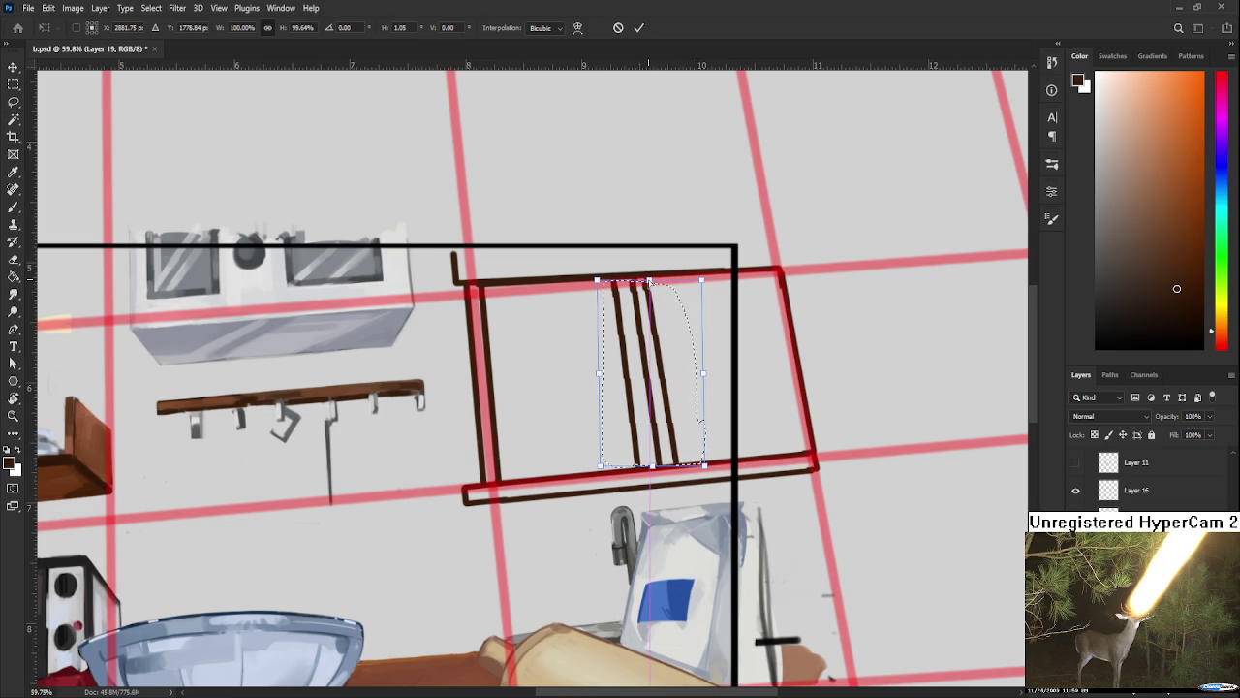
key("Return")
Step: Skew the whole window frame with Free Transform so its bottom edge shifts right
scroll(679, 343, "down", 2)
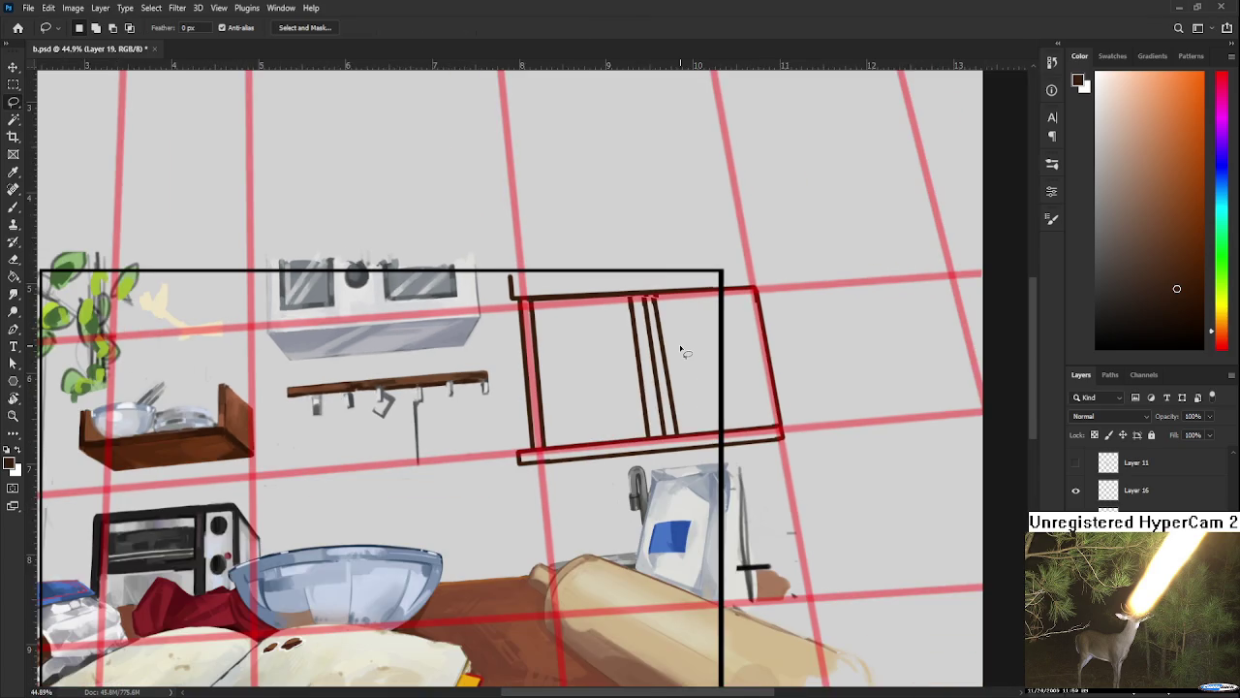
scroll(683, 351, "down", 2)
scroll(683, 351, "down", 2)
scroll(683, 351, "down", 1)
scroll(683, 351, "down", 1)
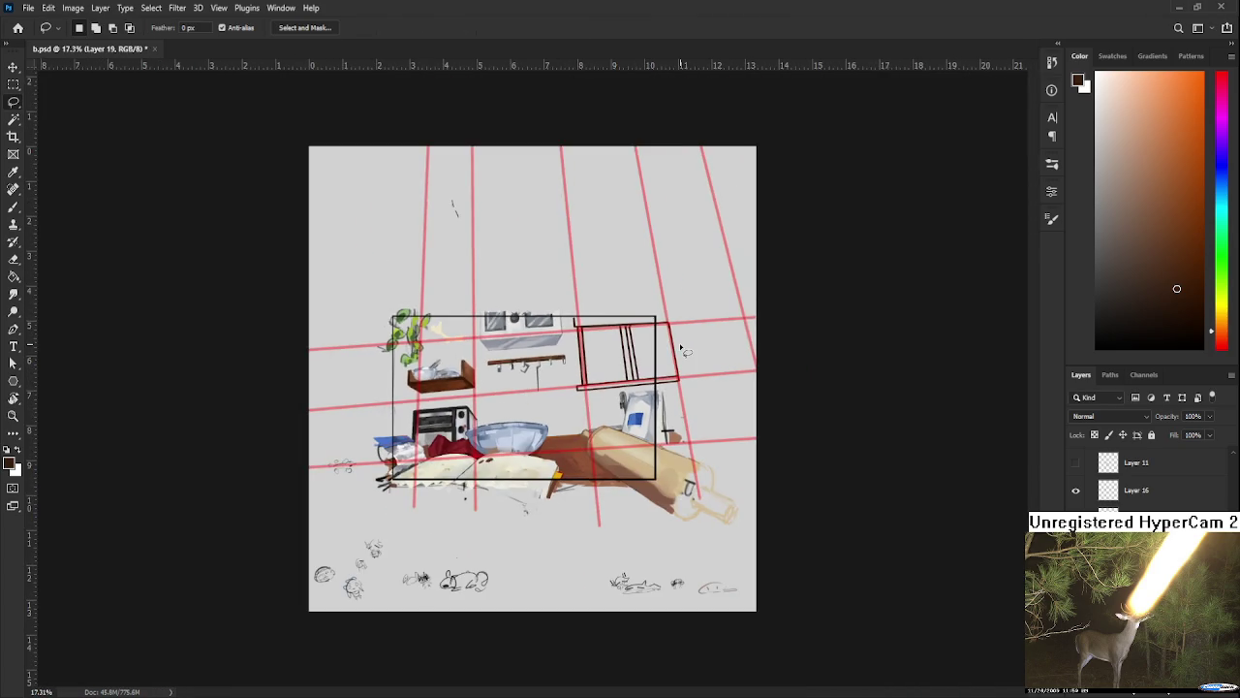
scroll(680, 343, "up", 2)
scroll(629, 354, "up", 2)
scroll(571, 358, "up", 2)
left_click_drag(559, 360, 492, 479)
mouse_move(449, 332)
left_mouse_down()
mouse_move(446, 567)
mouse_move(471, 341)
mouse_move(811, 556)
mouse_move(468, 599)
left_mouse_up()
key("ctrl+t")
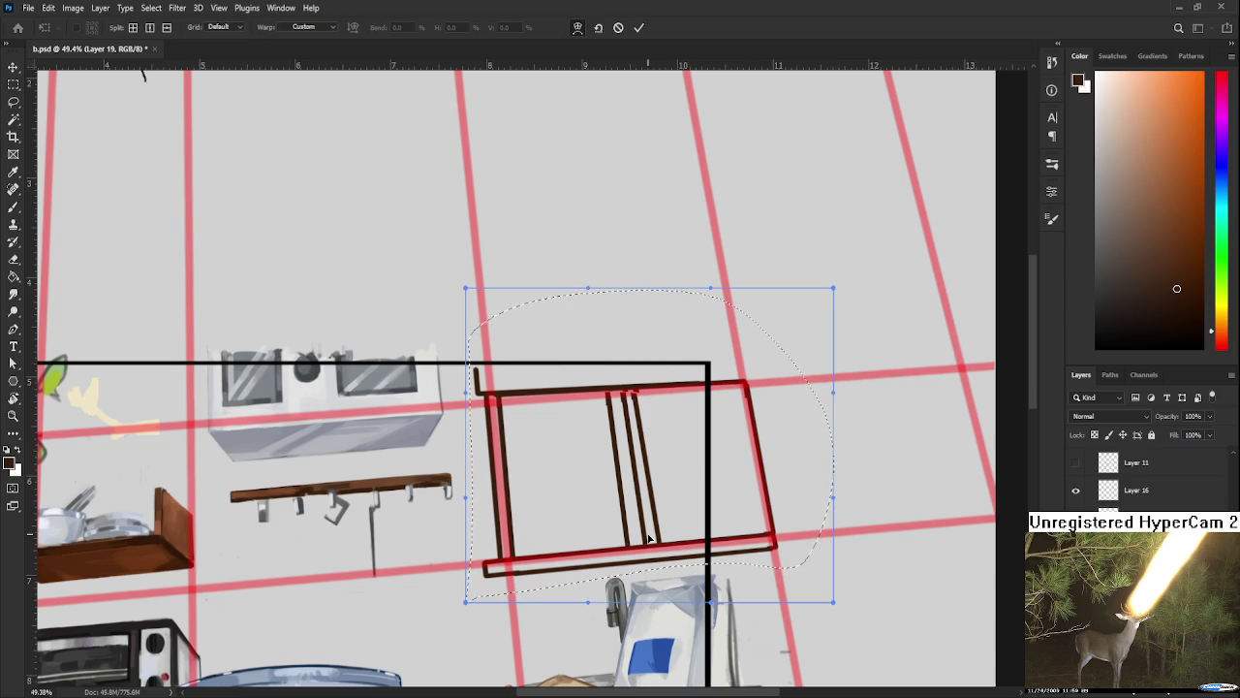
key("ctrl+t")
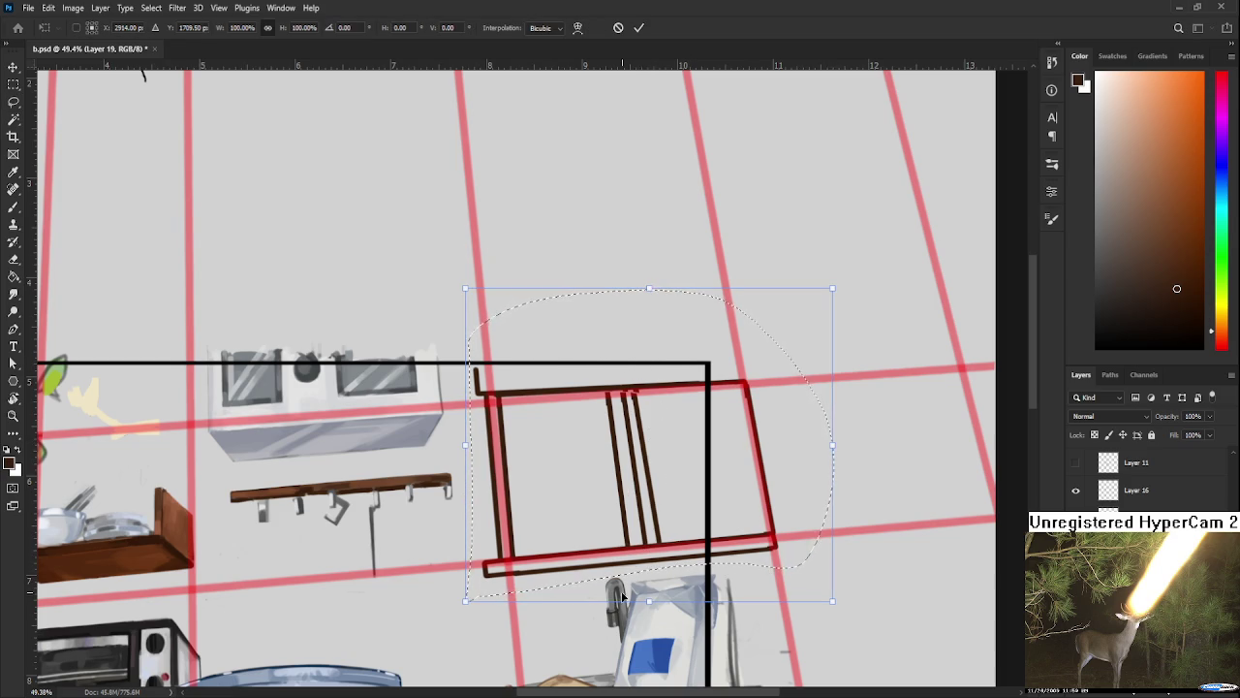
left_click_drag(645, 607, 650, 606)
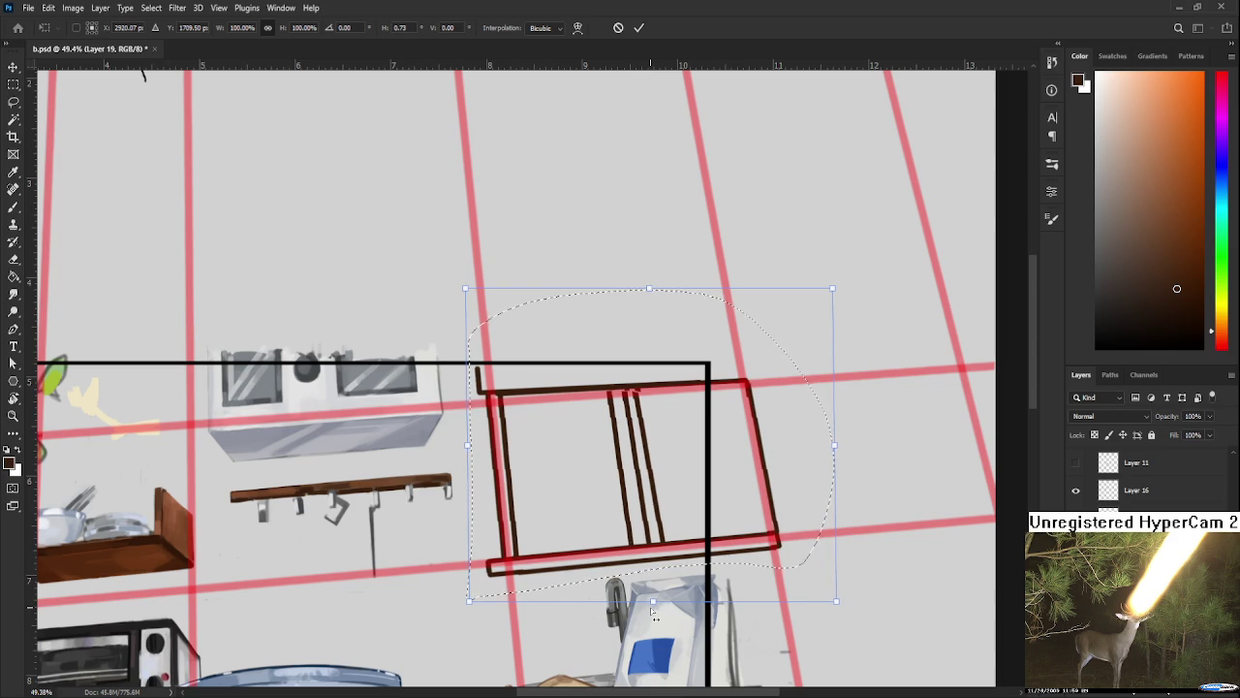
key("Return")
Step: Fit the whole document in view and save it
key("ctrl+0")
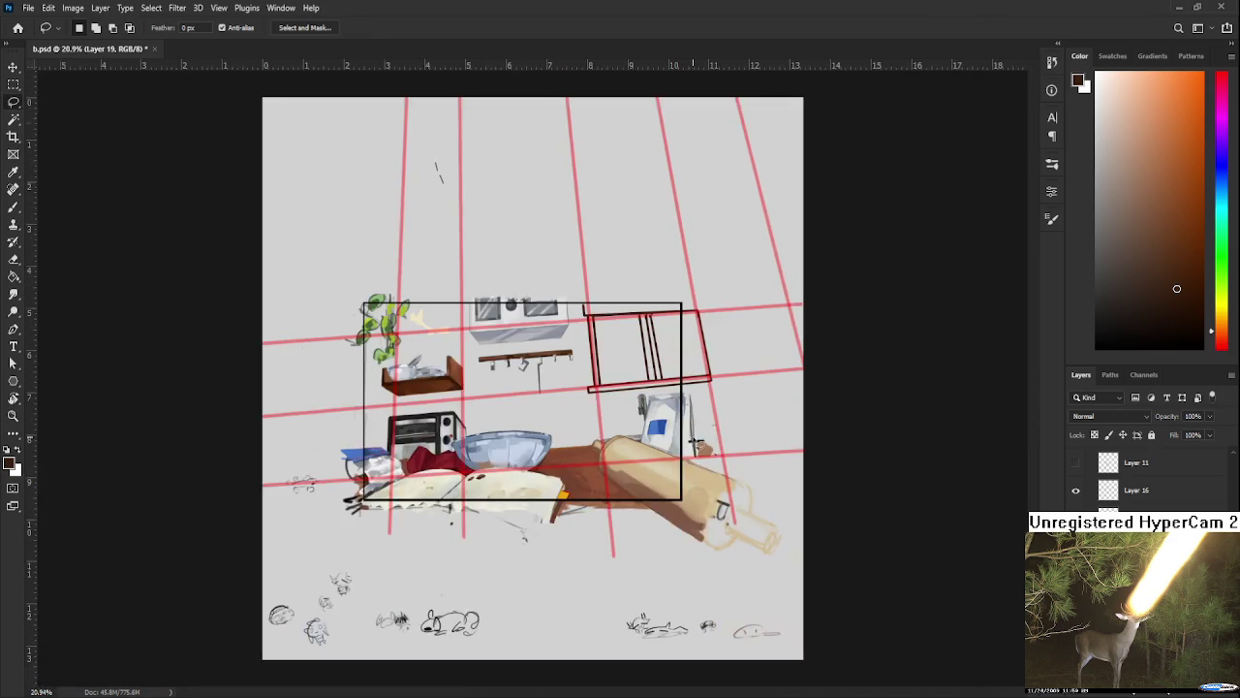
key("ctrl+minus")
key("ctrl+0")
key("ctrl+s")
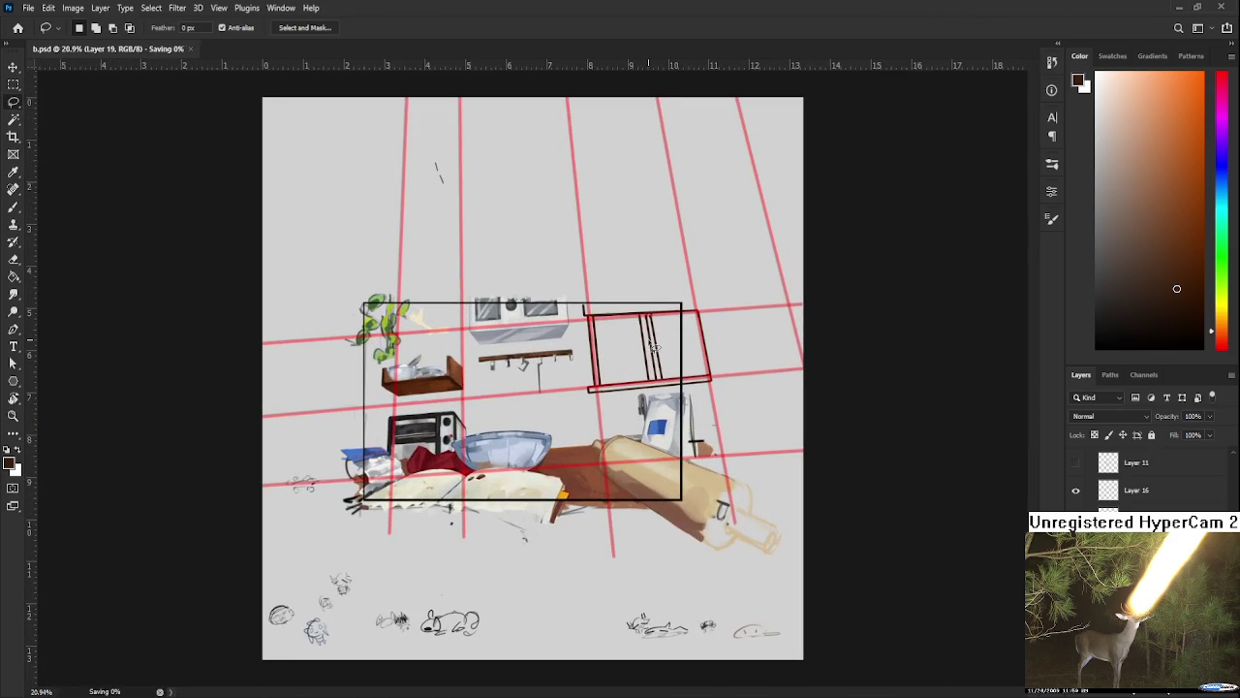
scroll(654, 347, "up", 2)
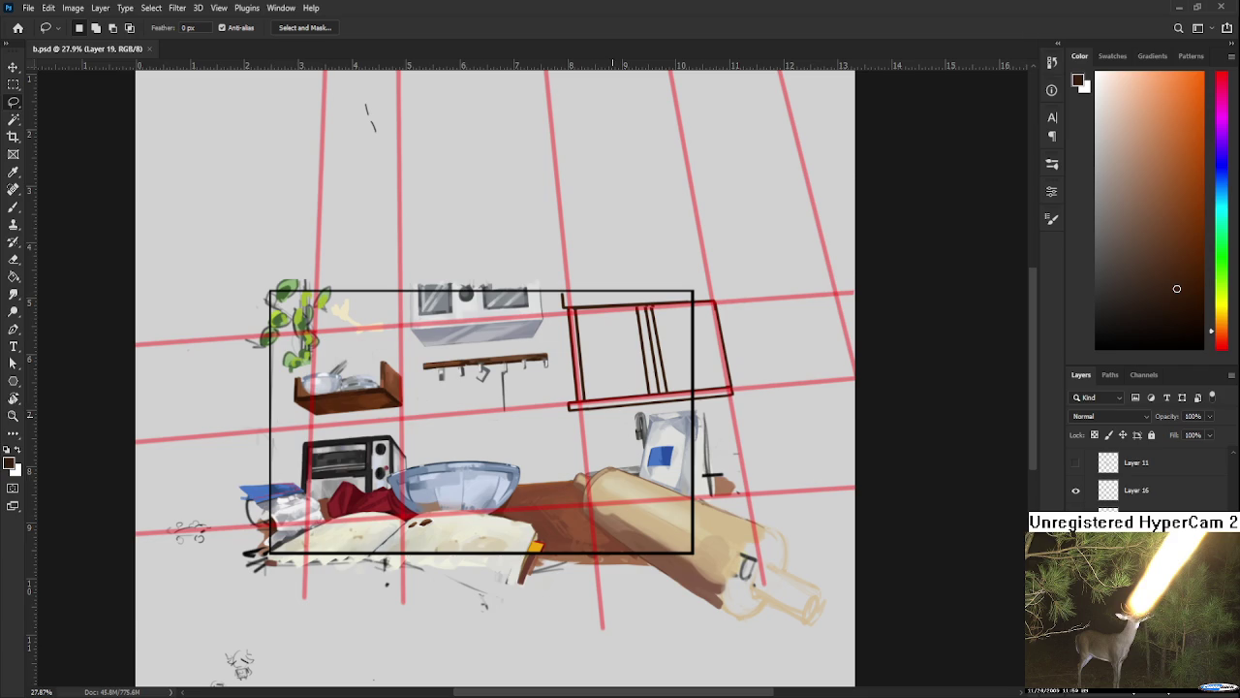
Step: Hide Layer 5, the red perspective grid layer
scroll(657, 430, "up", 3)
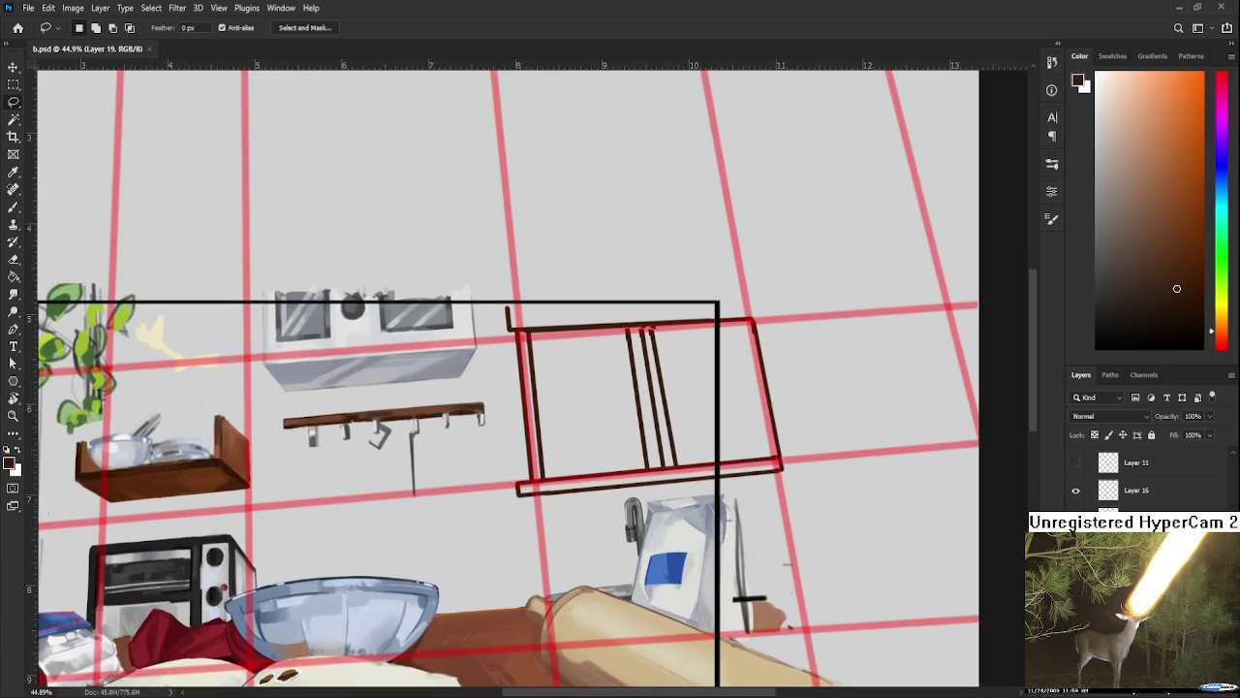
scroll(1143, 475, "down", 3)
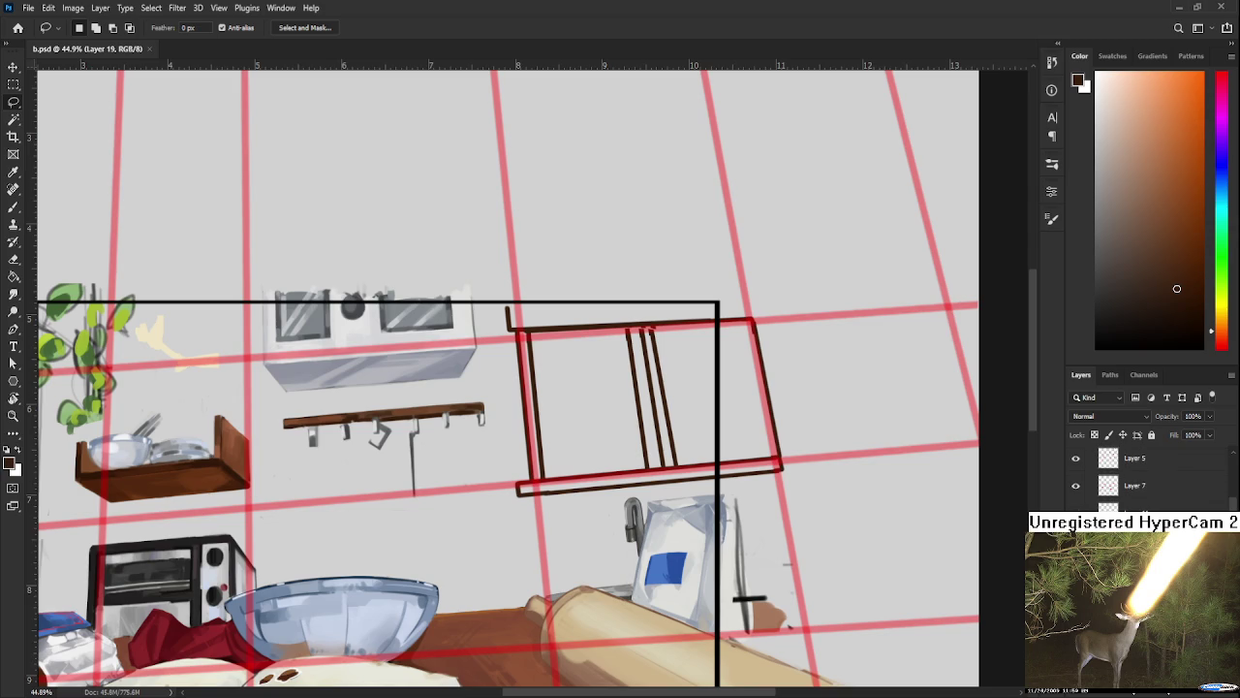
scroll(1143, 475, "up", 1)
left_click(1075, 491)
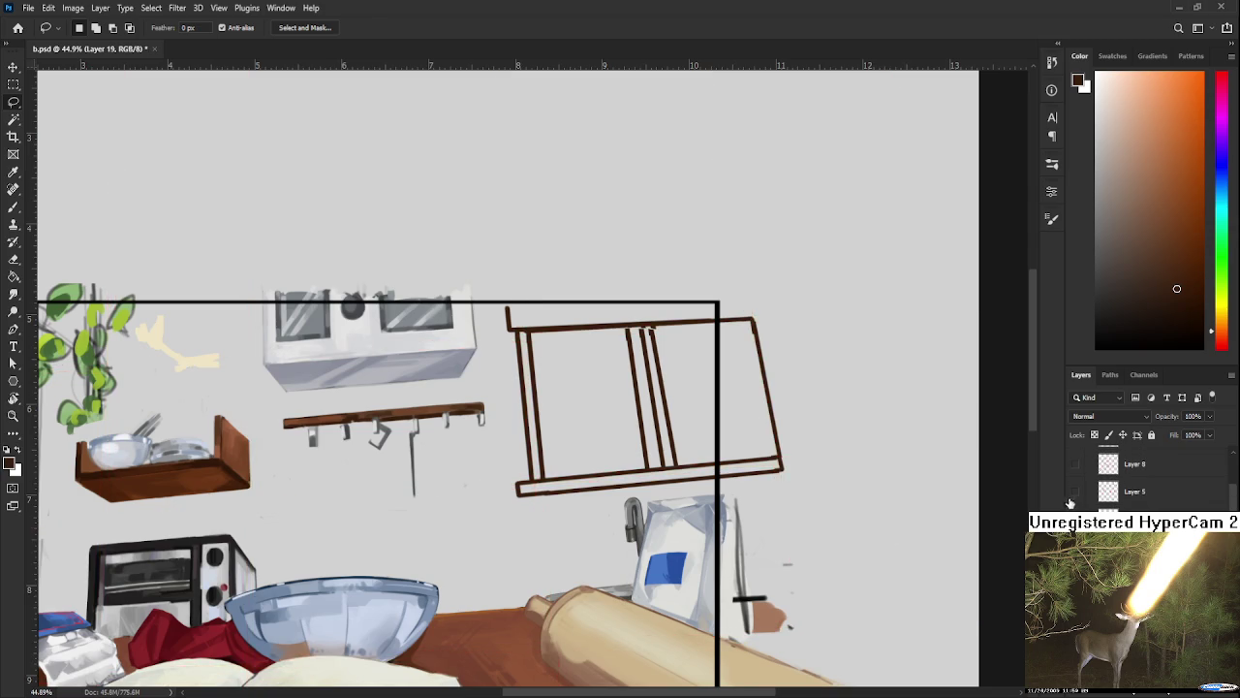
scroll(802, 504, "down", 5)
scroll(667, 362, "down", 1)
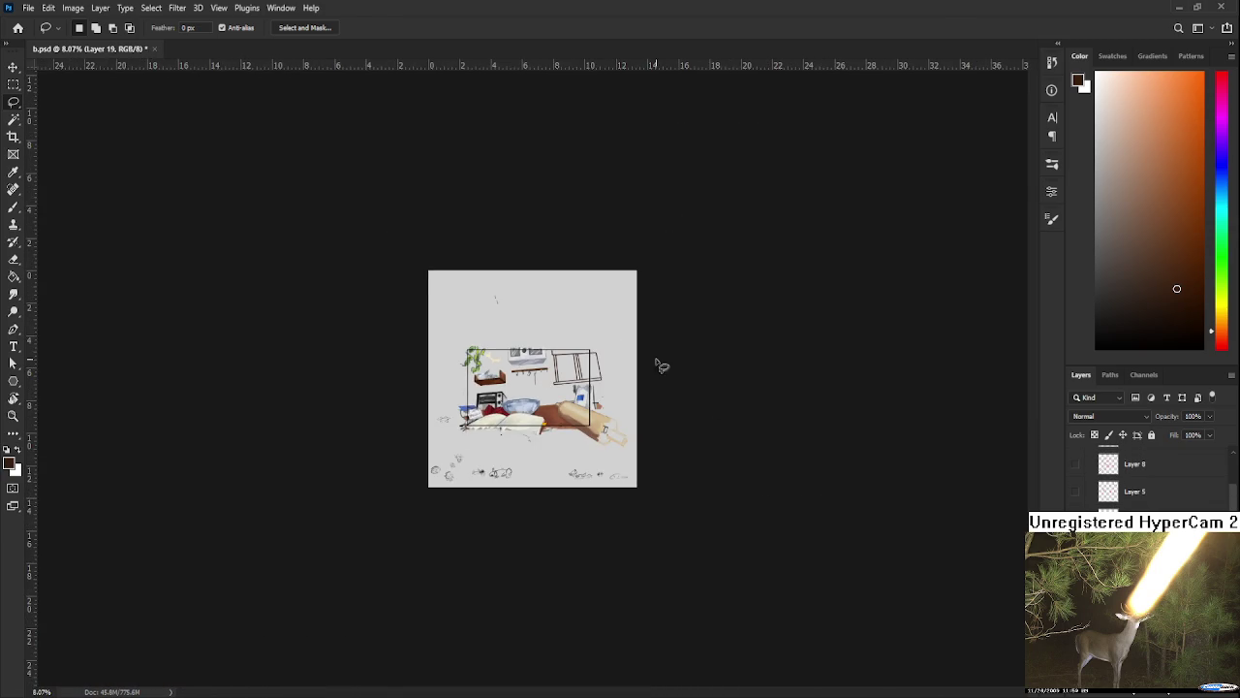
scroll(668, 363, "up", 2)
scroll(601, 358, "up", 2)
scroll(576, 354, "up", 1)
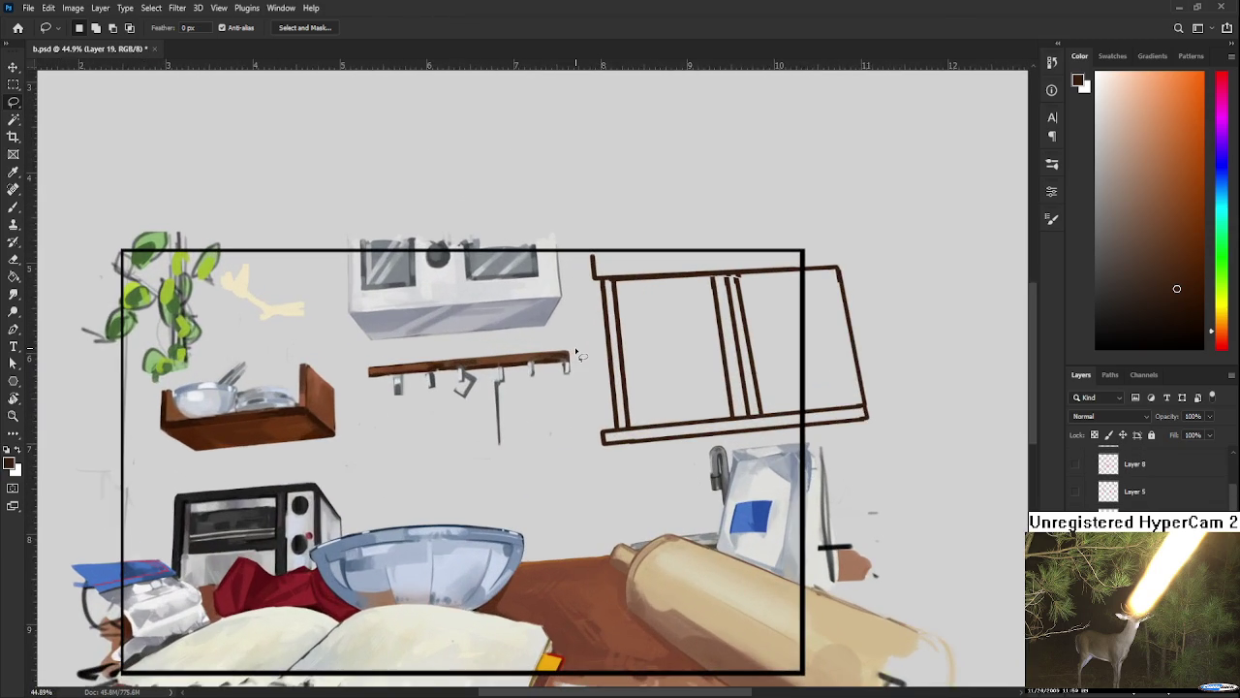
scroll(575, 351, "up", 2)
Step: Switch to the Brush with a lighter brown and toggle the props and frame layers to check them
key("b")
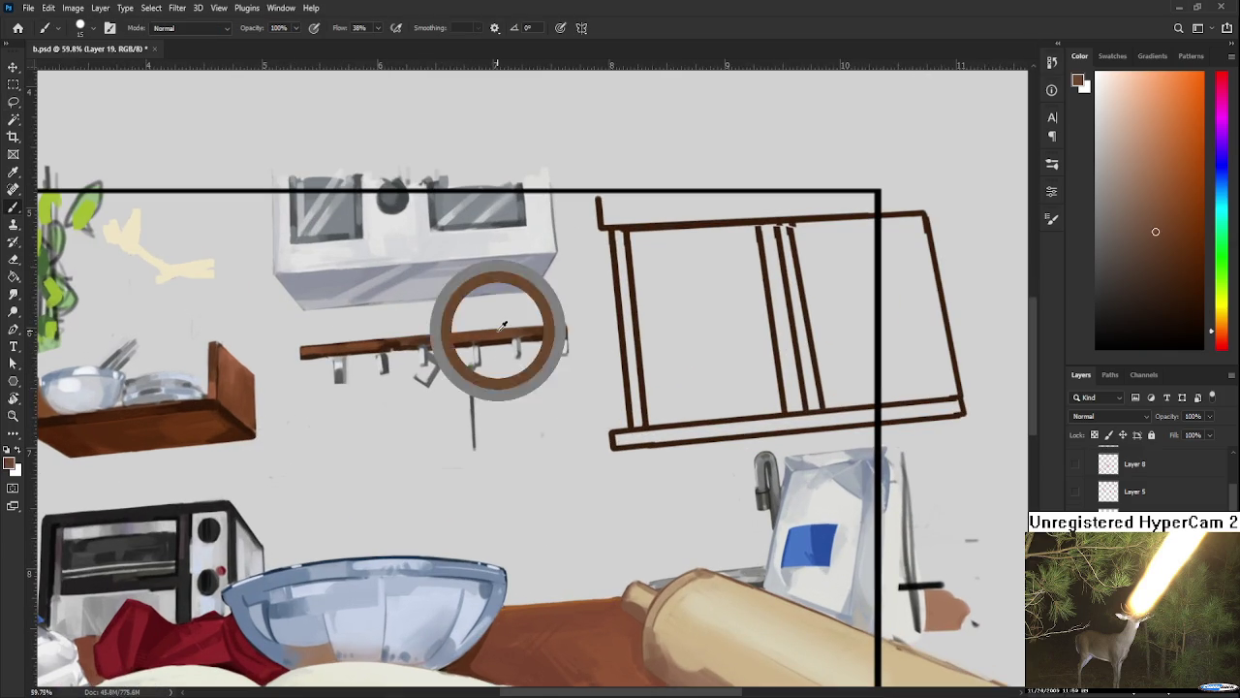
left_click(501, 334, "alt")
mouse_move(501, 334)
left_mouse_down()
mouse_move(524, 455)
mouse_move(270, 502)
left_mouse_up()
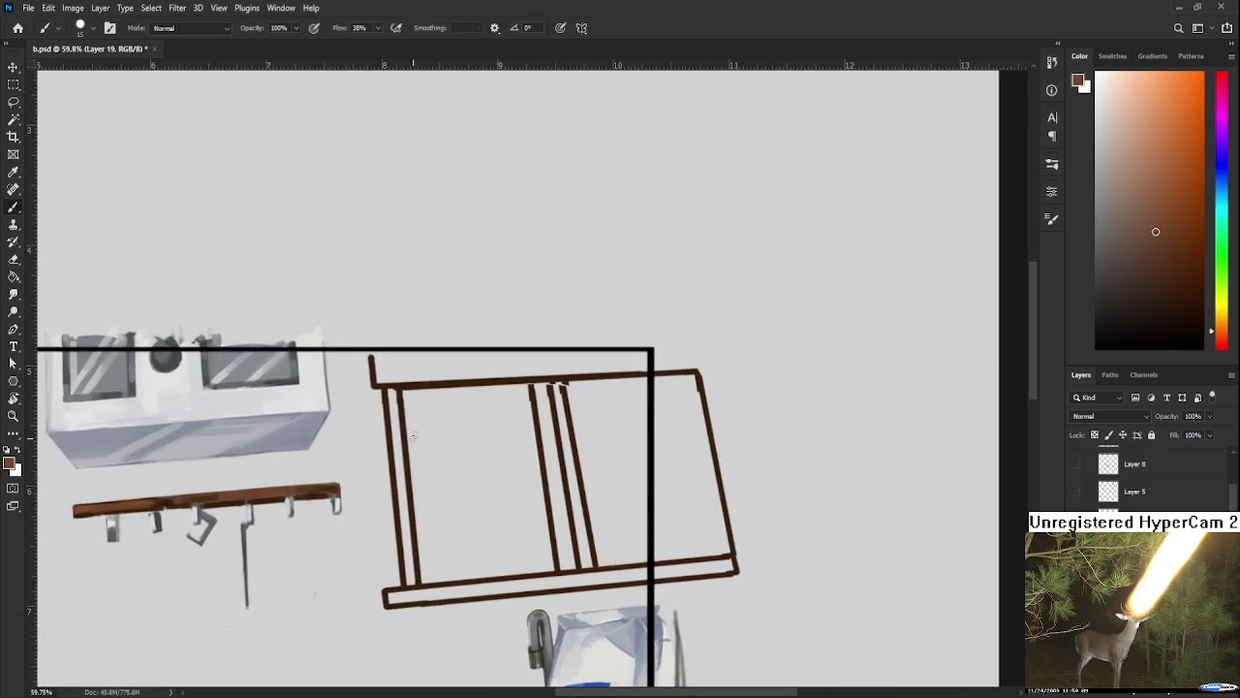
scroll(269, 502, "down", 2)
scroll(269, 502, "down", 1)
scroll(269, 501, "down", 2)
scroll(1143, 480, "down", 1)
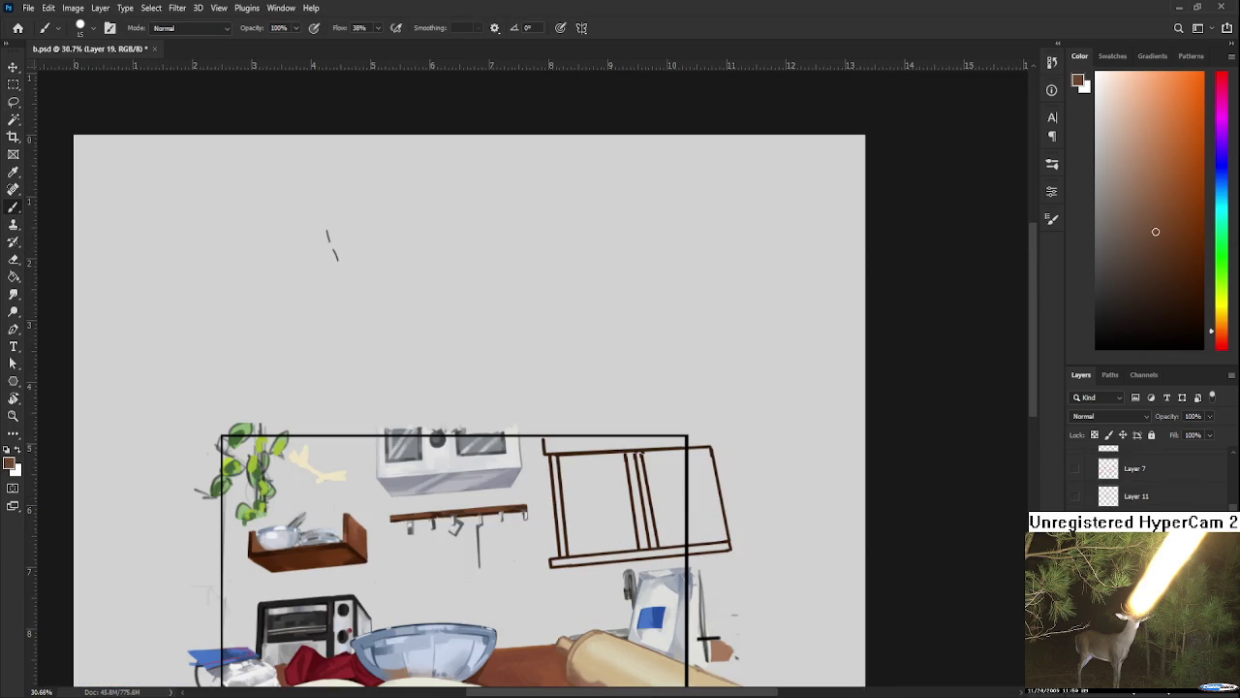
left_click(1076, 524)
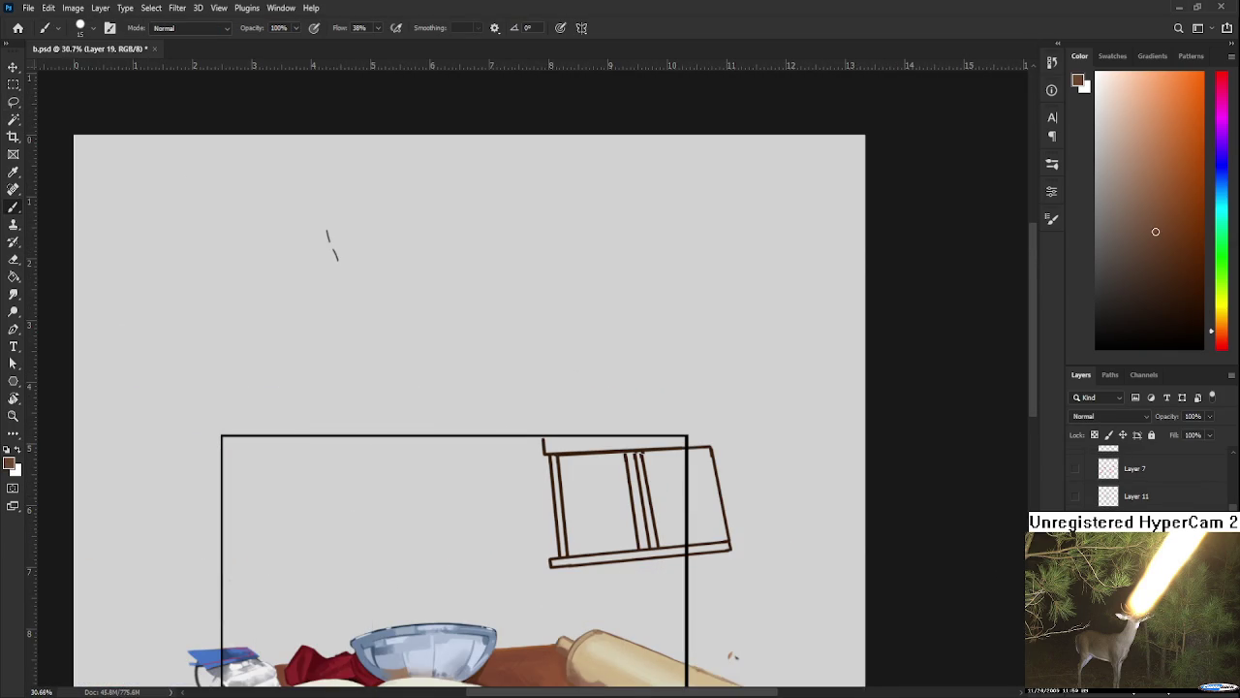
left_click(1075, 552)
left_click(1075, 524)
left_click(1075, 552)
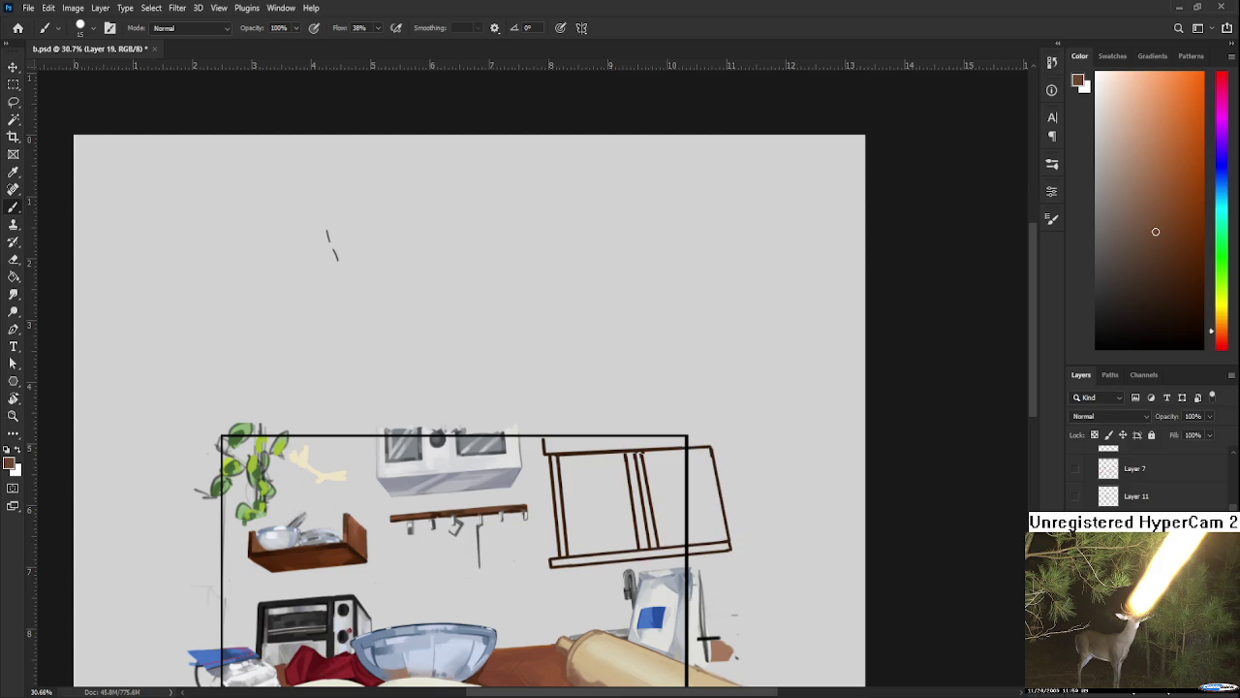
scroll(653, 495, "up", 1)
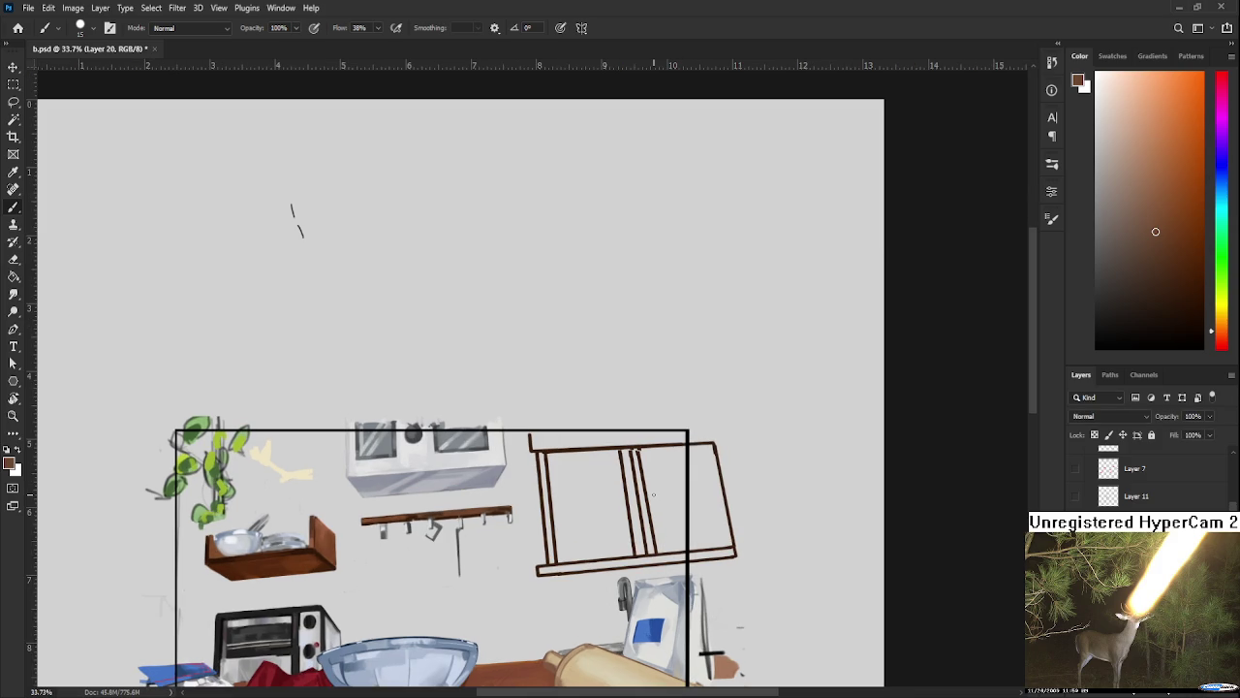
Step: Sample the shelf brown and paint the frame's top rail, left side, bottom rail and middle bars
left_click(306, 553, "alt")
left_click_drag(529, 441, 676, 438)
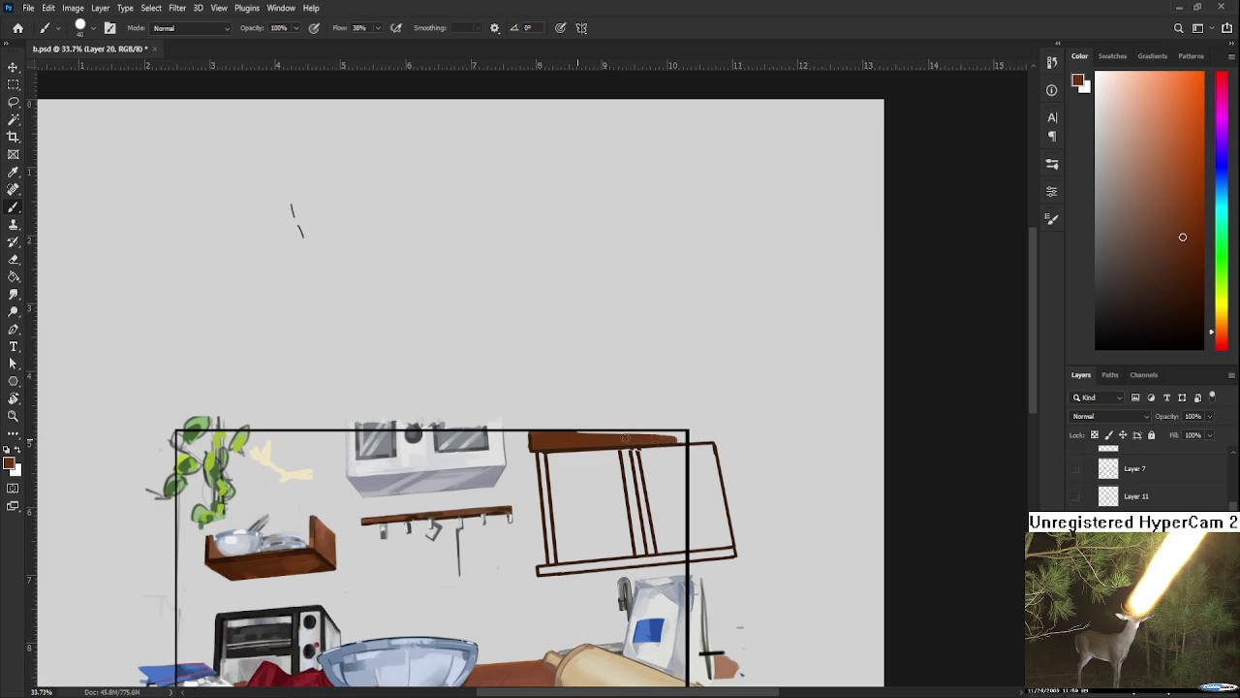
mouse_move(577, 438)
left_mouse_down()
mouse_move(676, 438)
mouse_move(591, 439)
mouse_move(542, 508)
left_mouse_up()
mouse_move(542, 452)
left_mouse_down()
mouse_move(553, 563)
mouse_move(744, 550)
left_mouse_up()
mouse_move(628, 441)
left_mouse_down()
mouse_move(634, 537)
mouse_move(640, 557)
mouse_move(649, 553)
left_mouse_up()
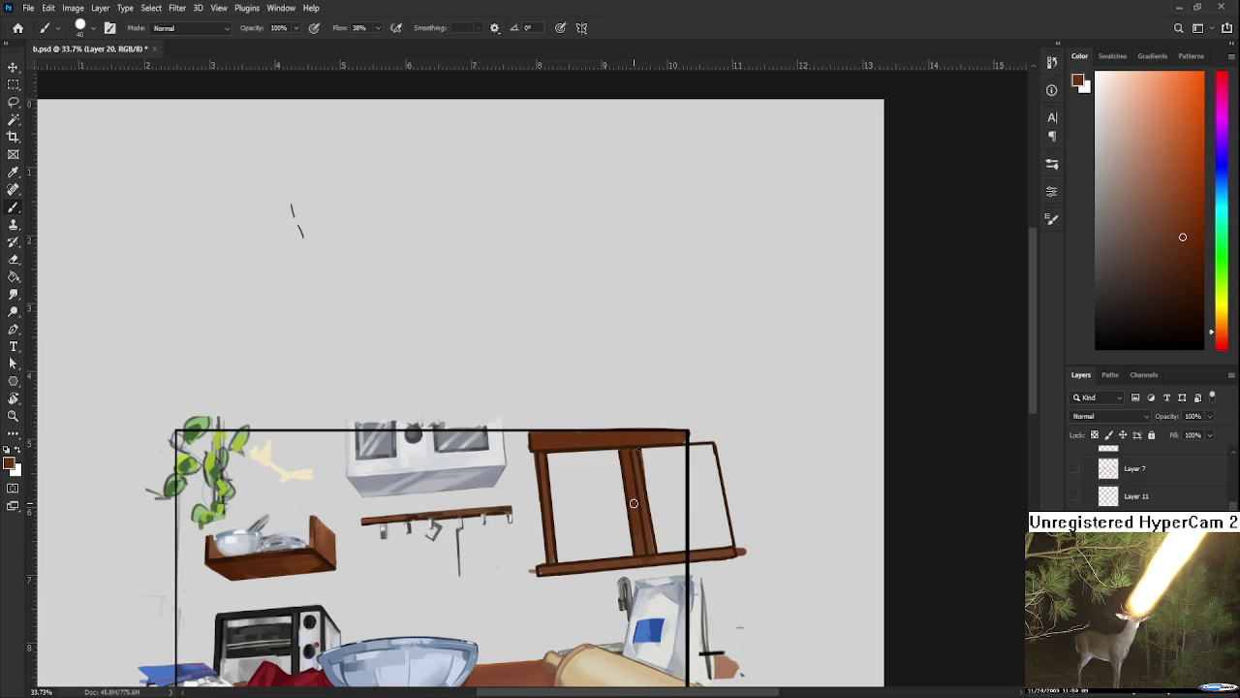
Step: Choose a light teal paint colour in the Color panel
left_click(1222, 194)
left_click(1157, 154)
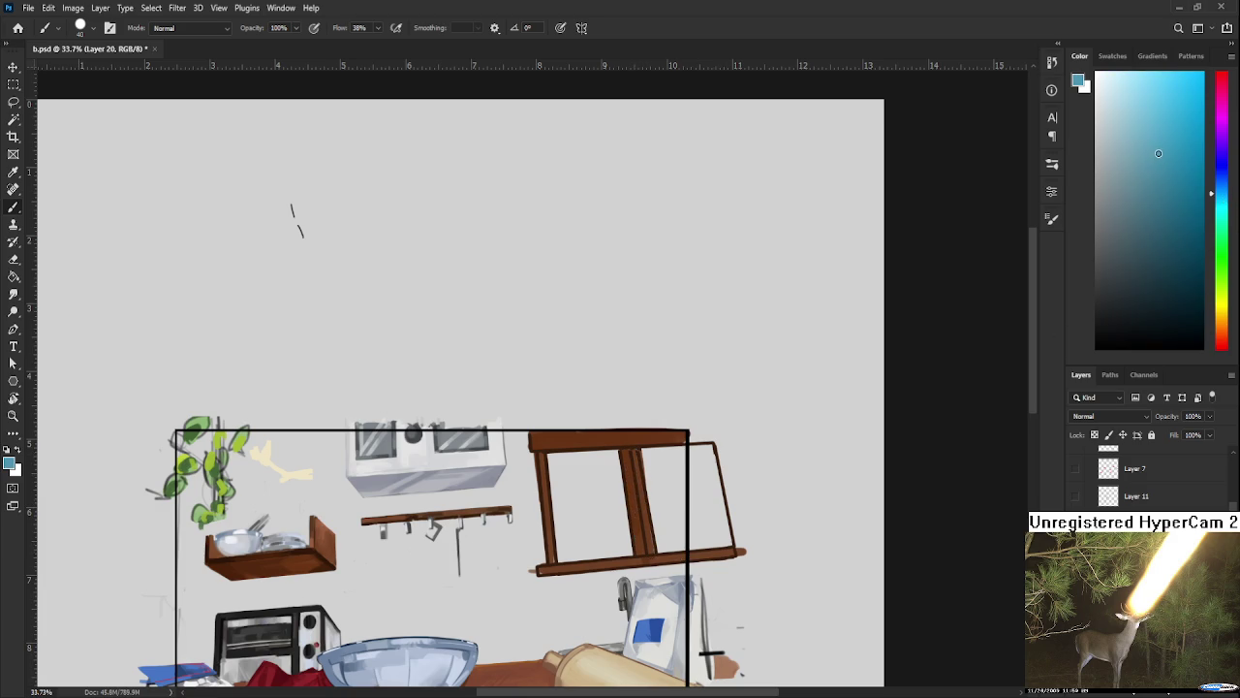
scroll(1143, 479, "down", 1)
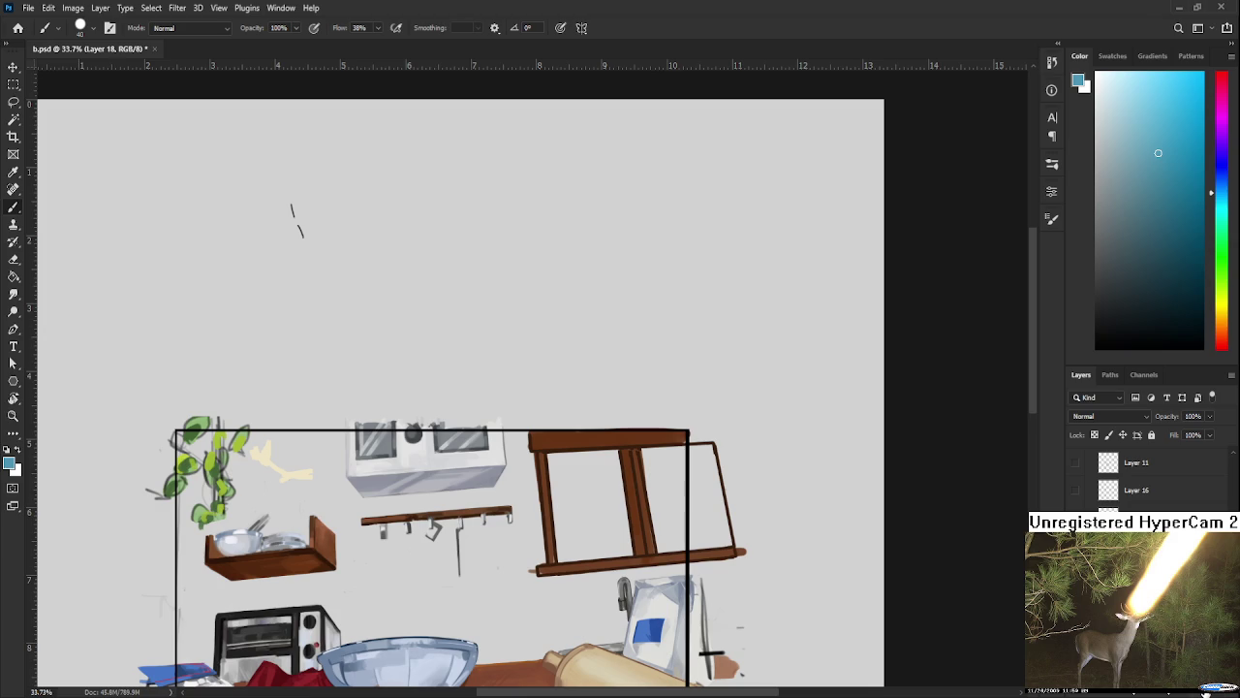
Step: Paint both window panes light blue with an enlarged brush
left_click_drag(553, 447, 562, 523)
key("ctrl+z")
left_click(1122, 114)
left_click_drag(593, 471, 597, 544)
key("bracketright")
key("bracketright")
key("bracketright")
mouse_move(582, 456)
left_mouse_down()
mouse_move(592, 548)
mouse_move(611, 465)
mouse_move(645, 532)
mouse_move(669, 456)
mouse_move(763, 639)
left_mouse_up()
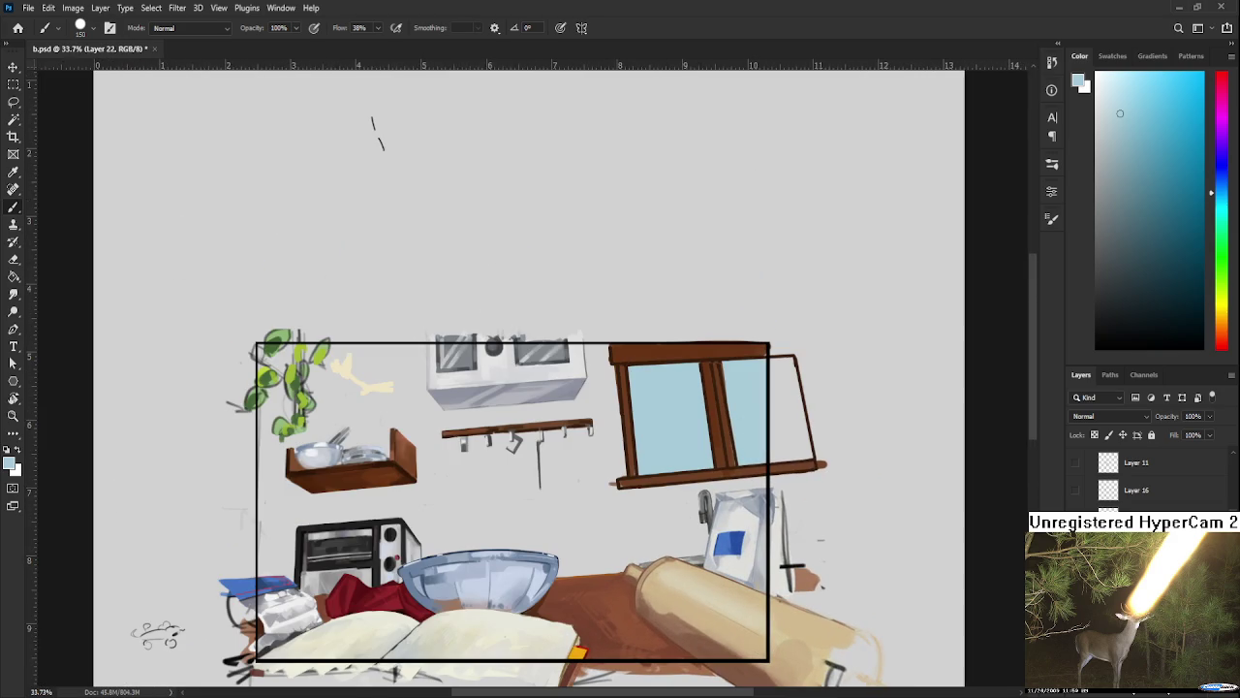
Step: Pick a dark slate colour and draw a thin diagonal streak in the left pane
left_click(1111, 240)
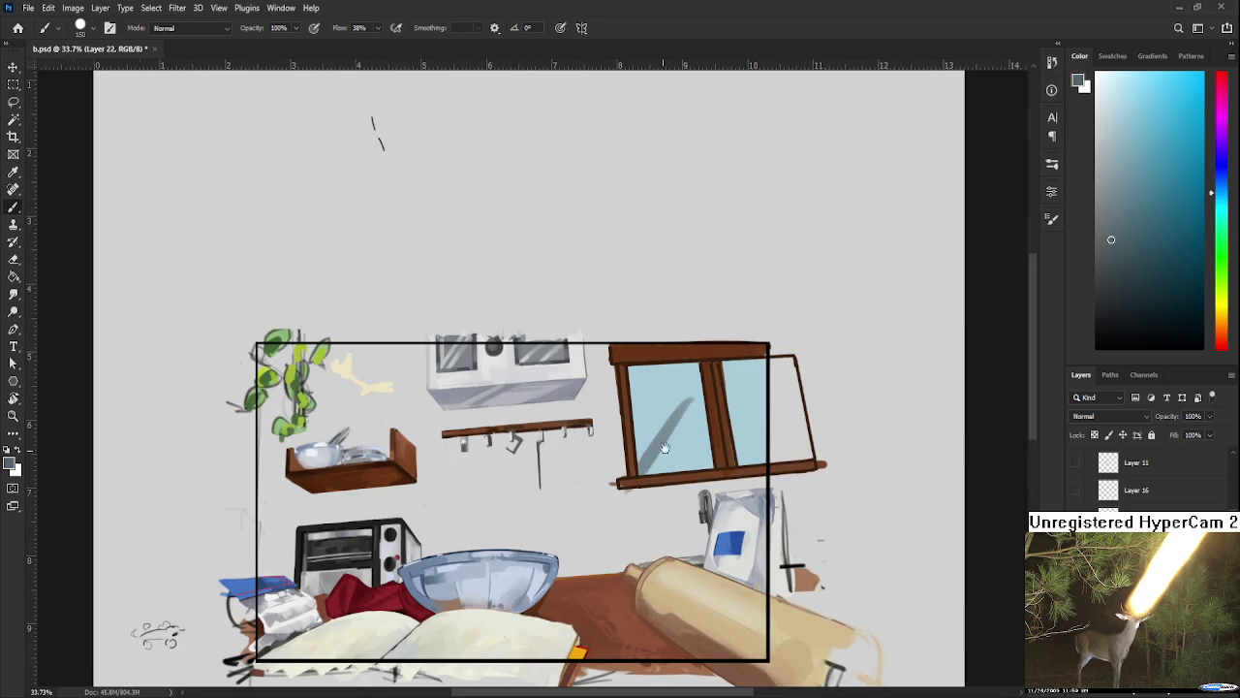
left_click_drag(659, 456, 531, 463)
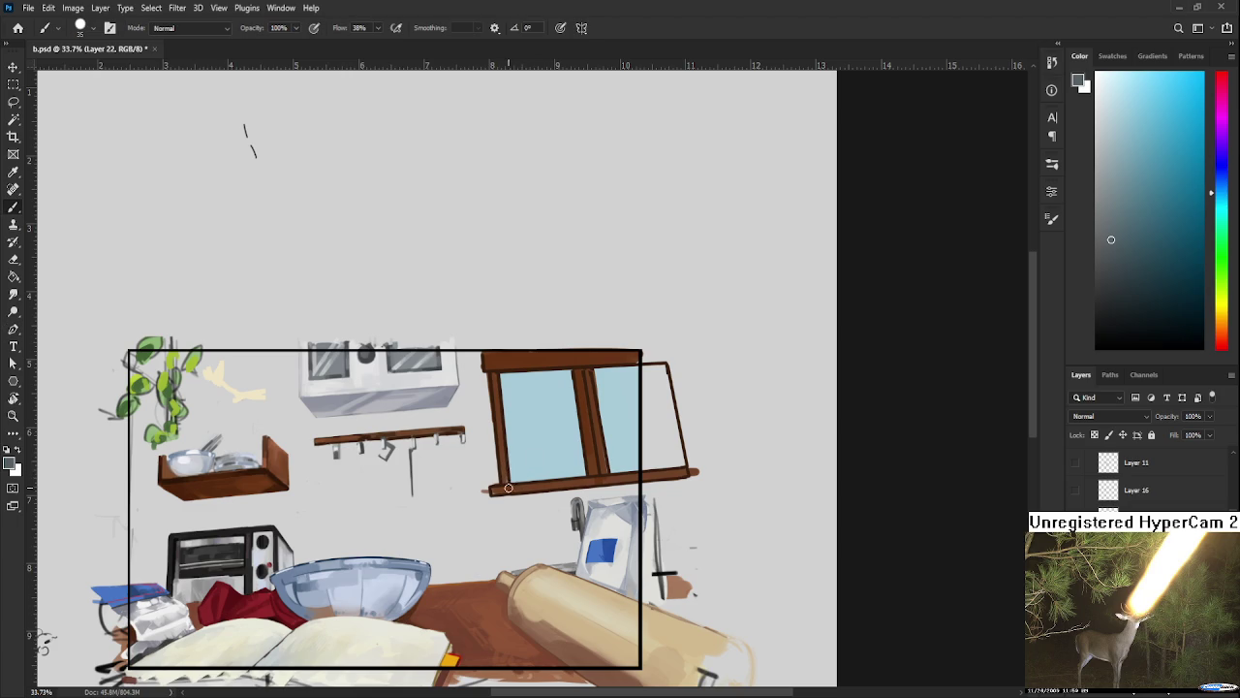
left_click_drag(514, 478, 544, 426)
Step: Extend the dark branch upward and trim it, reshaping a short twig lower in the pane
mouse_move(536, 444)
left_mouse_down()
mouse_move(551, 398)
mouse_move(543, 430)
left_mouse_up()
key("e")
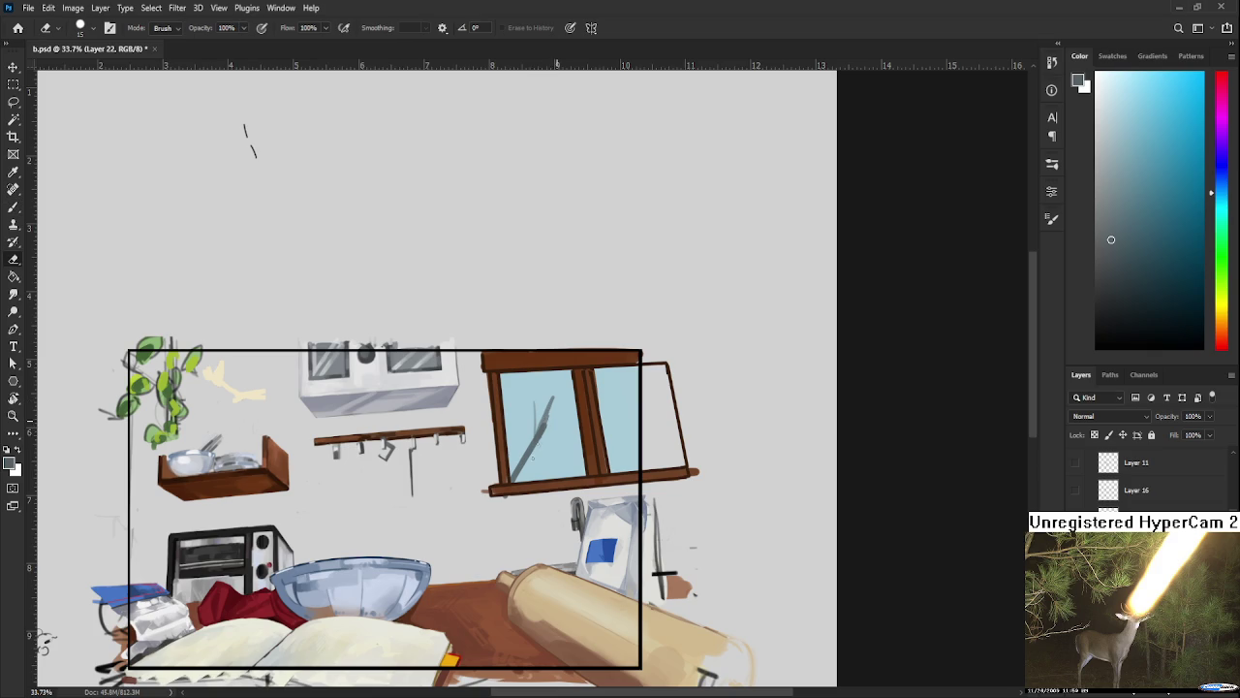
left_click_drag(519, 472, 556, 401)
key("b")
mouse_move(513, 481)
left_mouse_down()
mouse_move(539, 458)
mouse_move(519, 416)
mouse_move(535, 472)
left_mouse_up()
key("ctrl+z")
key("e")
left_click_drag(521, 411, 529, 485)
key("b")
key("e")
key("b")
key("e")
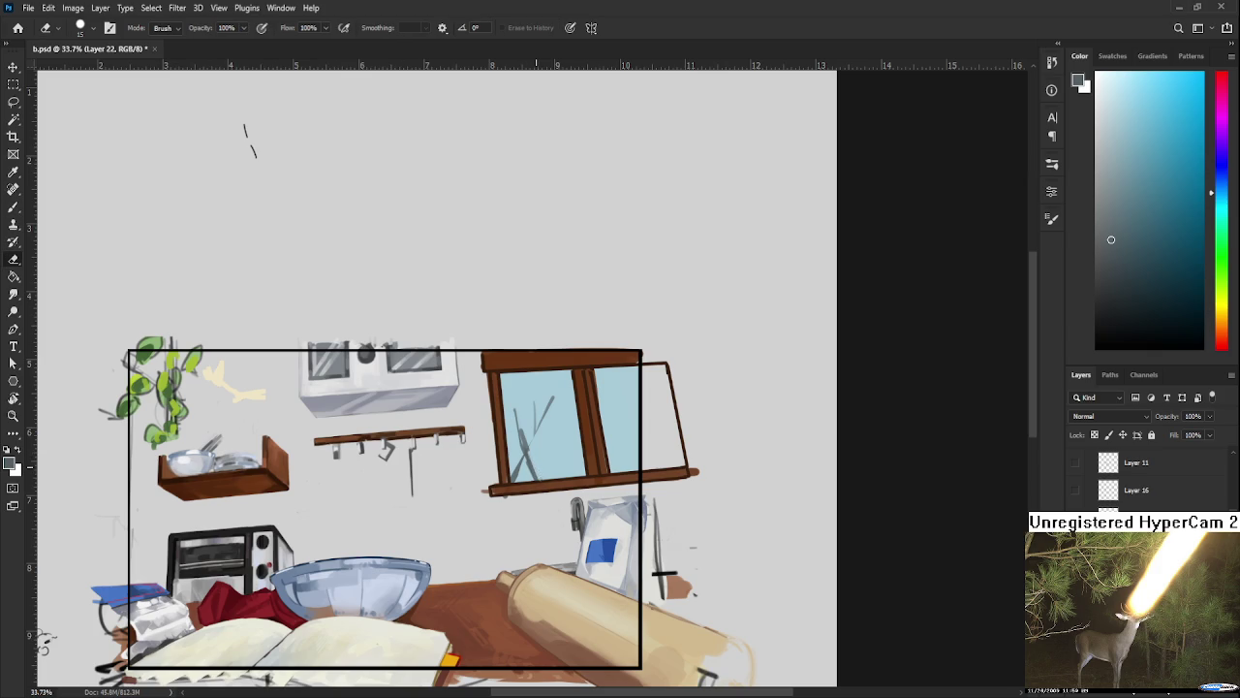
Step: Add dark branch strokes in the right pane, erasing the unwanted parts
mouse_move(530, 457)
left_mouse_down()
mouse_move(510, 447)
mouse_move(519, 436)
mouse_move(482, 425)
mouse_move(529, 455)
mouse_move(504, 409)
left_mouse_up()
key("b")
key("e")
key("b")
key("e")
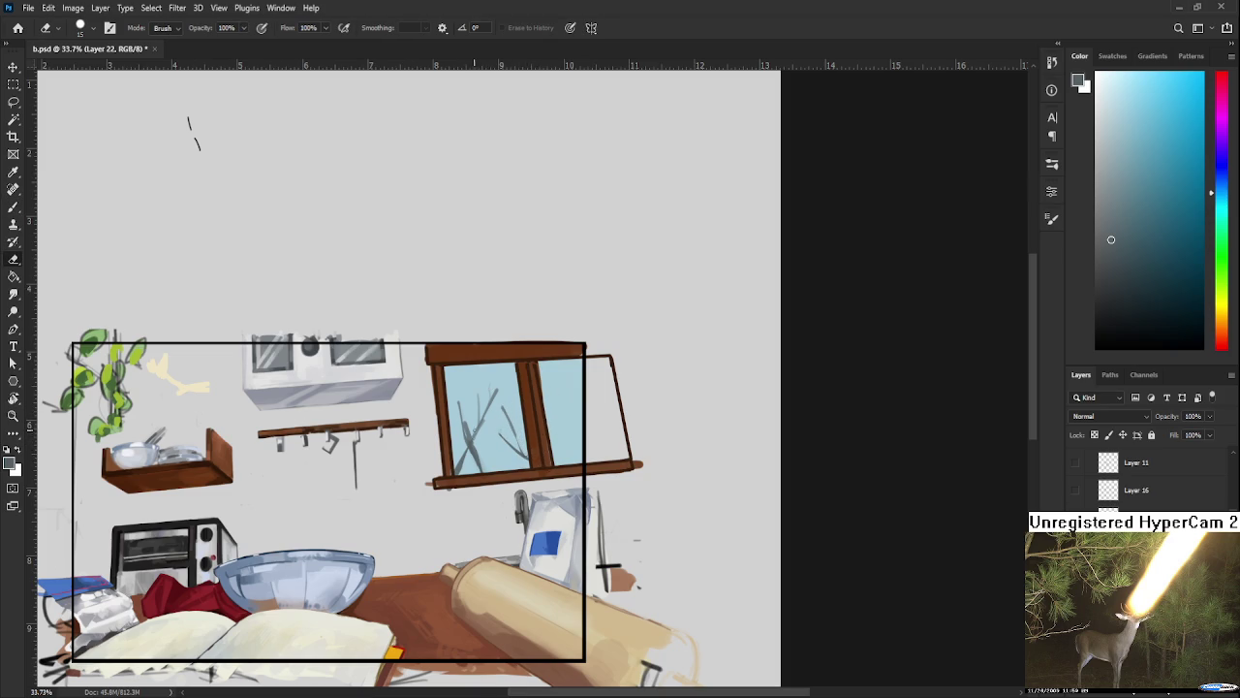
key("b")
key("e")
key("b")
mouse_move(566, 415)
left_mouse_down()
mouse_move(557, 424)
mouse_move(580, 461)
mouse_move(555, 422)
mouse_move(571, 399)
mouse_move(580, 459)
mouse_move(561, 364)
mouse_move(578, 434)
left_mouse_up()
key("e")
key("b")
key("e")
mouse_move(568, 391)
left_mouse_down()
mouse_move(579, 457)
mouse_move(562, 400)
left_mouse_up()
key("b")
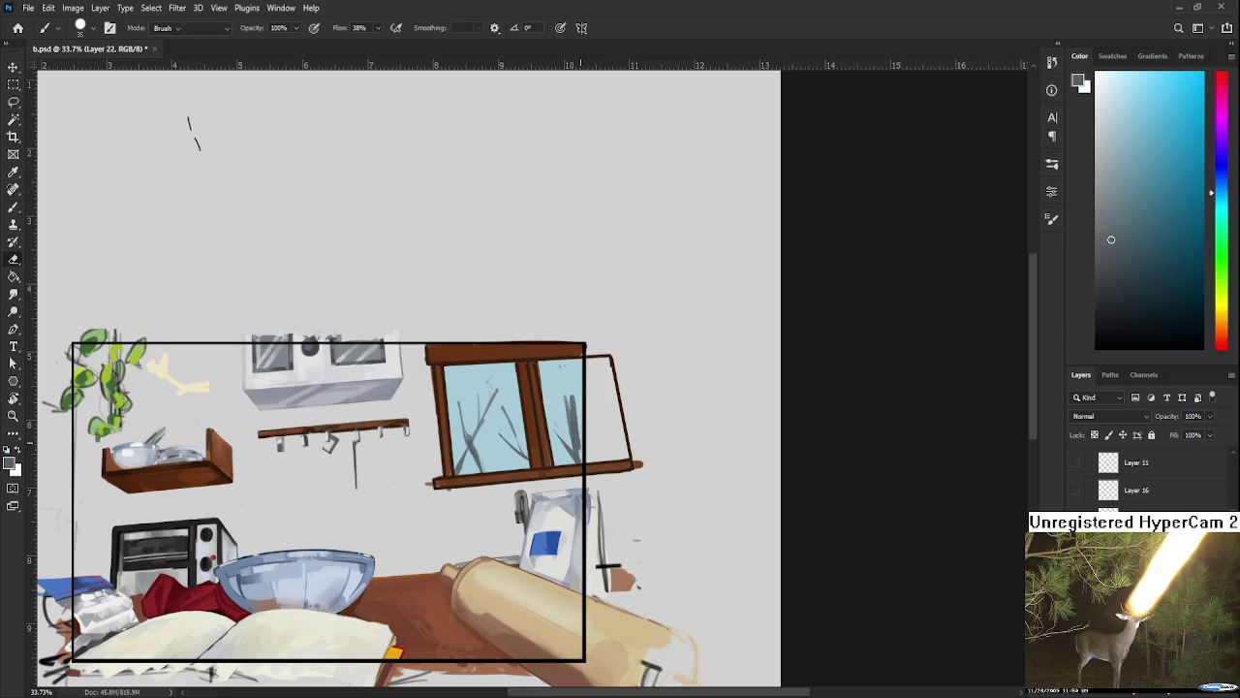
key("e")
key("b")
Step: Paint three more small dark twigs in the right window pane
left_click_drag(578, 436, 578, 459)
key("e")
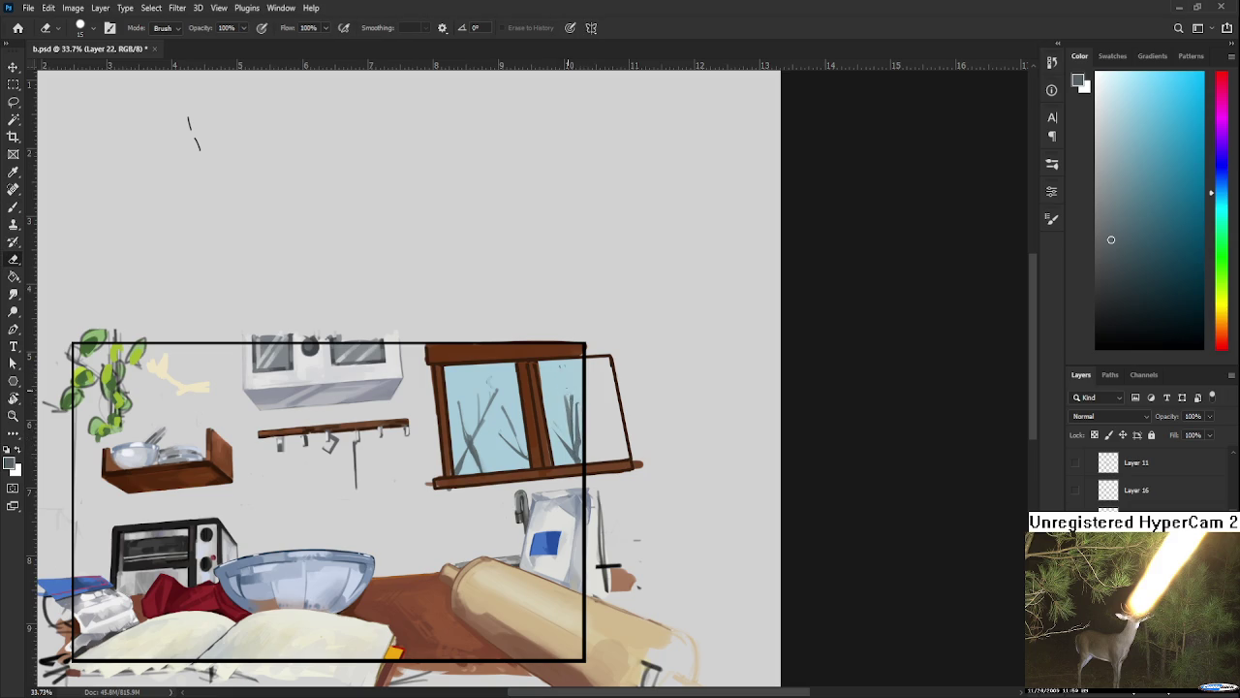
key("b")
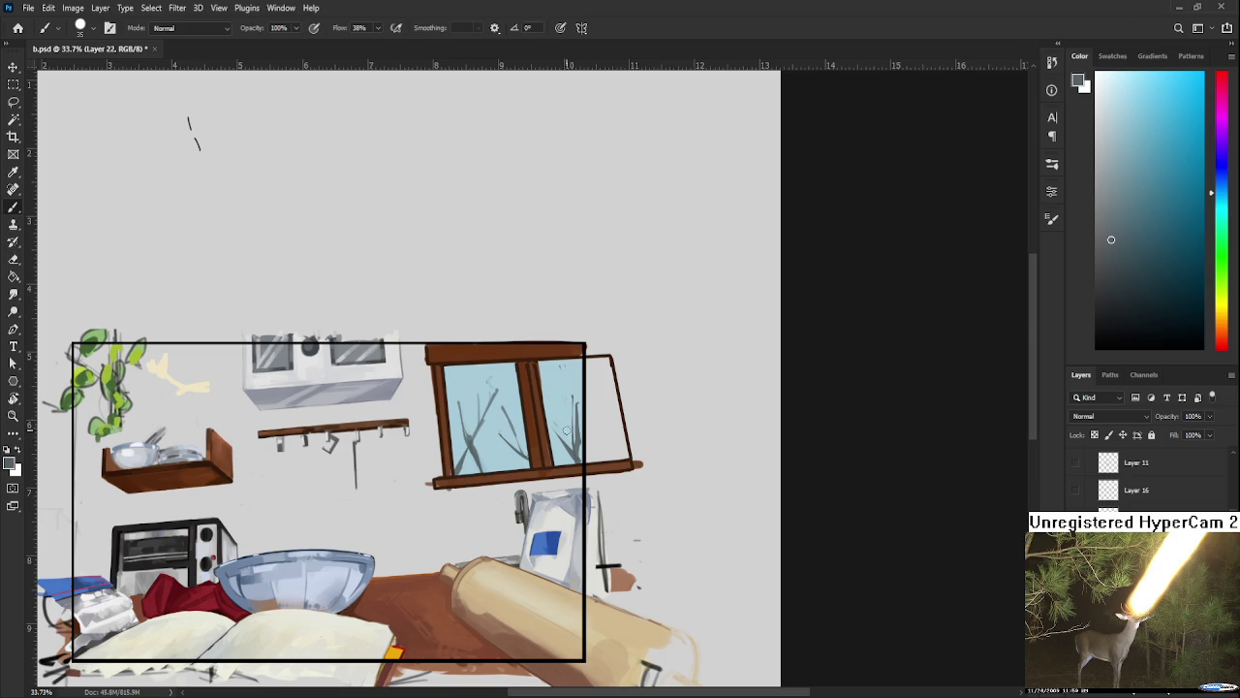
key("e")
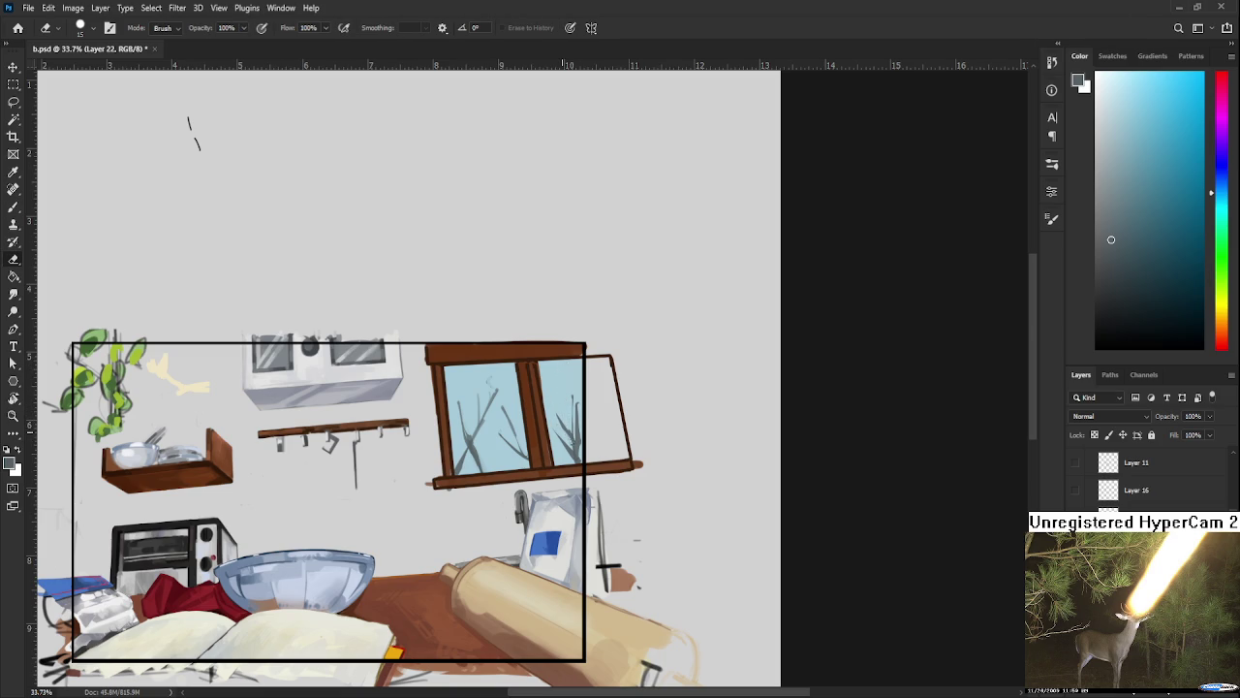
key("b")
left_click_drag(568, 435, 579, 443)
left_click_drag(548, 407, 556, 429)
key("e")
key("b")
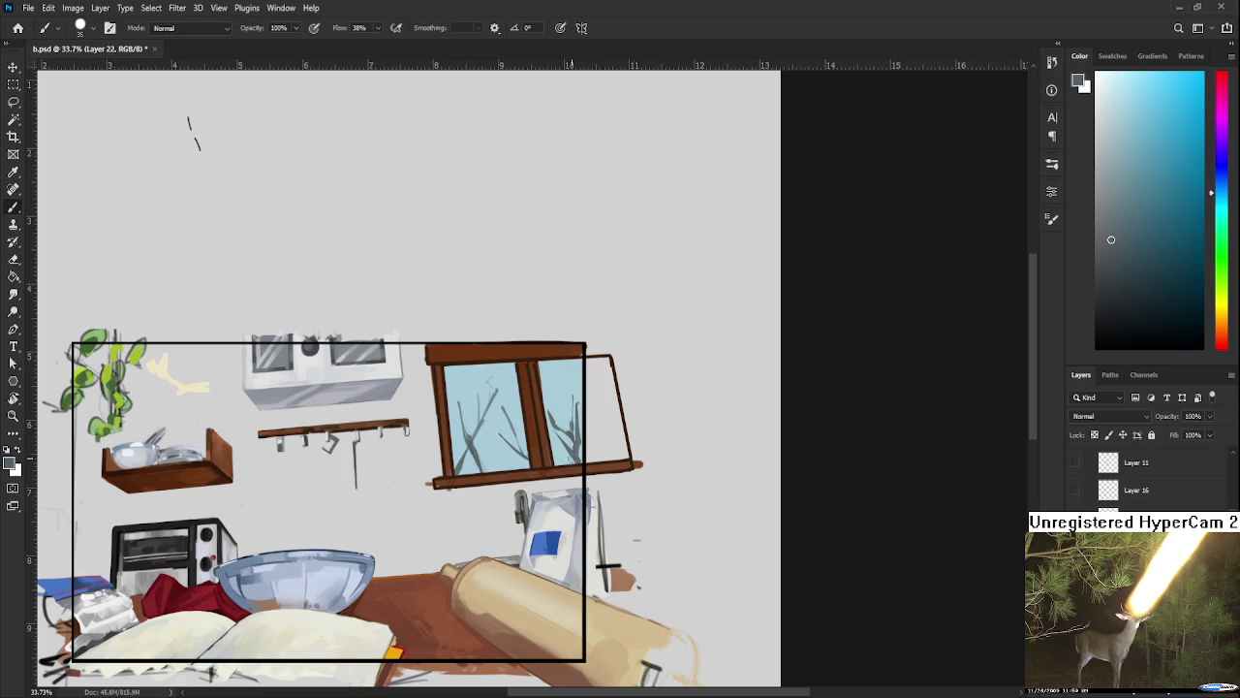
key("e")
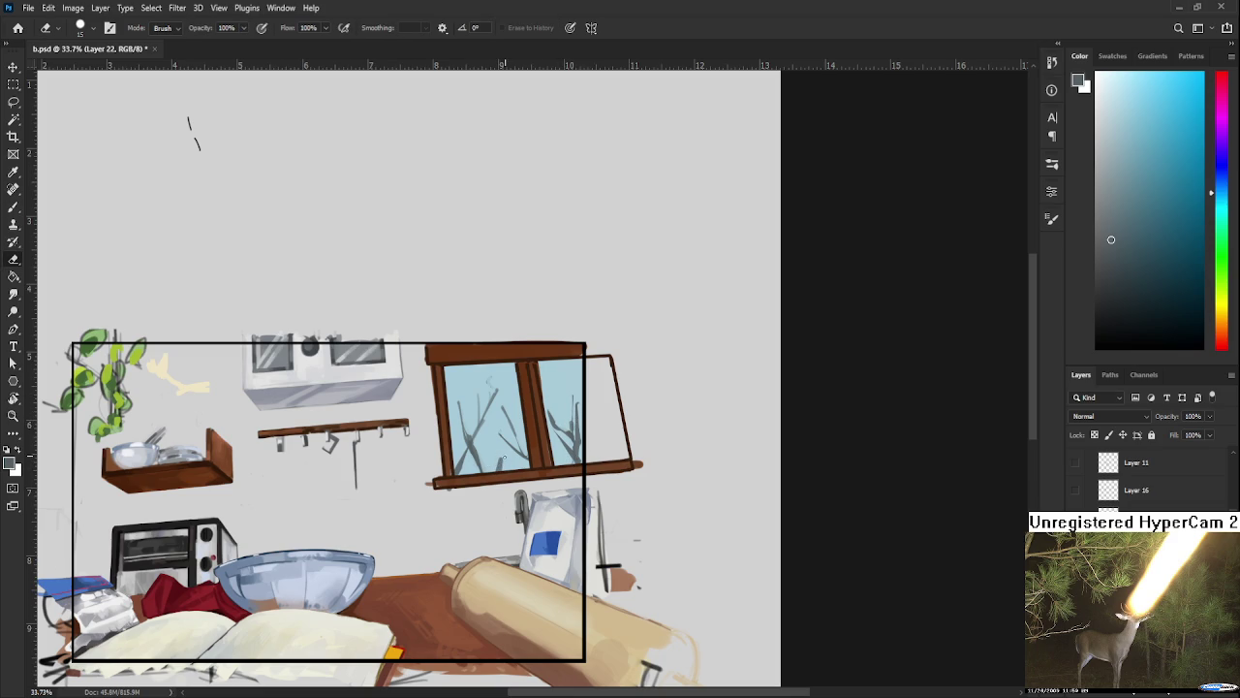
scroll(513, 426, "down", 2)
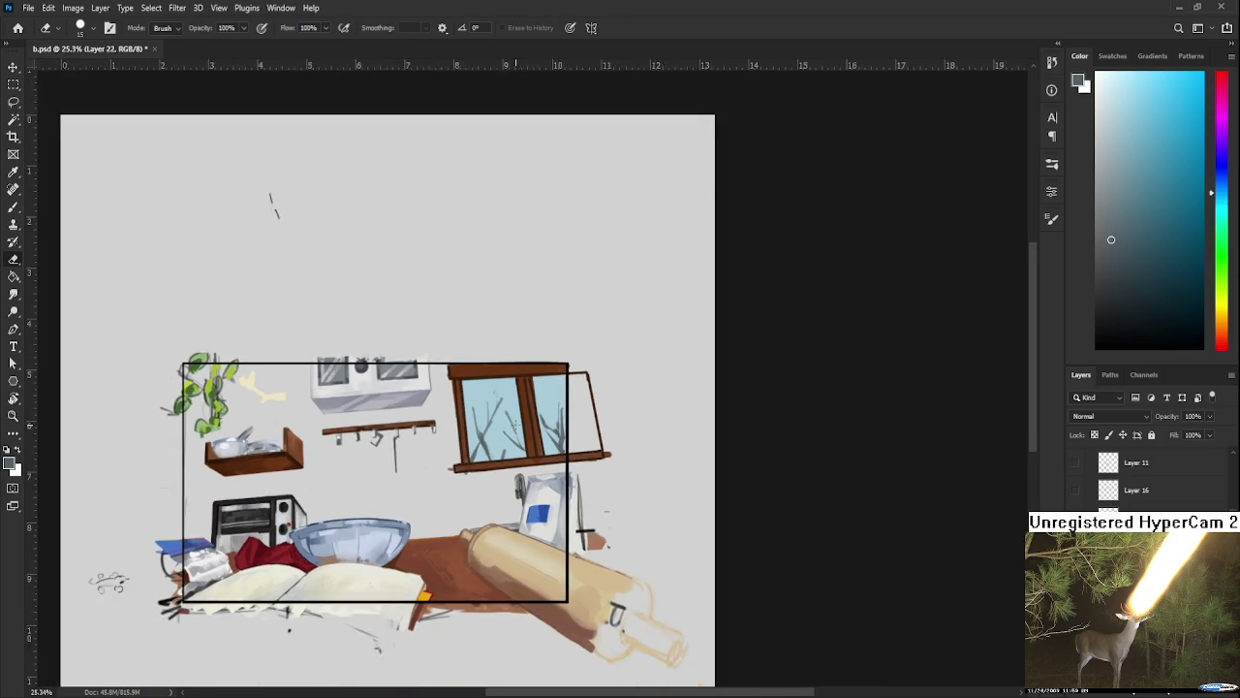
scroll(523, 425, "up", 2)
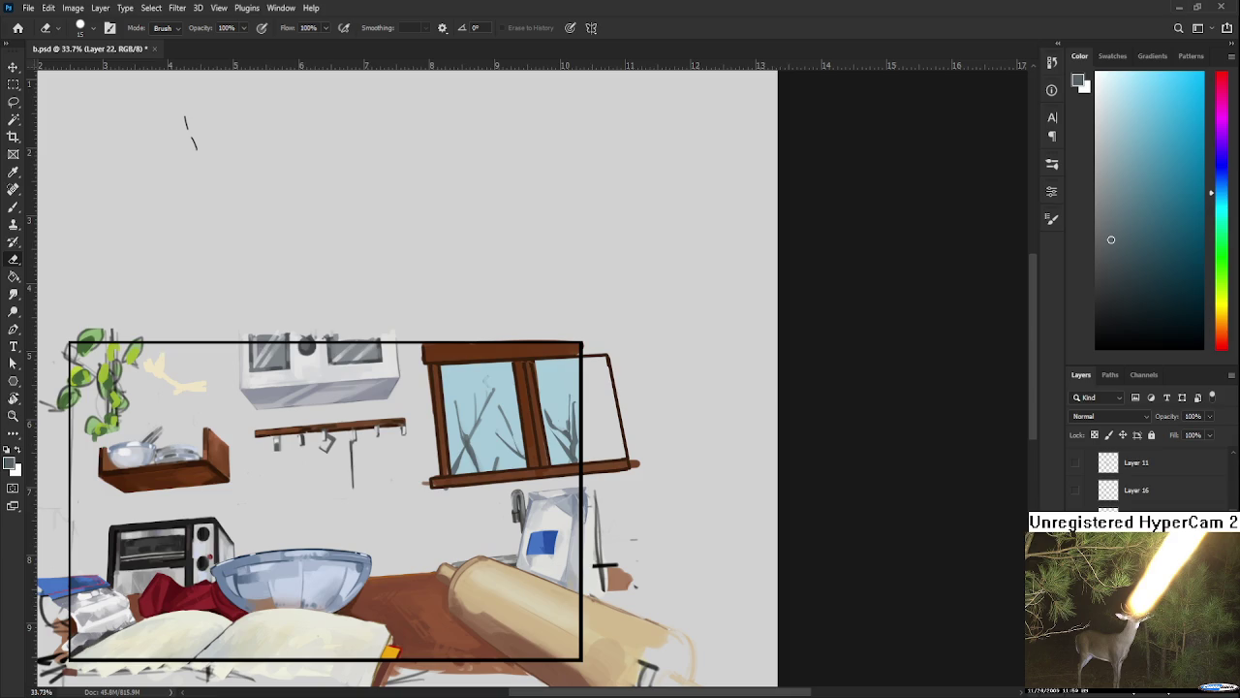
key("x")
key("b")
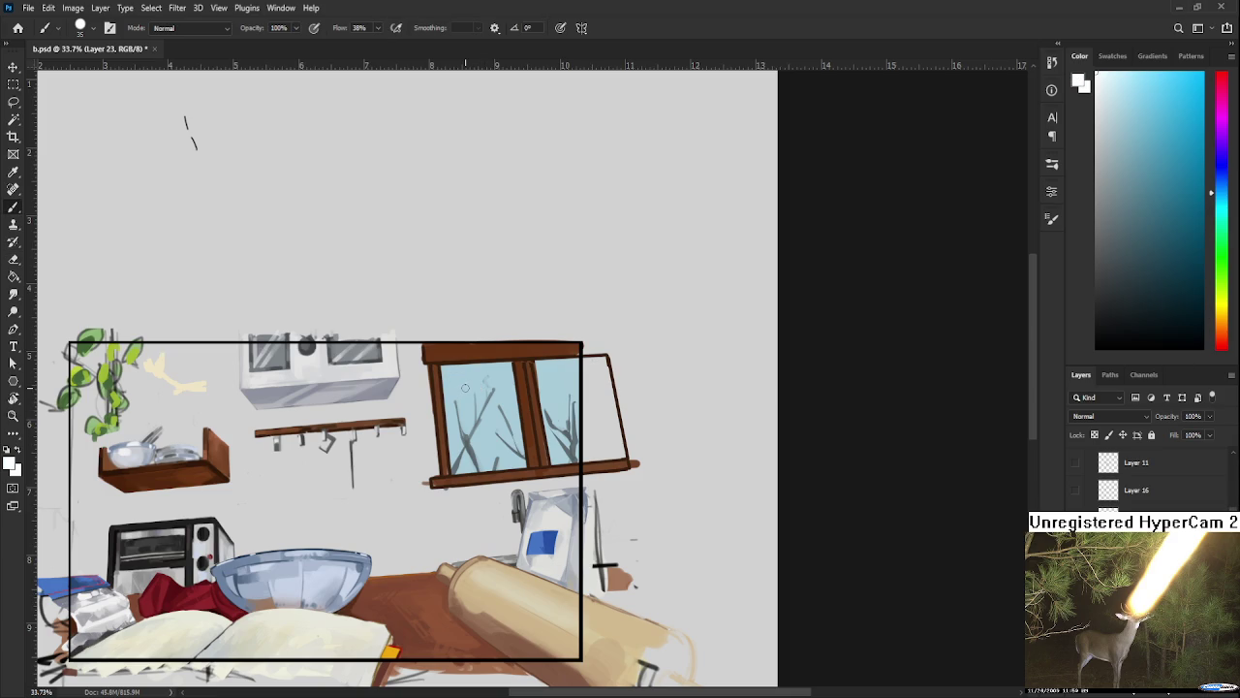
Step: Replace the white dab with light grey and dab snowflakes on the left pane
left_click_drag(460, 392, 460, 407)
key("ctrl+z")
left_click(1096, 104)
left_click_drag(462, 405, 457, 397)
Step: Lay light snow along the bottom of the left window pane
left_click_drag(577, 396, 560, 389)
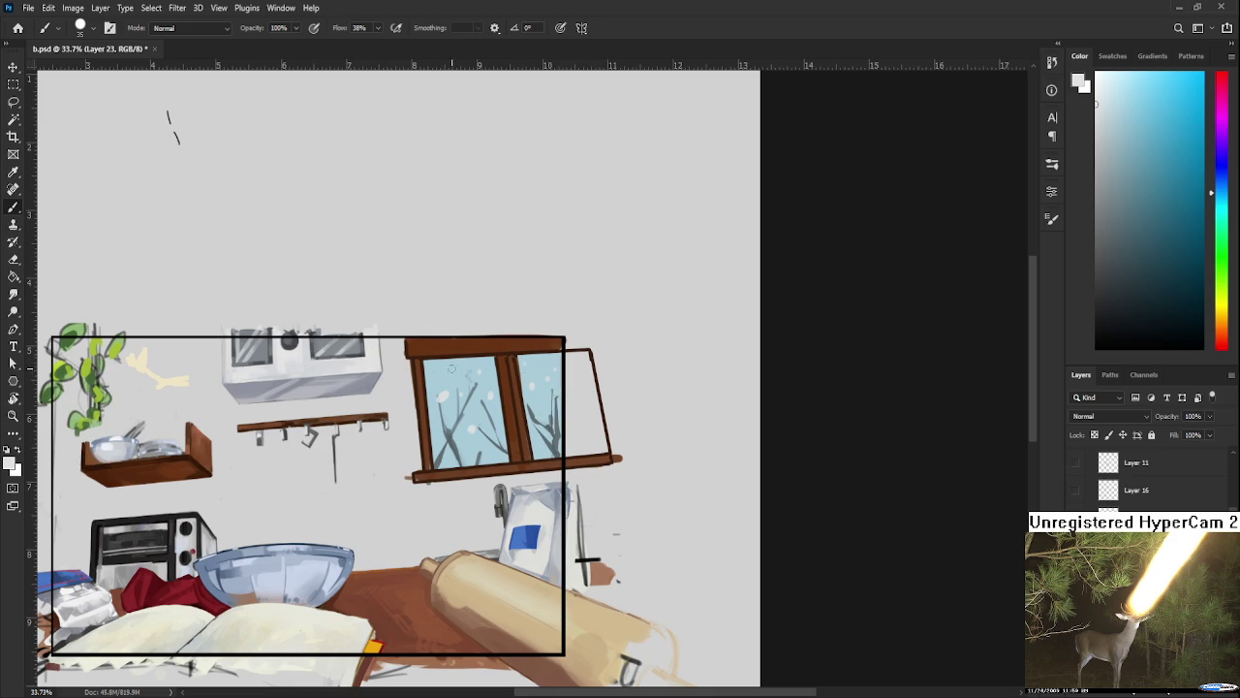
left_click_drag(488, 454, 502, 459)
left_click_drag(556, 455, 573, 462)
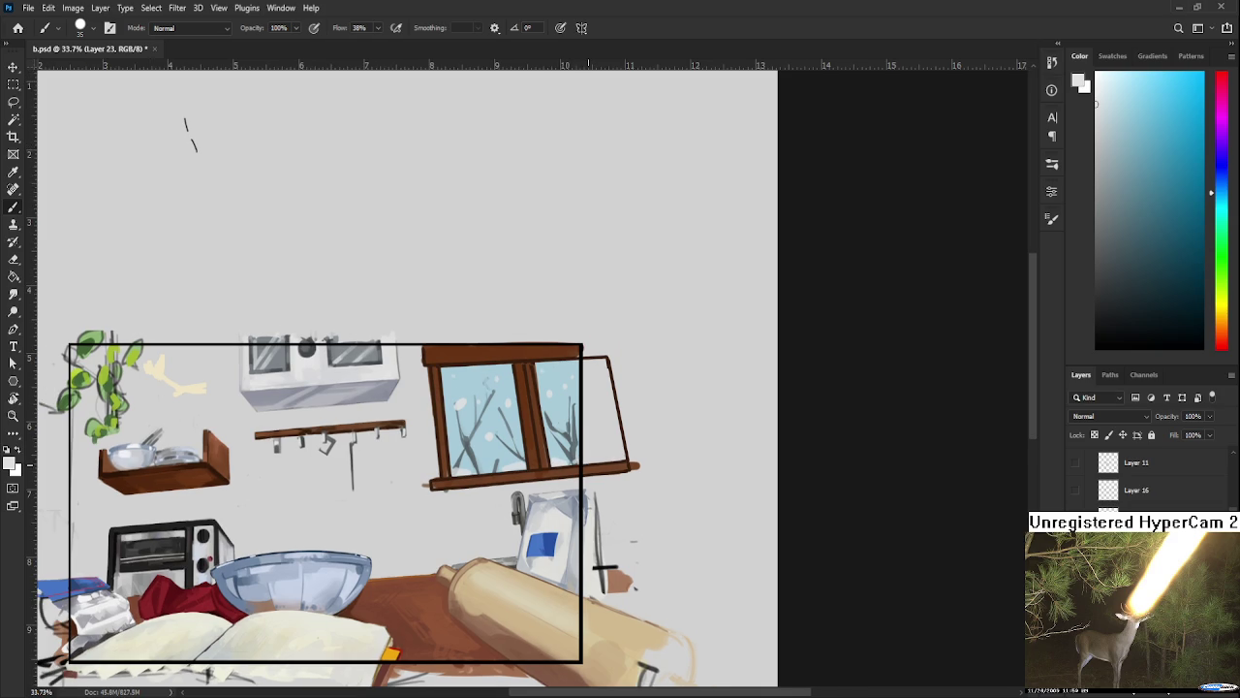
scroll(585, 466, "down", 3)
scroll(585, 407, "down", 2)
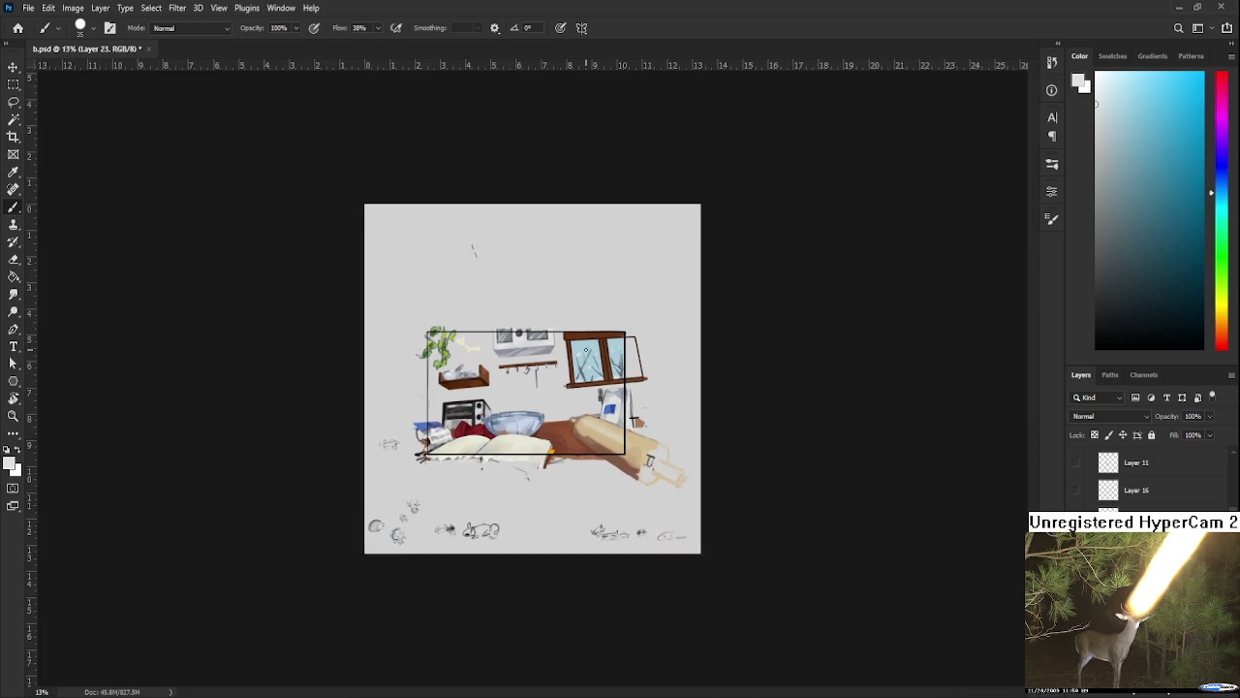
scroll(533, 373, "up", 2)
scroll(533, 373, "up", 4)
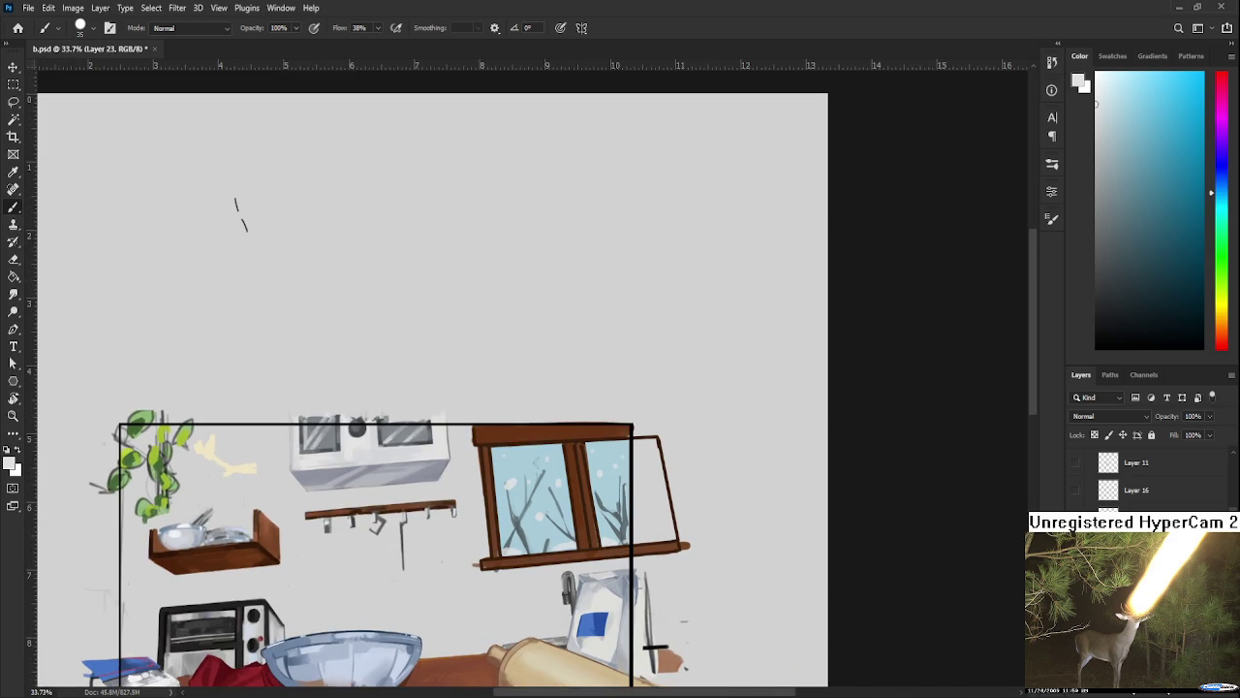
left_click(1194, 695)
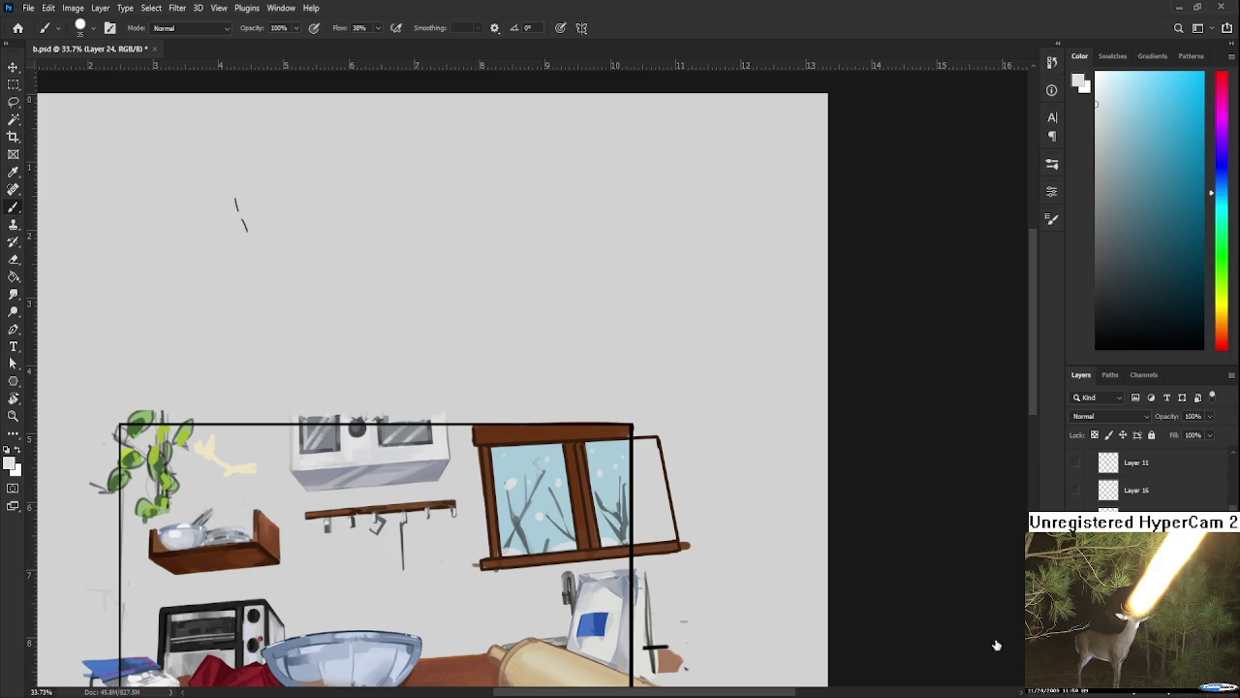
left_click(160, 461, "alt")
Step: Paint a green leaf at the window's top-left corner and extend it to the top frame
scroll(701, 517, "up", 1)
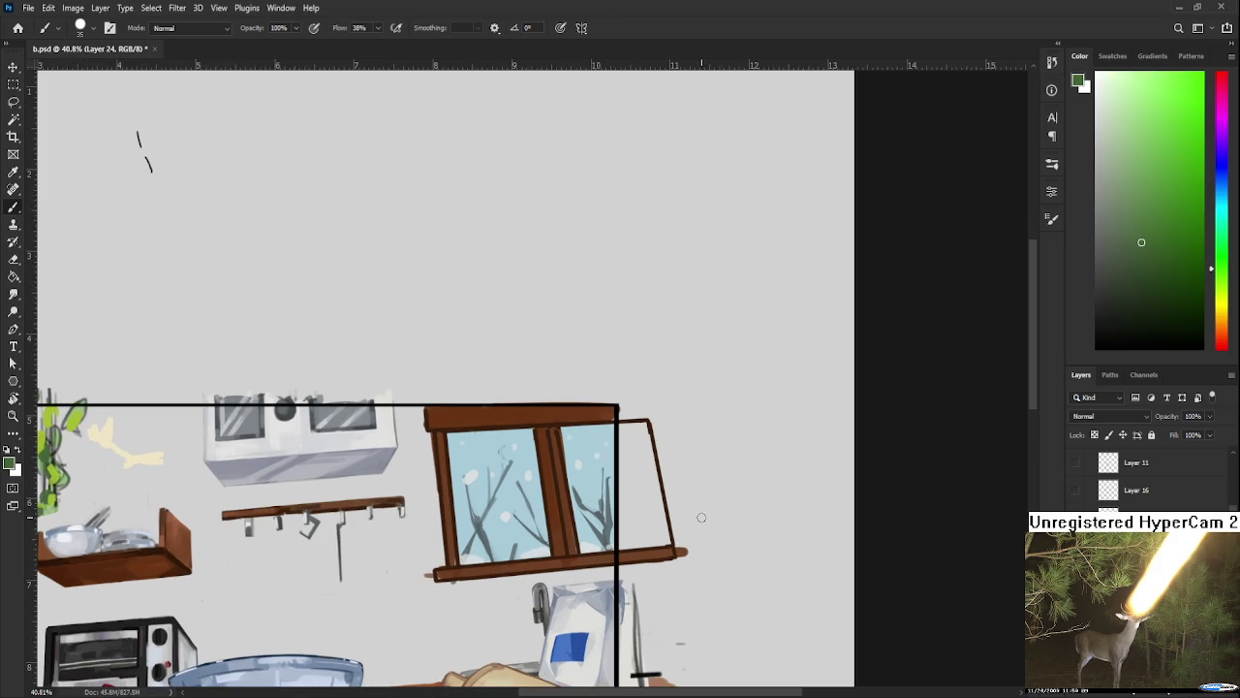
mouse_move(438, 448)
left_mouse_down()
mouse_move(478, 441)
mouse_move(443, 436)
mouse_move(439, 467)
left_mouse_up()
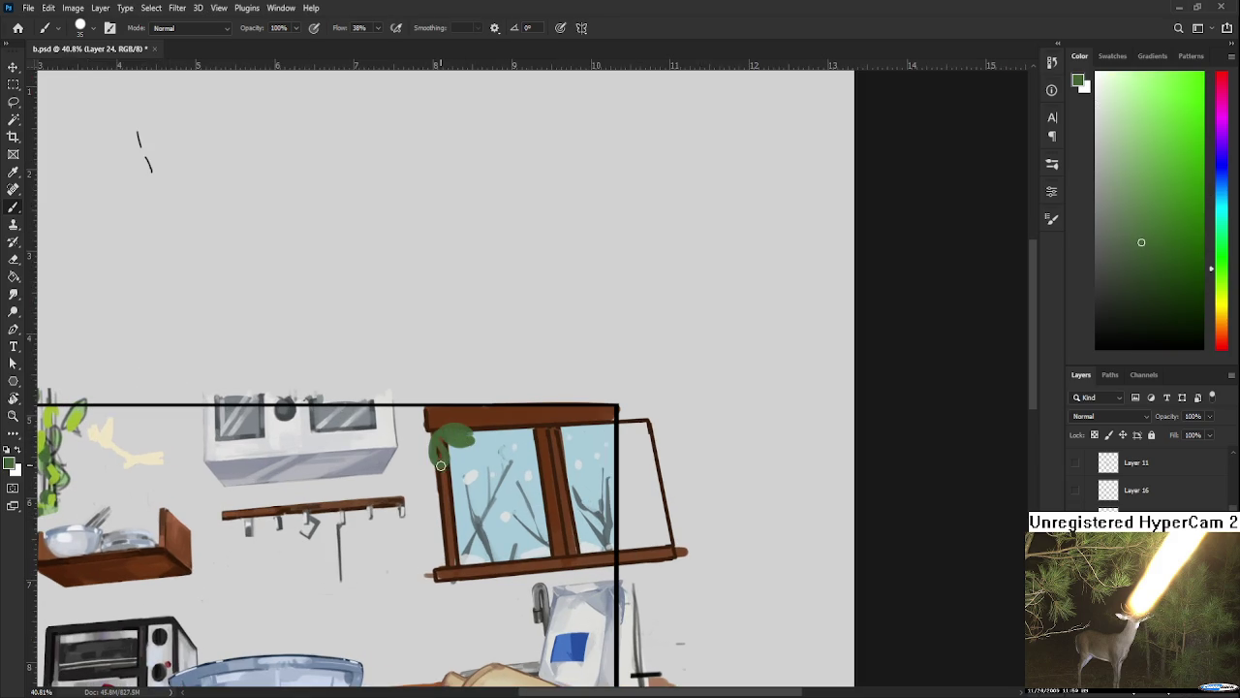
key("e")
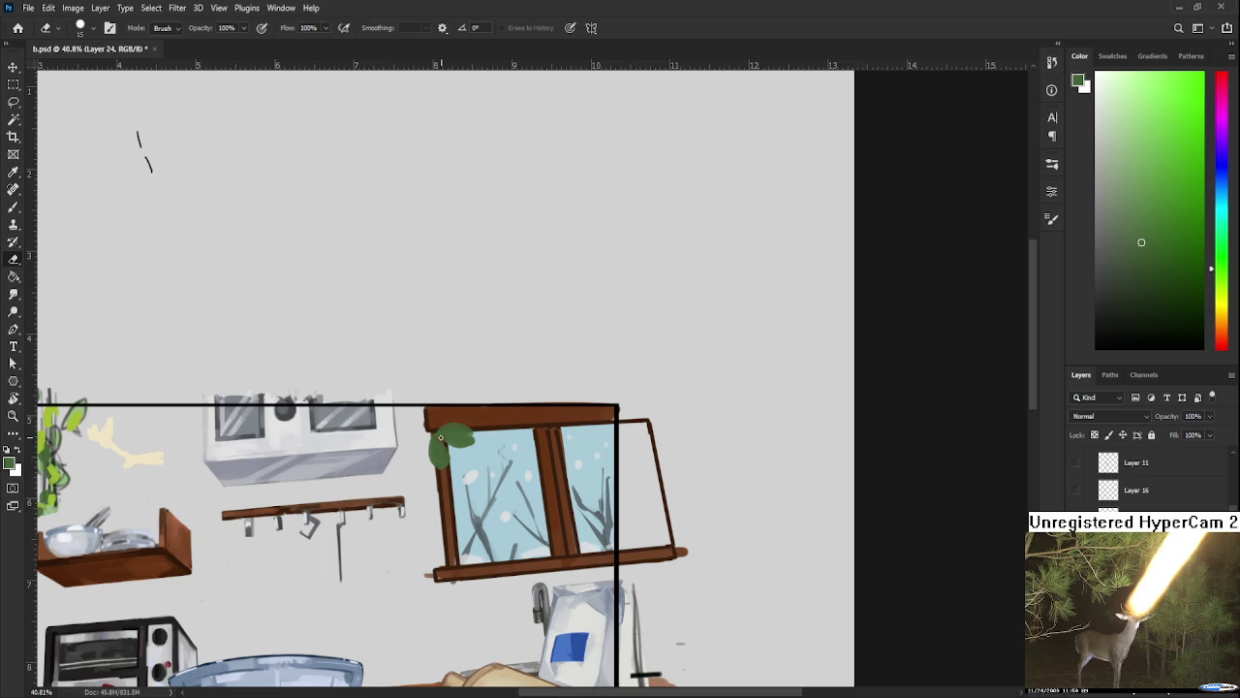
mouse_move(442, 440)
left_mouse_down()
mouse_move(473, 441)
mouse_move(444, 494)
left_mouse_up()
key("b")
key("e")
key("b")
mouse_move(473, 416)
left_mouse_down()
mouse_move(463, 422)
mouse_move(479, 426)
mouse_move(385, 421)
left_mouse_up()
key("e")
key("b")
key("e")
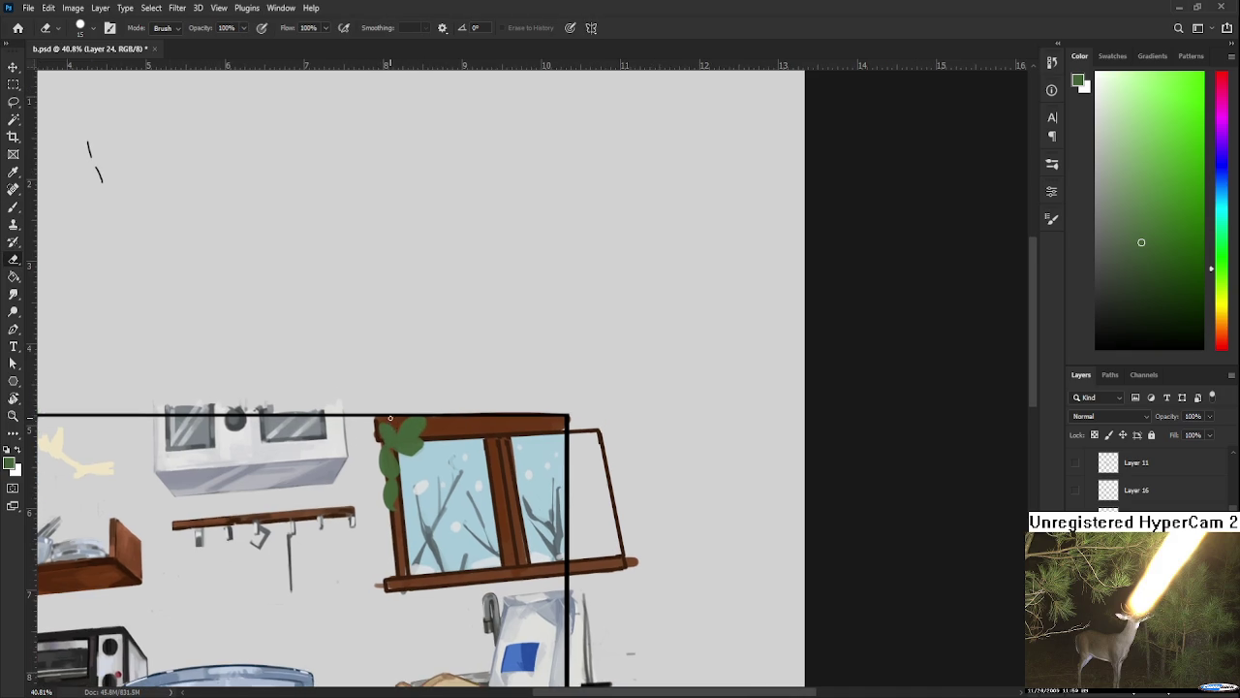
key("b")
Step: Paint and carve a new leaf with pointed lobes on the top frame
scroll(455, 416, "down", 1)
key("e")
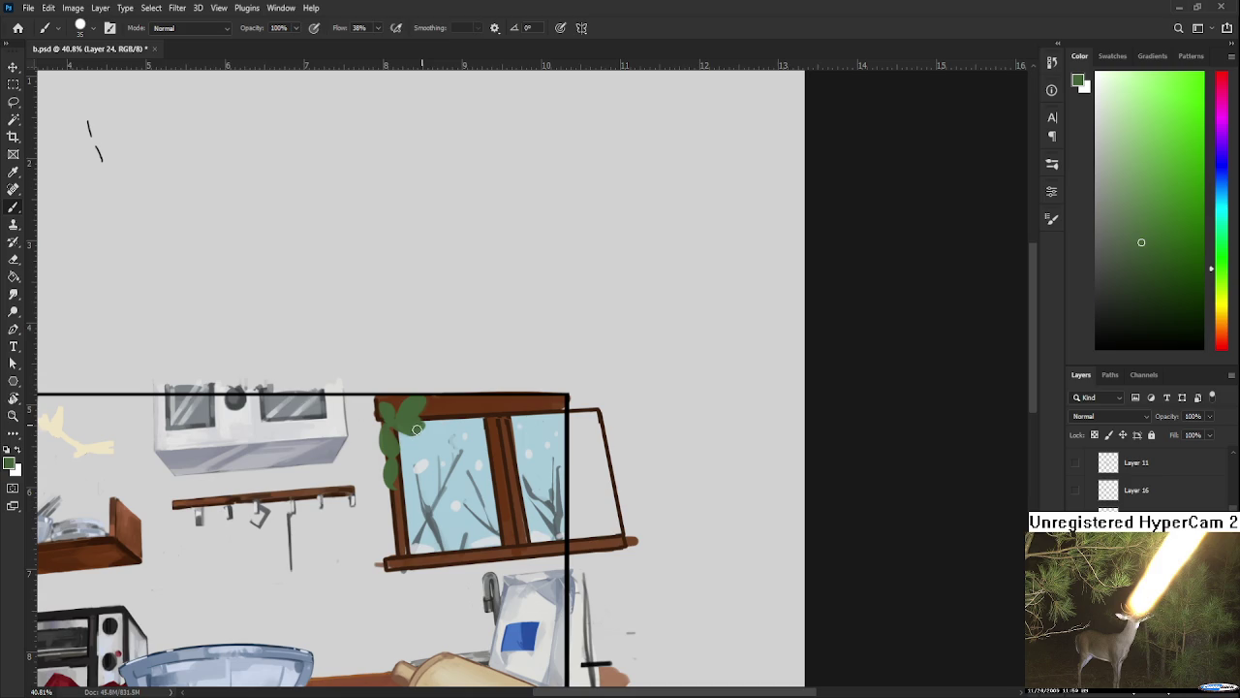
key("e")
left_click_drag(420, 432, 396, 444)
key("b")
key("e")
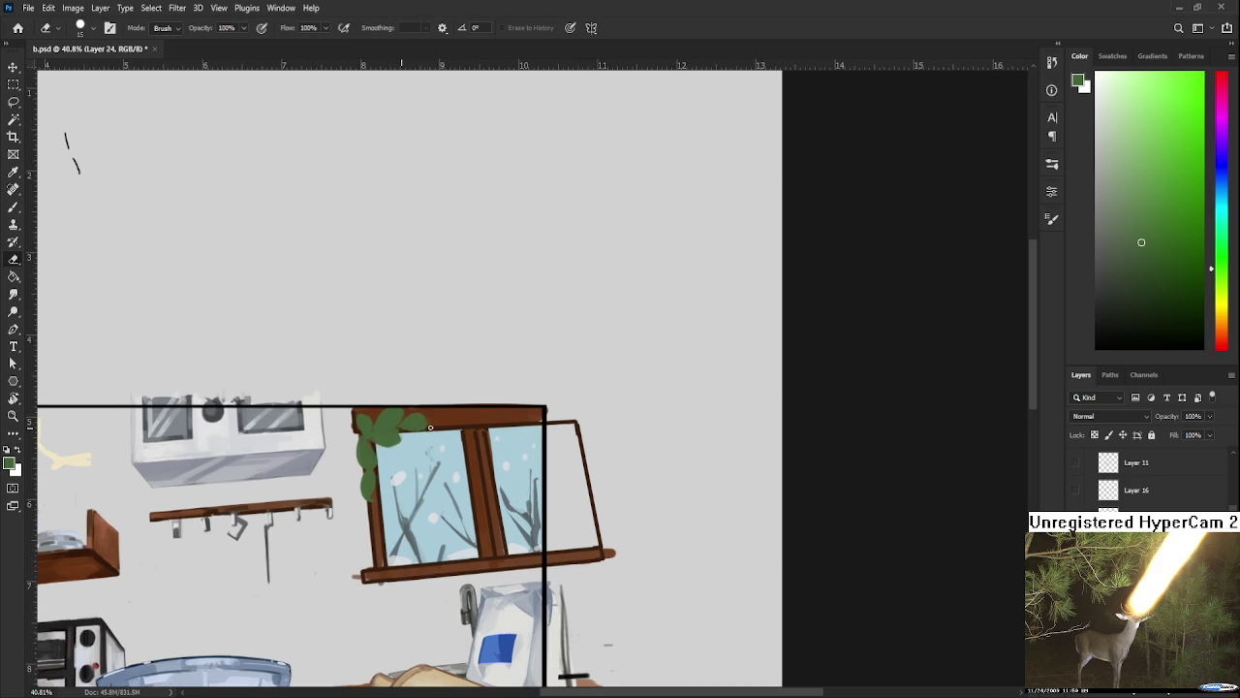
key("b")
key("e")
mouse_move(424, 429)
left_mouse_down()
mouse_move(415, 421)
mouse_move(430, 417)
mouse_move(458, 438)
mouse_move(427, 409)
left_mouse_up()
key("b")
key("e")
key("b")
key("e")
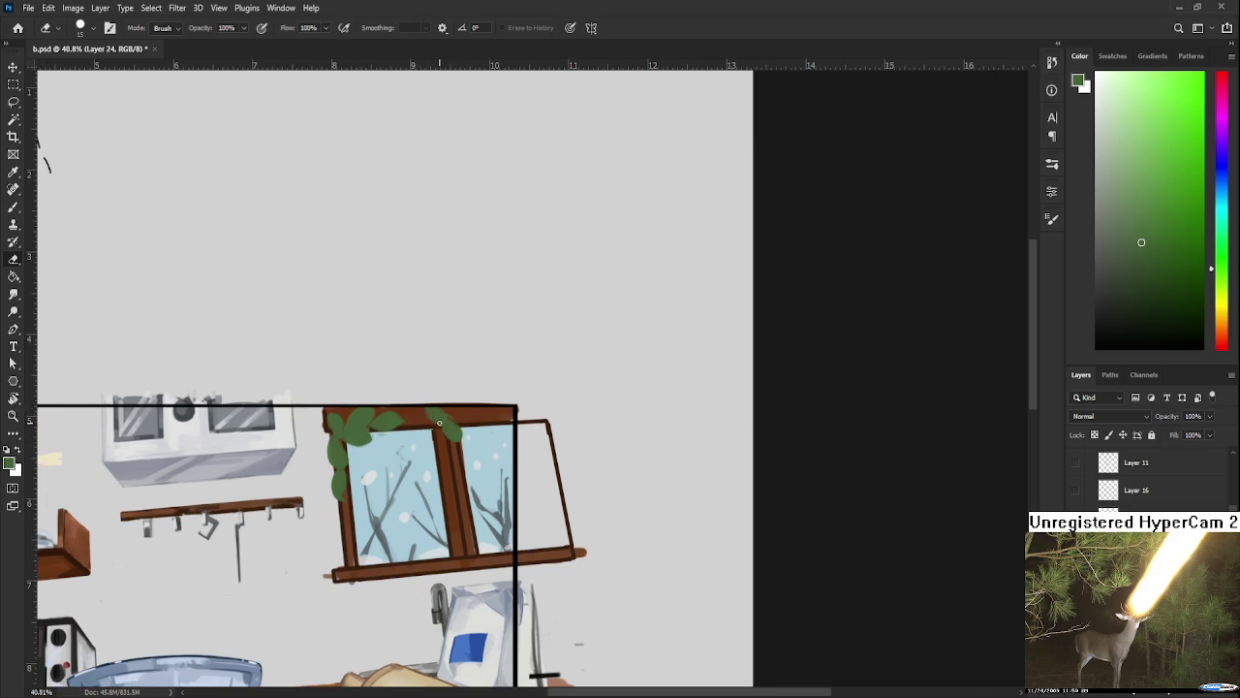
key("b")
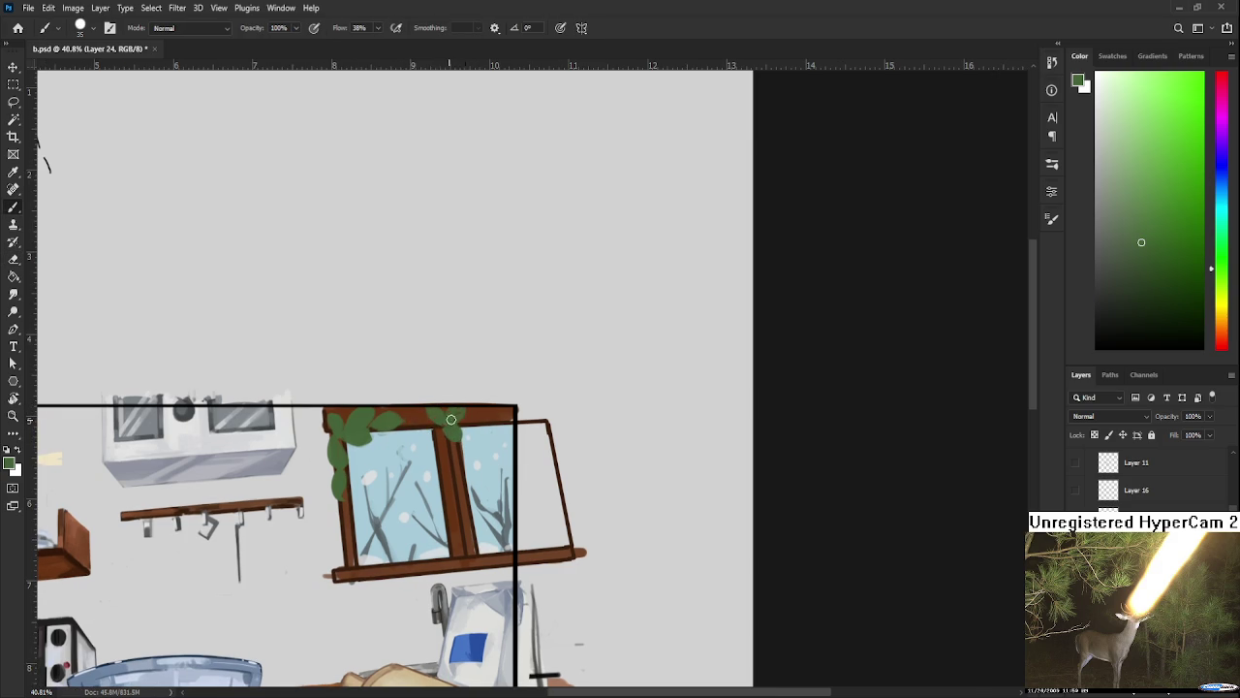
key("e")
Step: Add a small leaf along the top frame and another down the left frame
mouse_move(453, 422)
left_mouse_down()
mouse_move(510, 416)
mouse_move(513, 430)
left_mouse_up()
key("b")
key("e")
key("b")
left_click_drag(345, 482, 374, 529)
key("e")
scroll(368, 529, "down", 3)
scroll(580, 479, "down", 3)
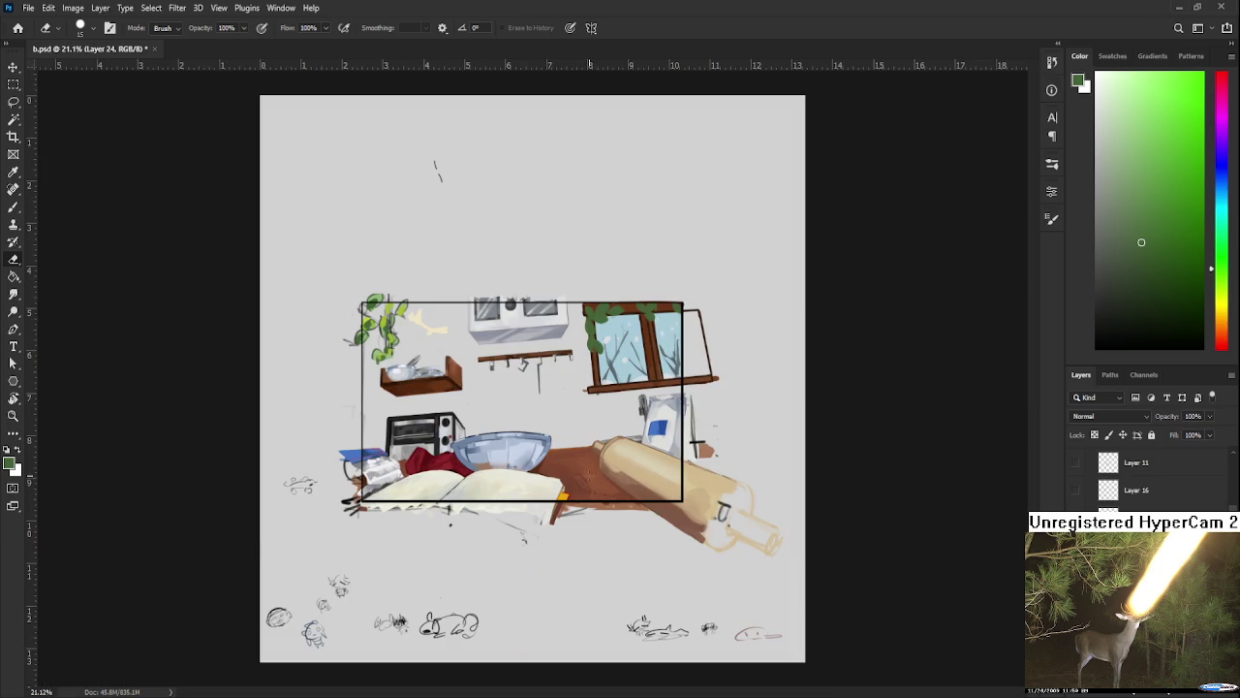
scroll(667, 372, "up", 3)
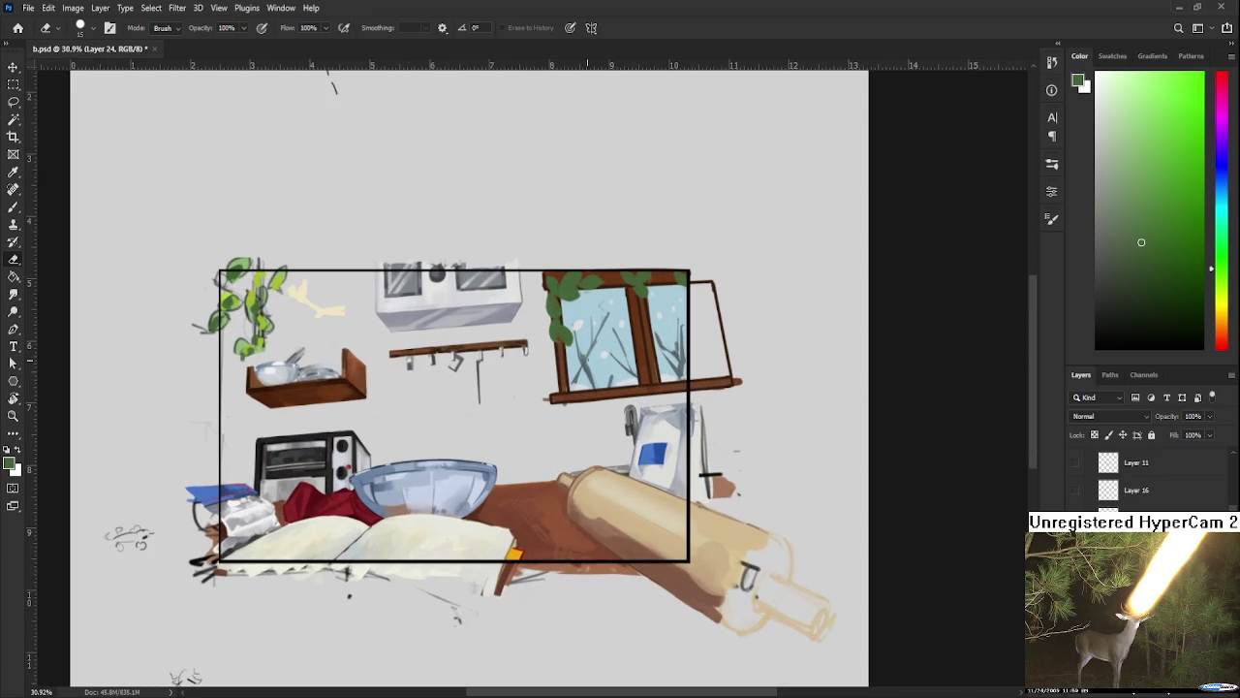
left_click_drag(484, 388, 366, 529)
key("b")
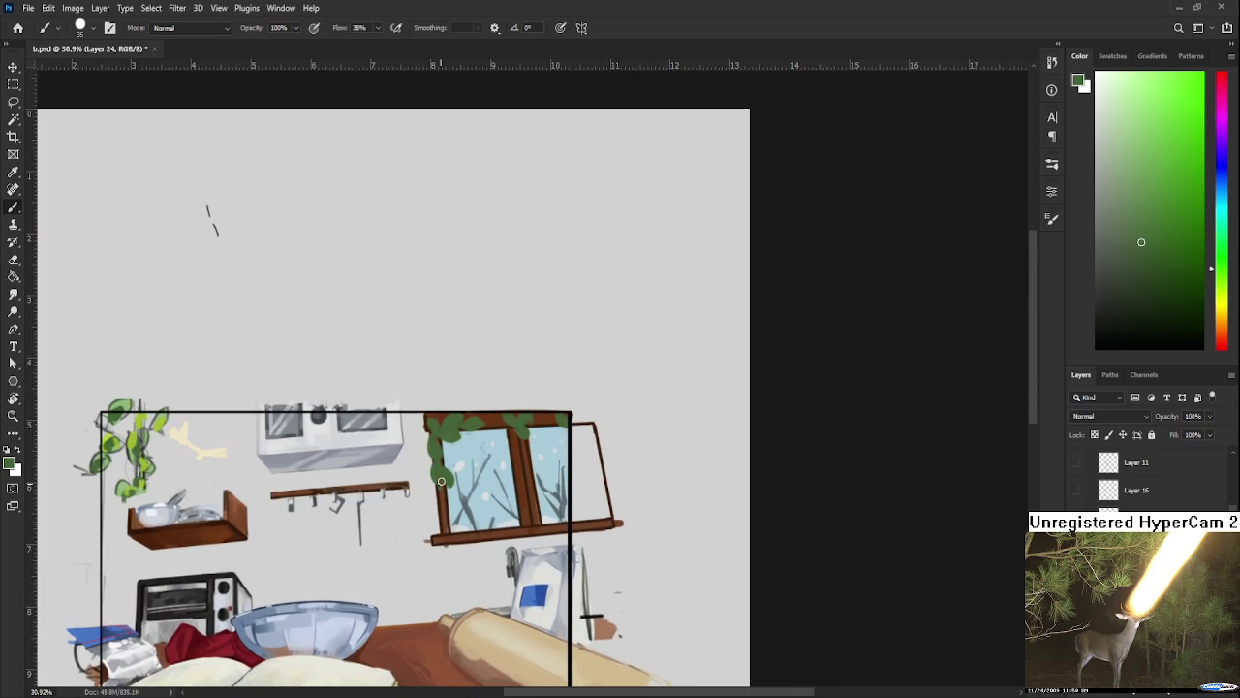
left_click(138, 418, "alt")
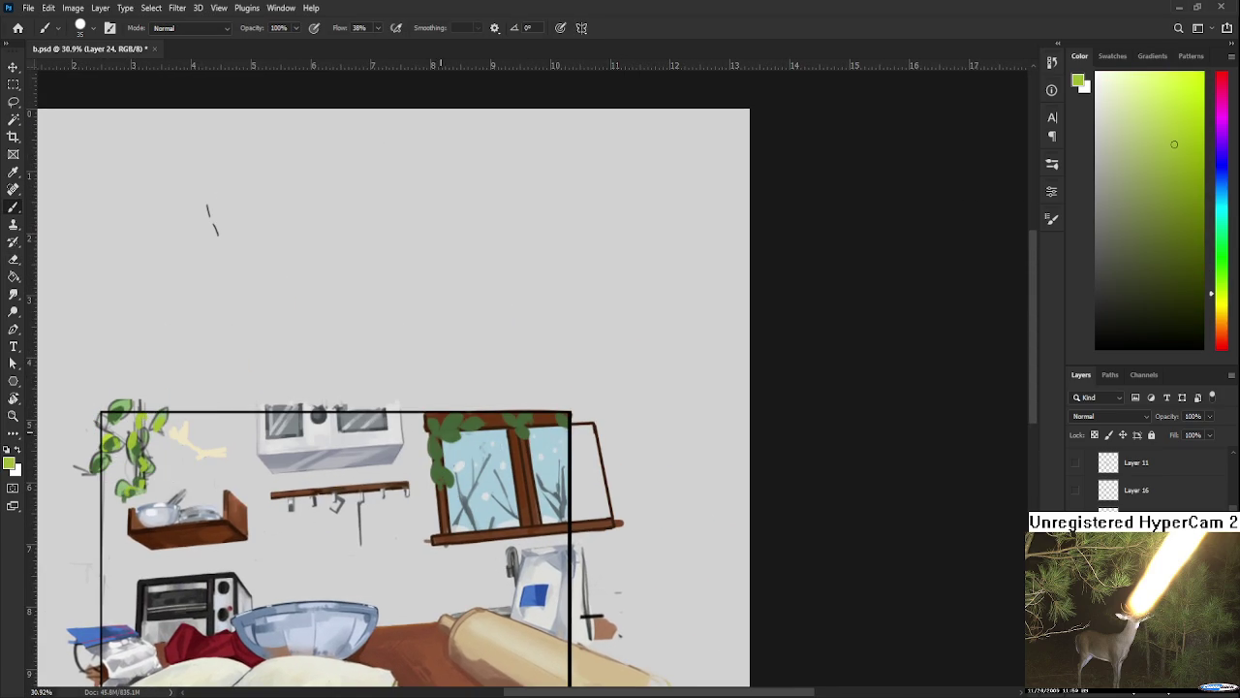
Step: Dab yellow-green highlights on six leaves along the top and left frame
left_click(432, 429)
left_click(455, 420)
left_click(466, 426)
left_click(444, 476)
left_click(521, 419)
left_click(560, 420)
scroll(547, 469, "down", 3)
scroll(514, 465, "up", 1)
scroll(507, 463, "up", 1)
scroll(508, 463, "up", 1)
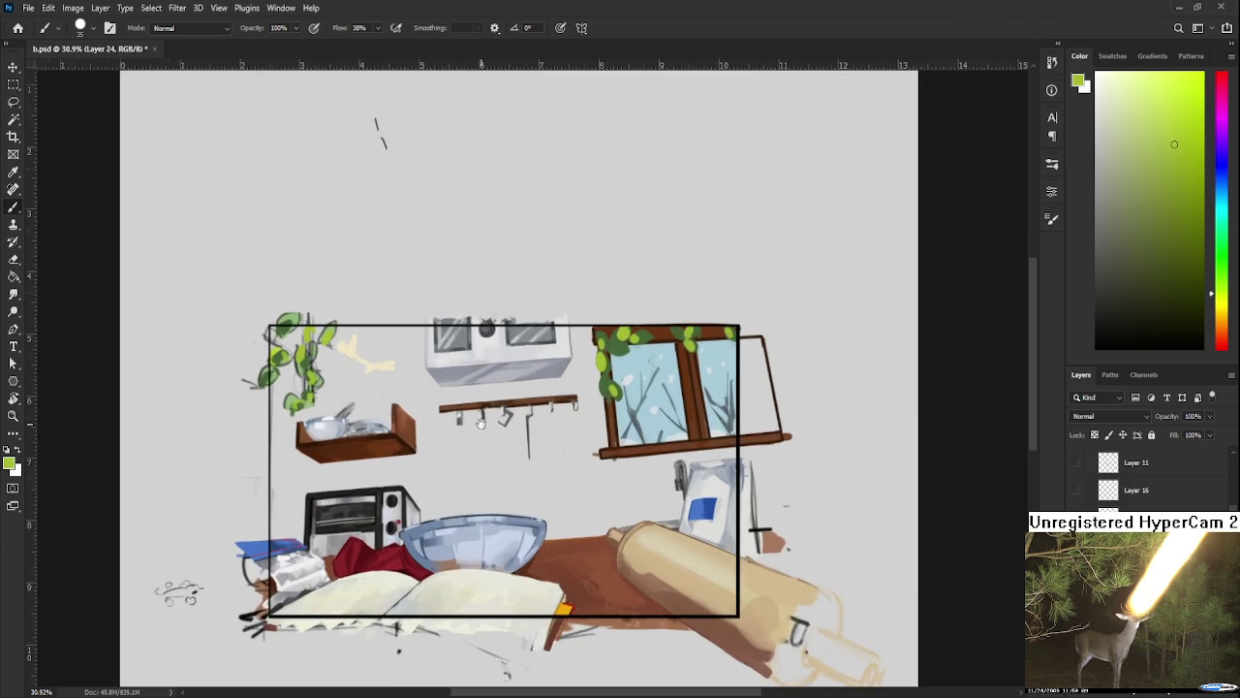
scroll(508, 463, "up", 1)
Step: Sample a cream tone and add small cream highlights to the left and top leaves
left_click(320, 405, "alt")
scroll(495, 438, "up", 1)
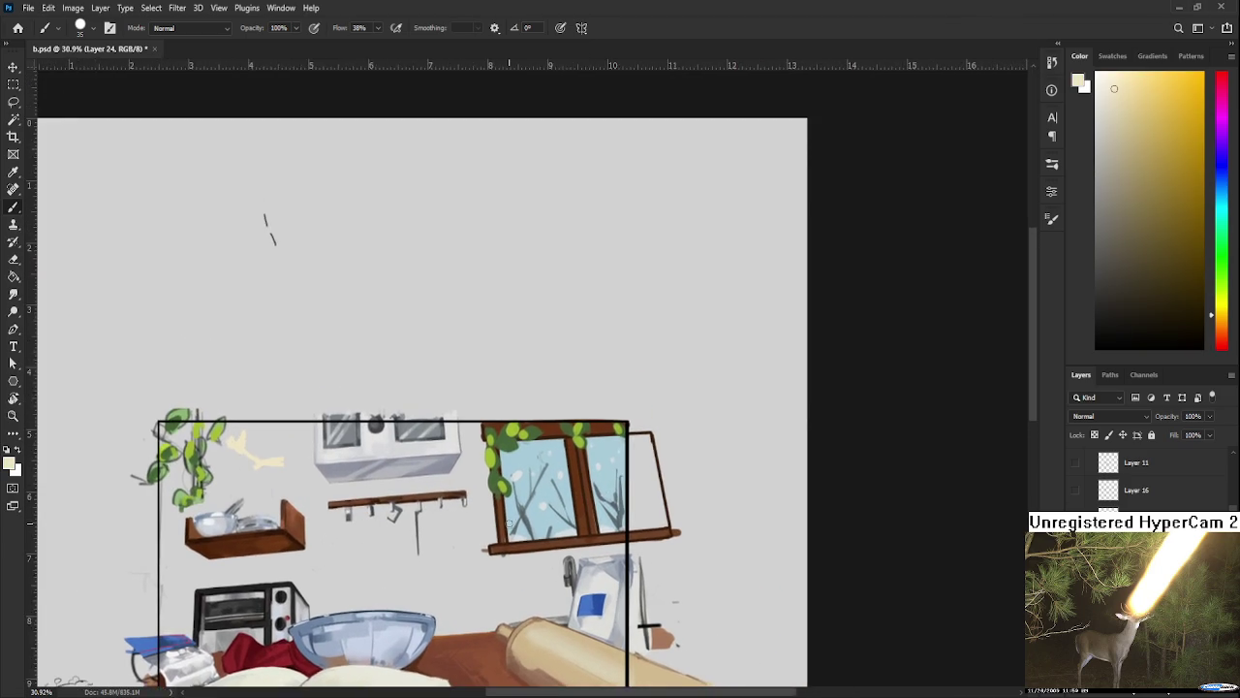
scroll(495, 437, "up", 1)
left_click_drag(497, 440, 500, 452)
left_click_drag(586, 419, 648, 424)
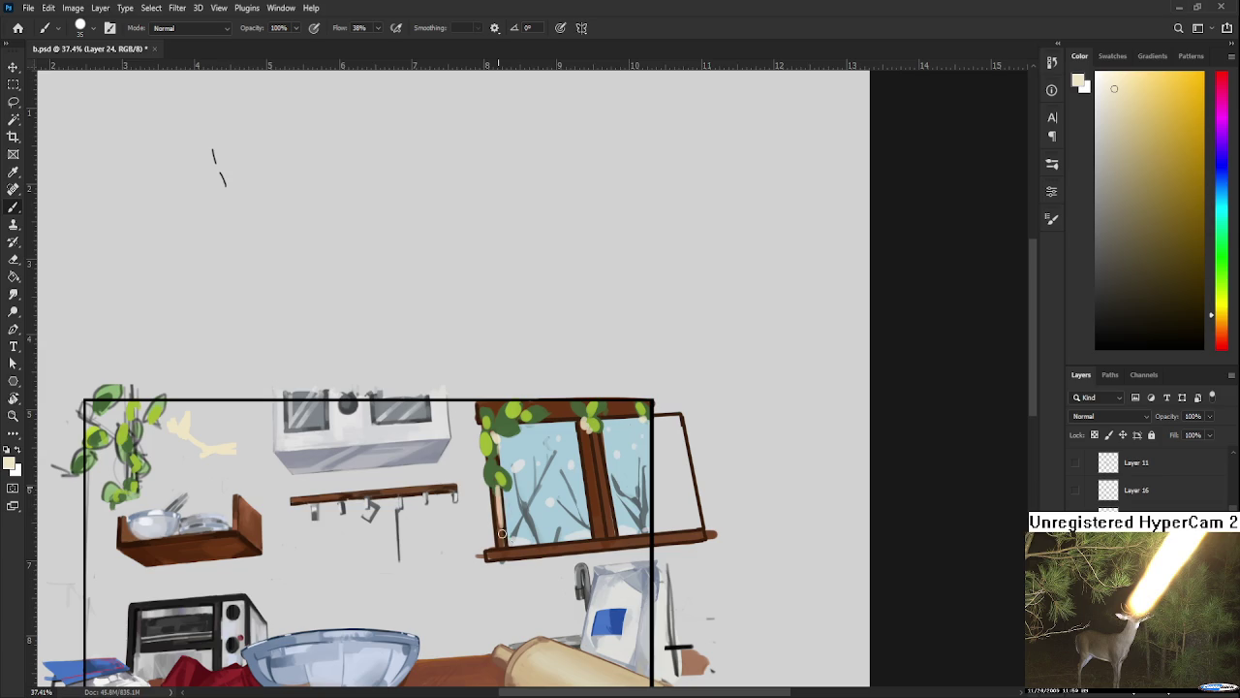
left_click_drag(498, 493, 498, 506)
scroll(519, 397, "down", 3)
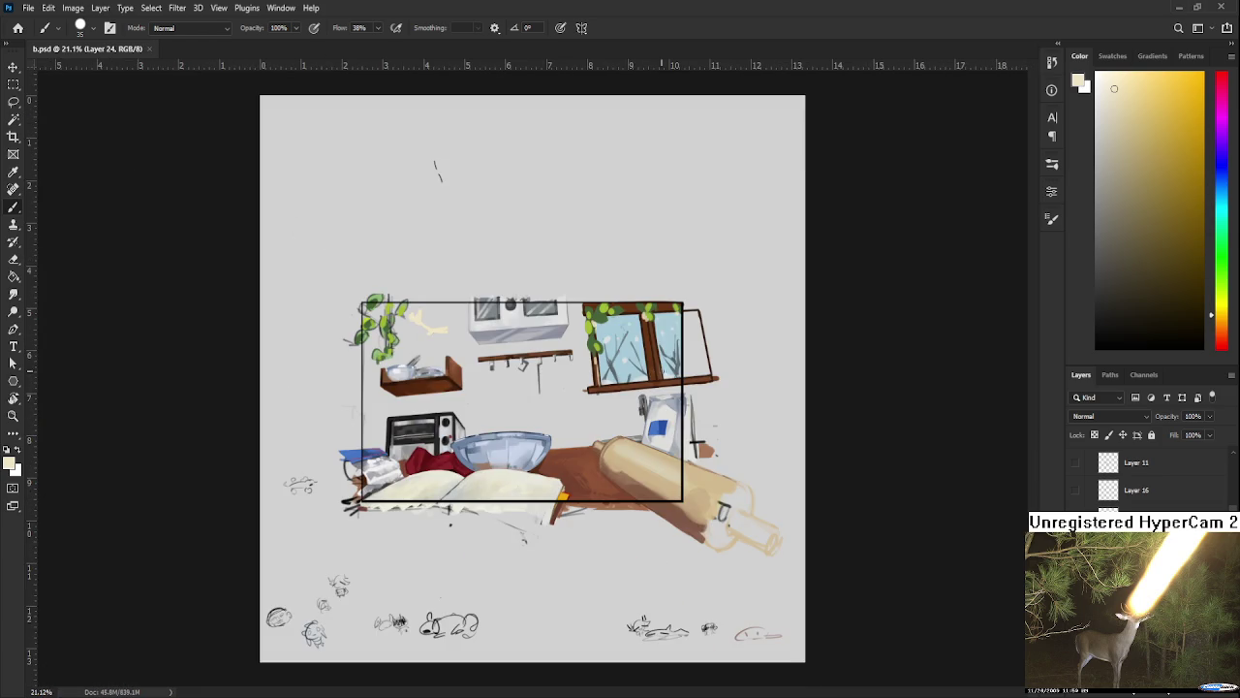
scroll(1143, 479, "down", 2)
scroll(1143, 480, "down", 2)
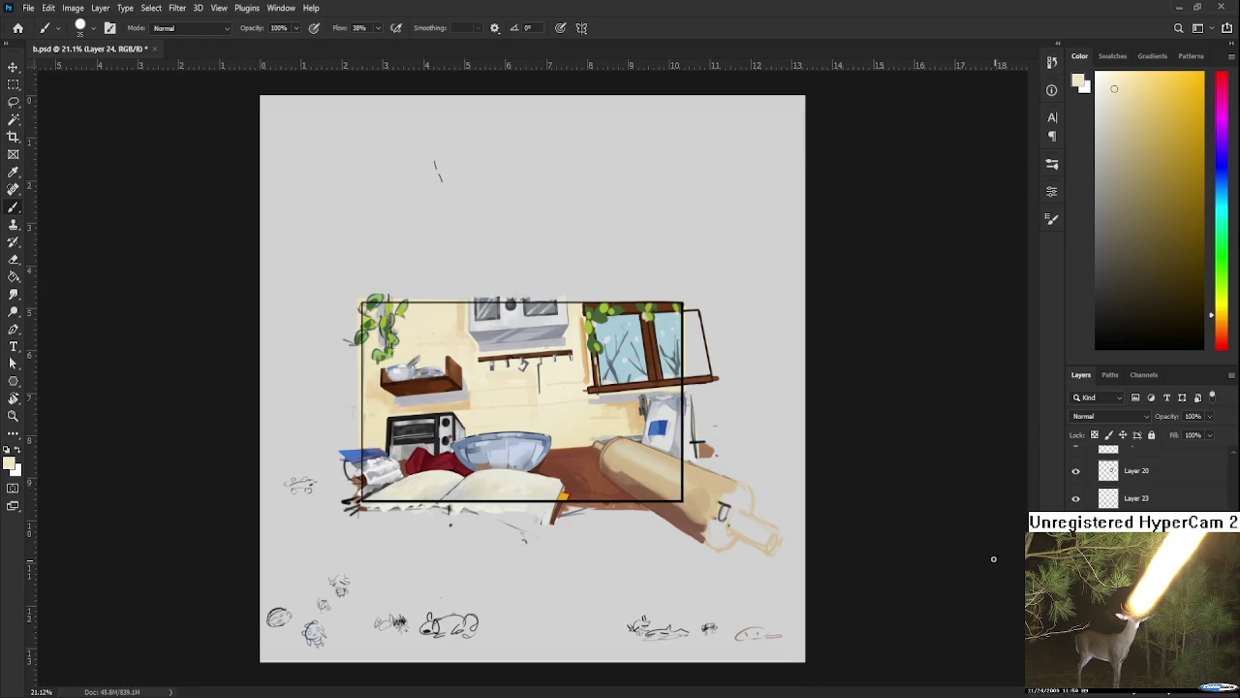
Step: Sample a wall colour from the painting and save the document
scroll(646, 402, "up", 3)
scroll(645, 402, "up", 1)
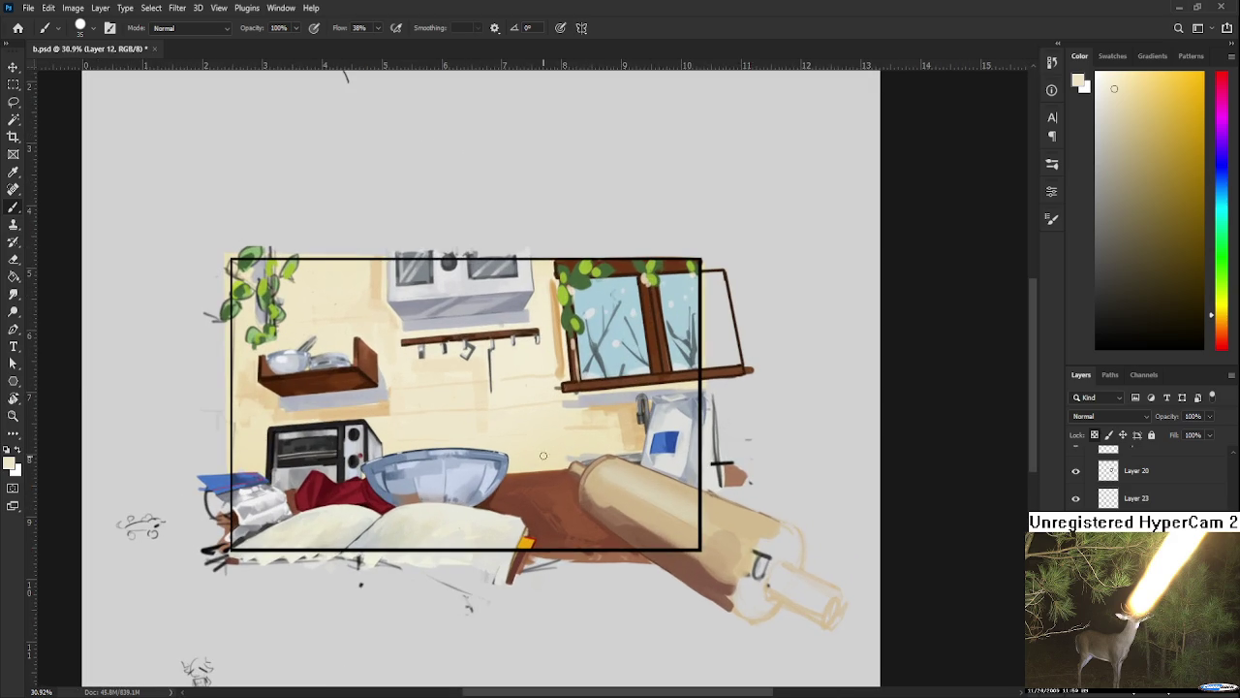
left_click(564, 409, "alt")
key("ctrl+s")
Step: Eyedrop the wall beige and brush a faint stroke just below the shelf
left_click_drag(664, 376, 668, 466)
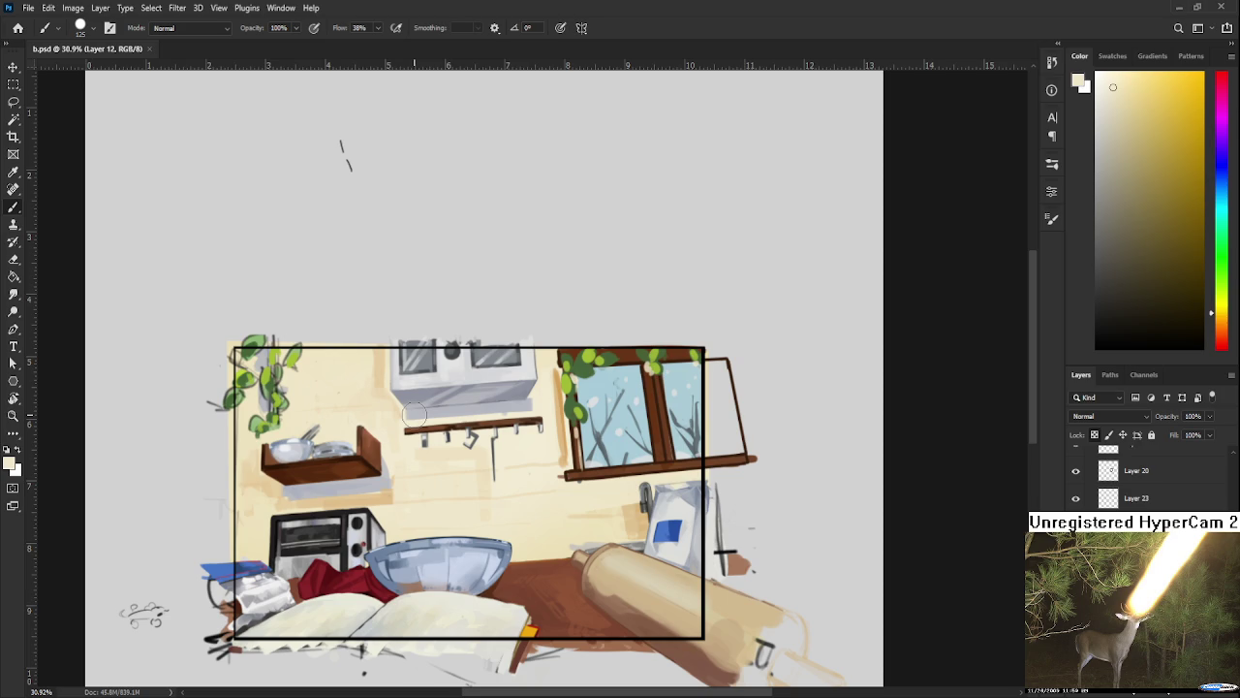
left_click(280, 503, "alt")
left_click_drag(368, 483, 304, 492)
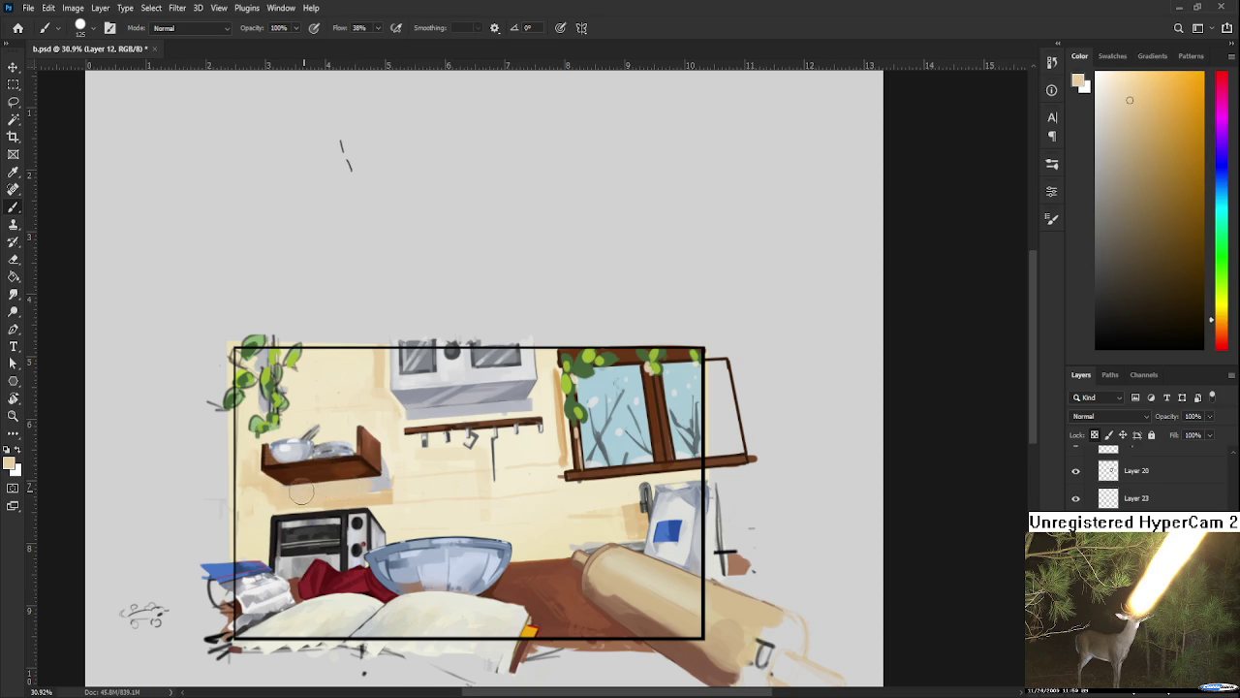
left_click(395, 494, "alt")
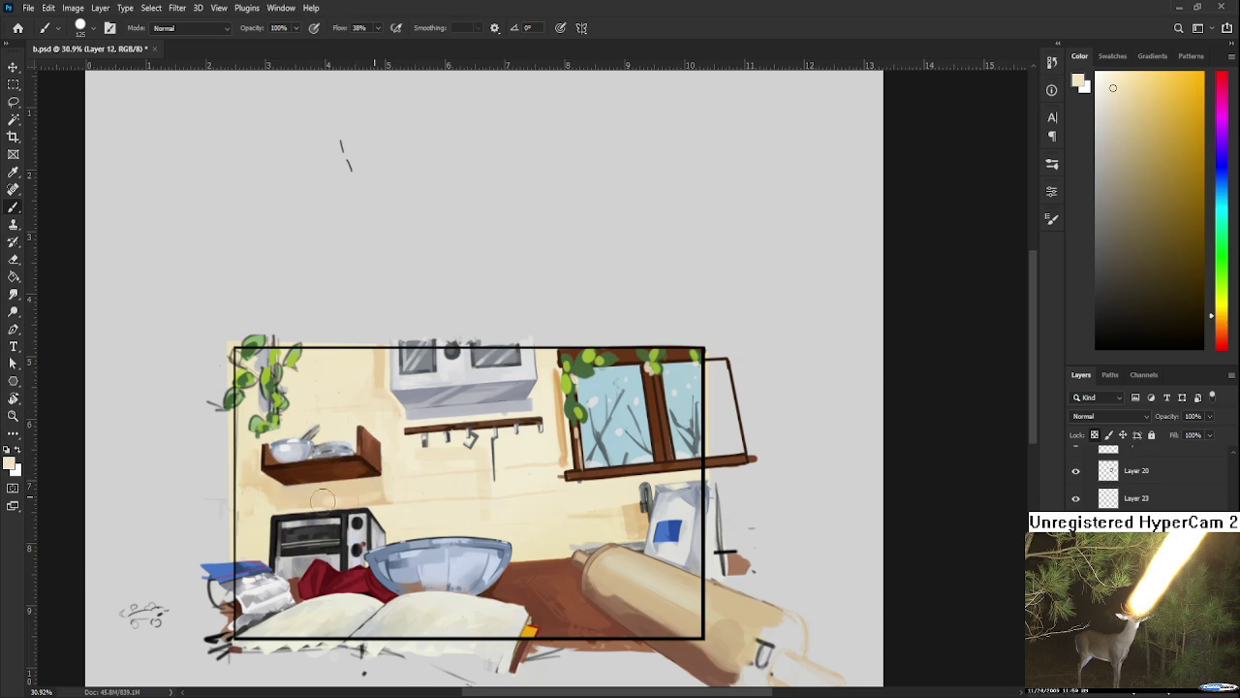
scroll(436, 494, "down", 1)
scroll(504, 490, "down", 2)
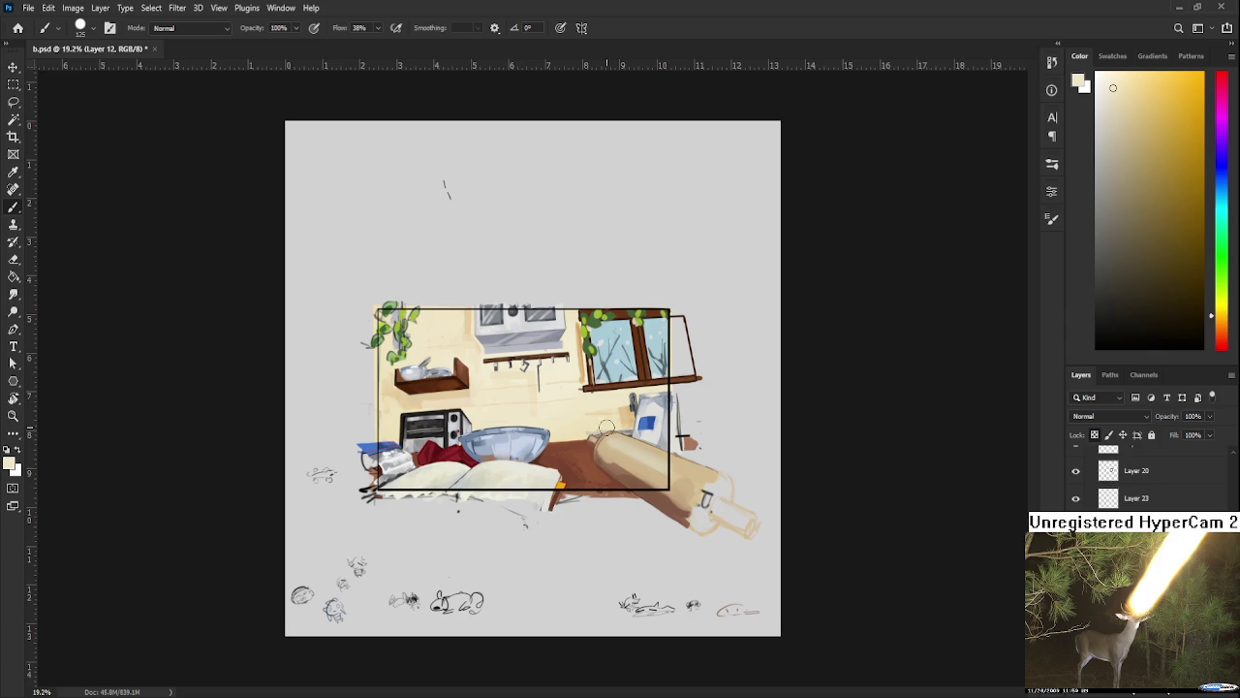
scroll(772, 410, "up", 1)
scroll(775, 410, "up", 1)
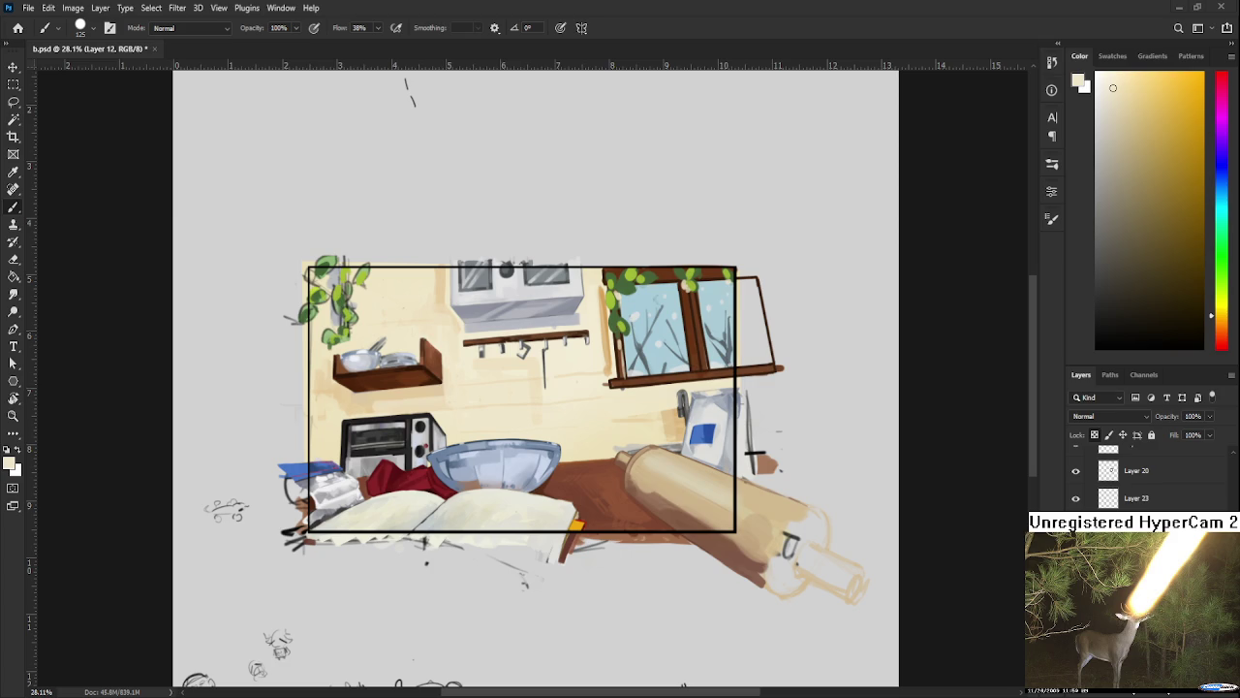
Step: Zoom in on the kitchen illustration and save the file with Ctrl+S
scroll(610, 455, "up", 1)
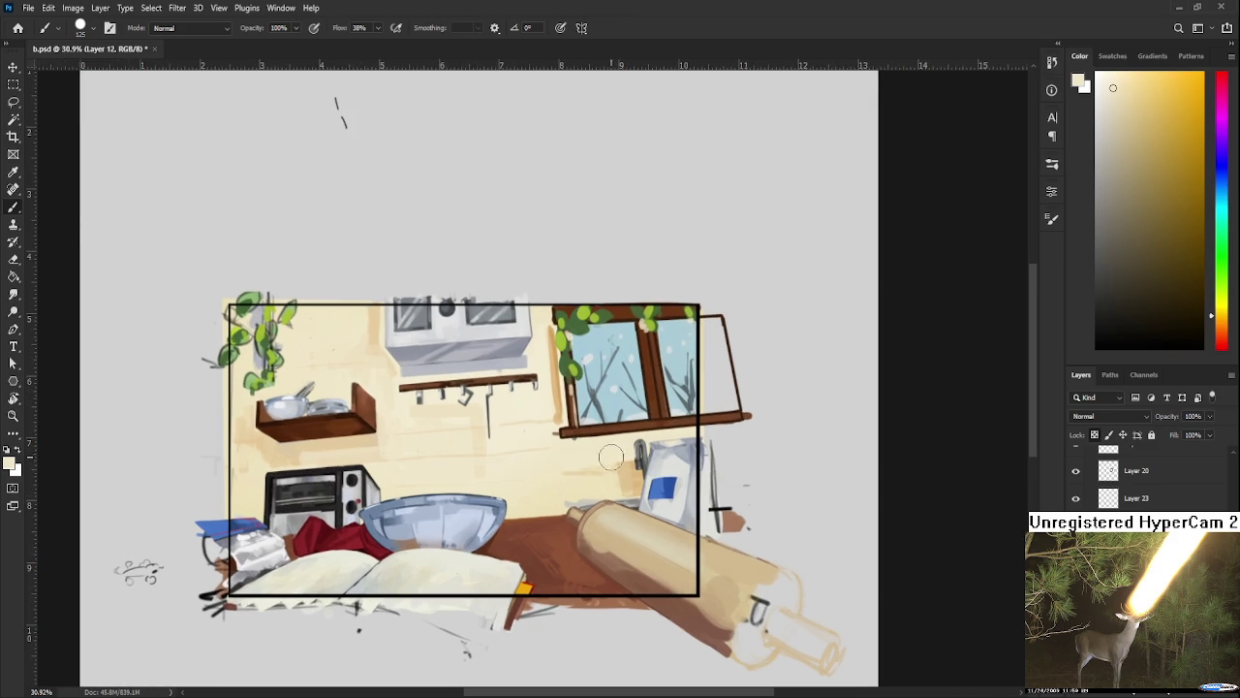
key("ctrl+s")
scroll(620, 482, "up", 2)
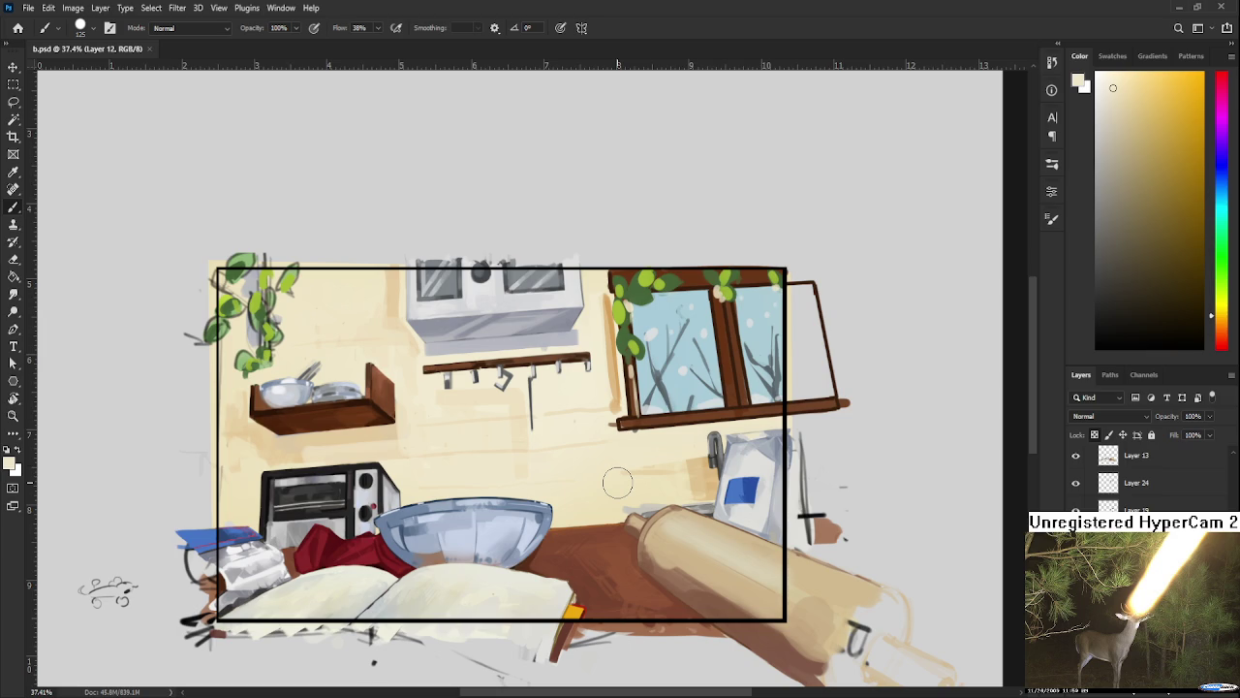
key("ctrl+comma")
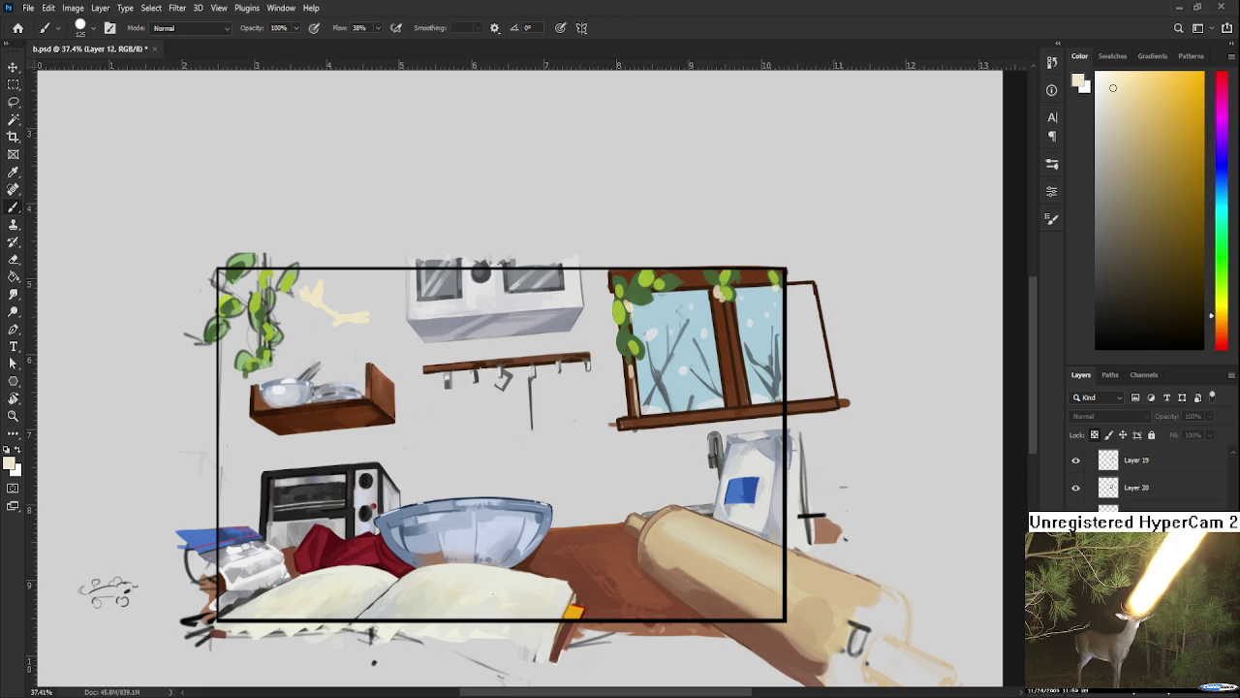
Step: Select the Eraser, make Layer 24 active, and toggle the window layer's visibility to check it
left_click_drag(488, 451, 512, 500)
key("e")
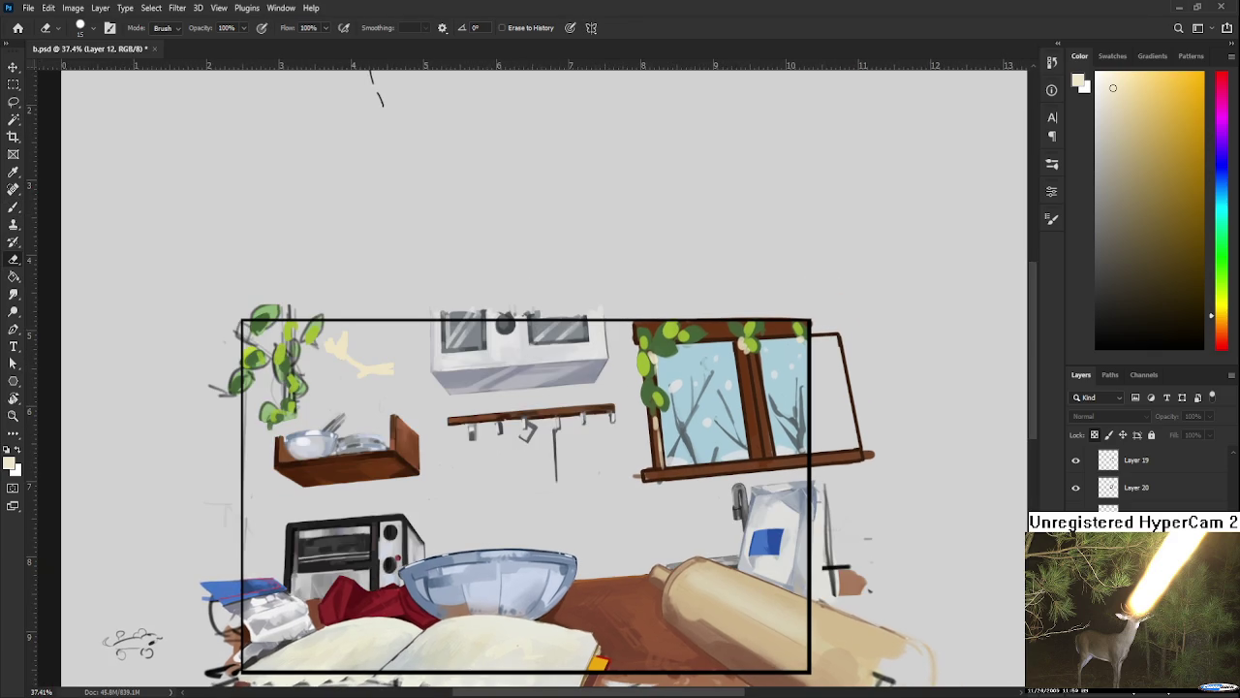
scroll(912, 428, "up", 2)
scroll(955, 573, "up", 1)
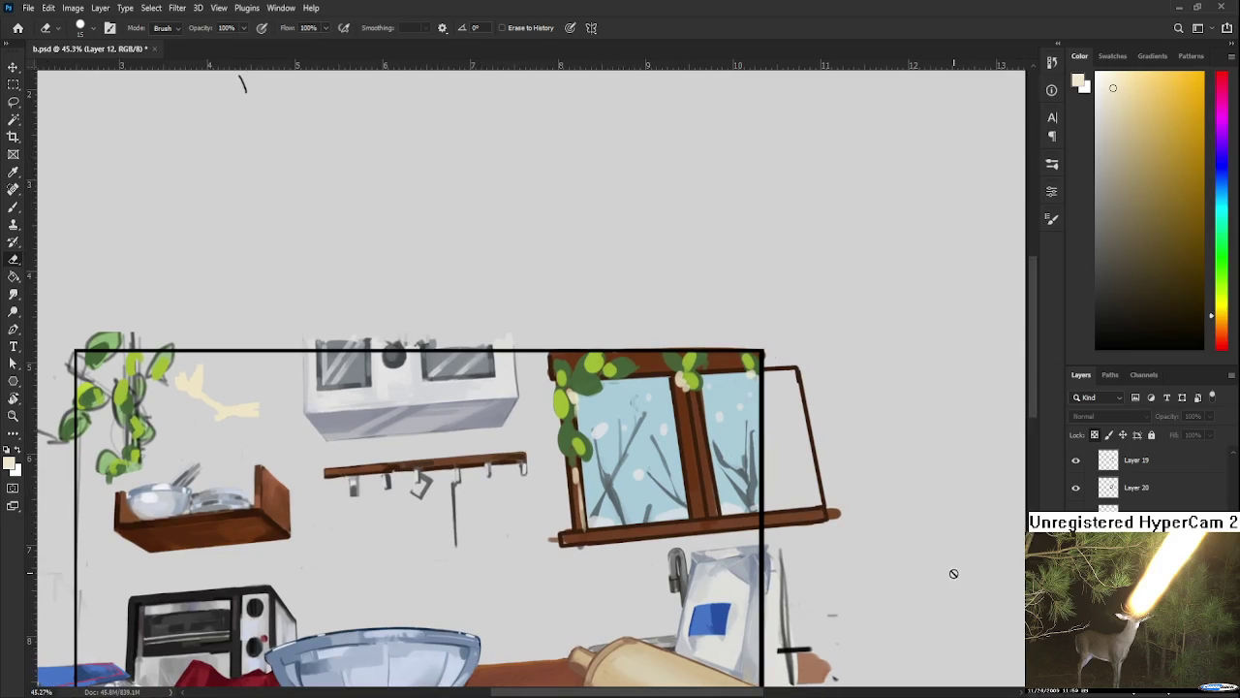
scroll(1138, 475, "up", 1)
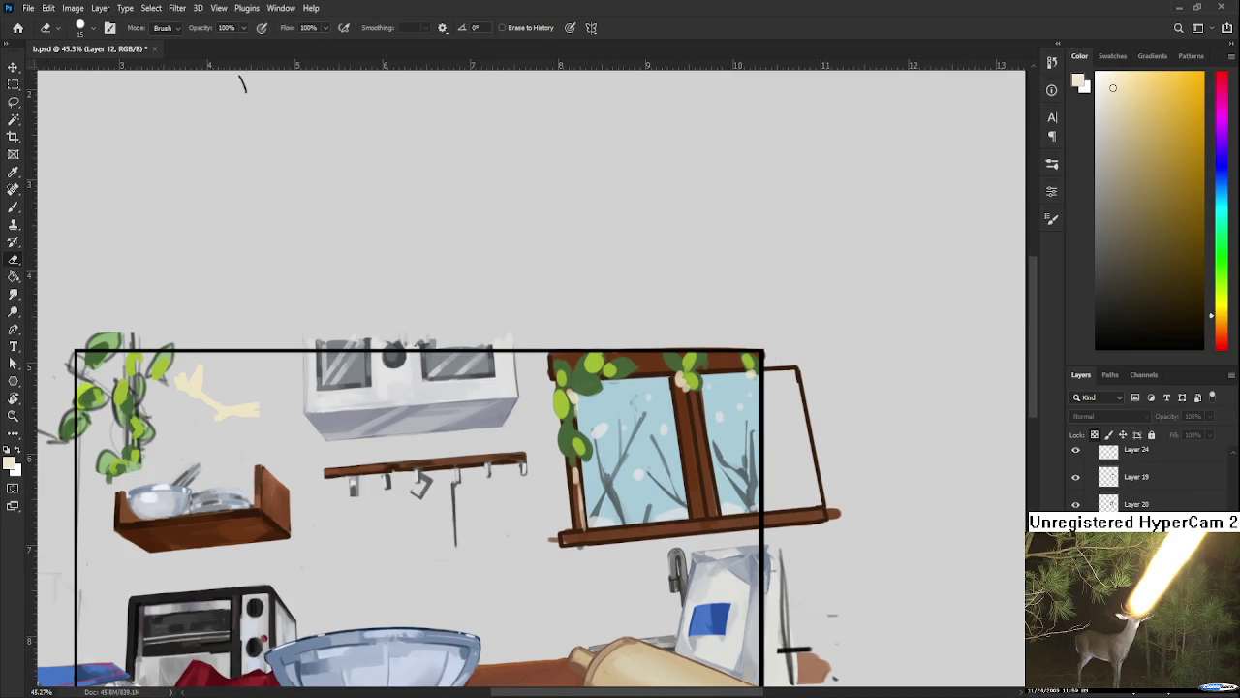
left_click(639, 445, "ctrl")
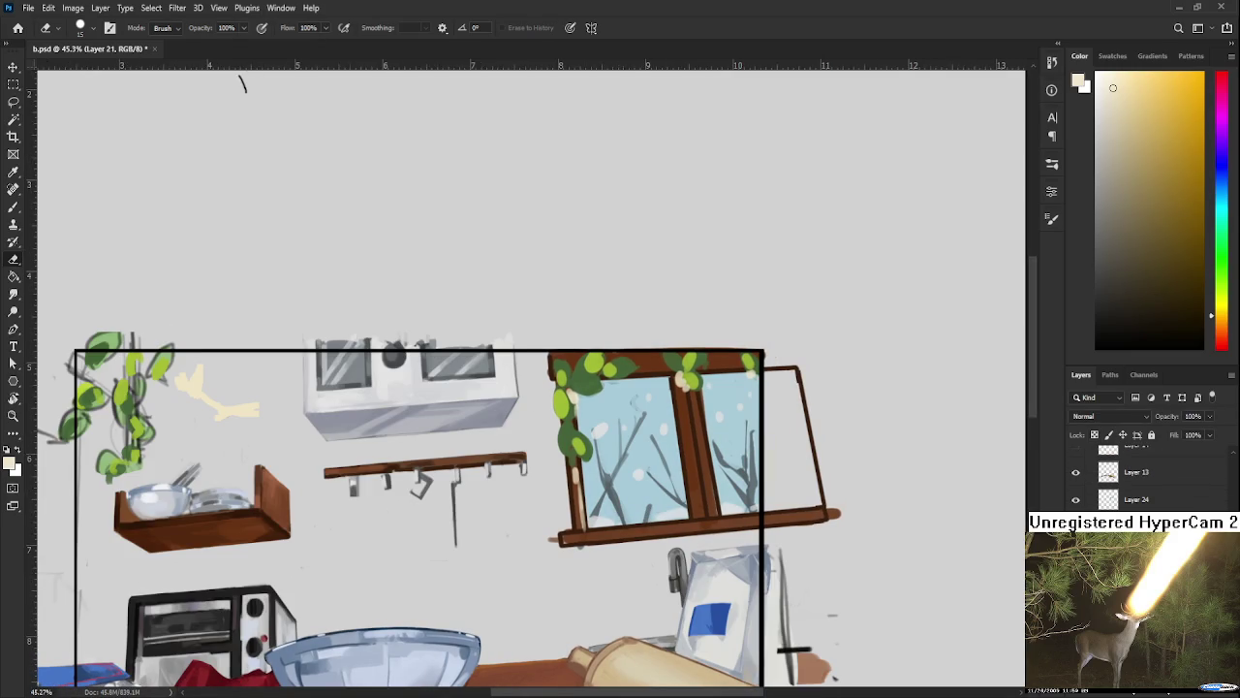
left_click(1172, 499)
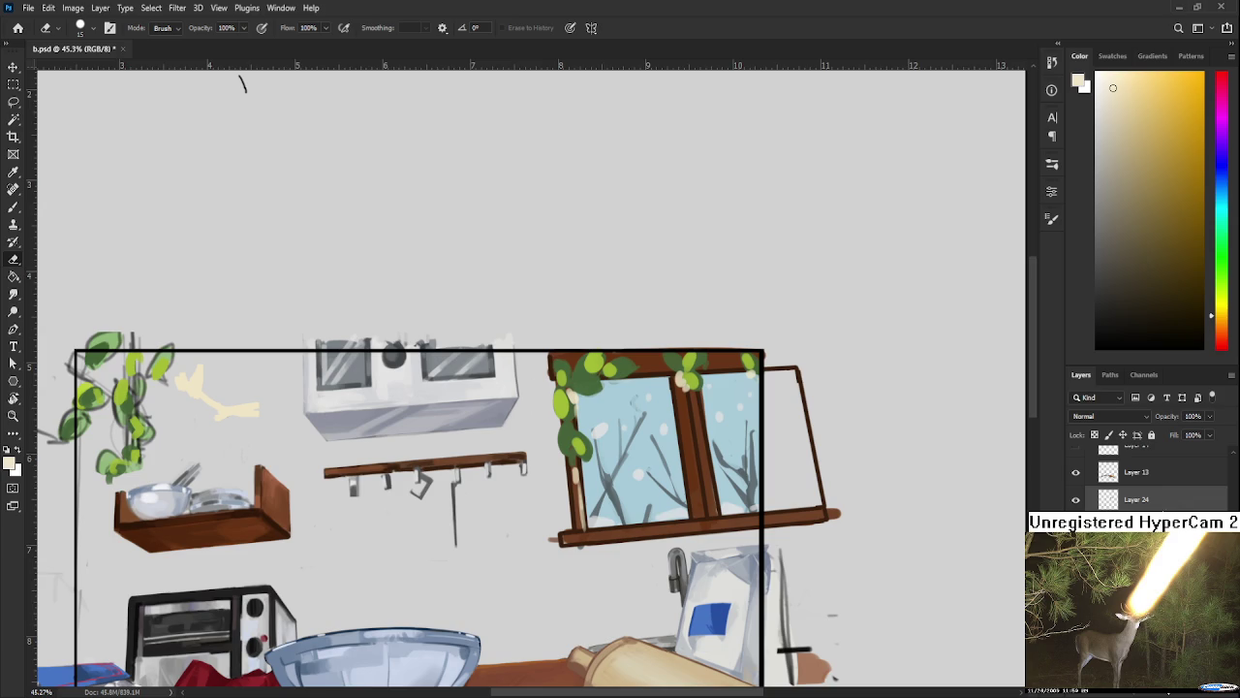
left_click(1076, 499)
left_click(1075, 499)
scroll(611, 444, "up", 3)
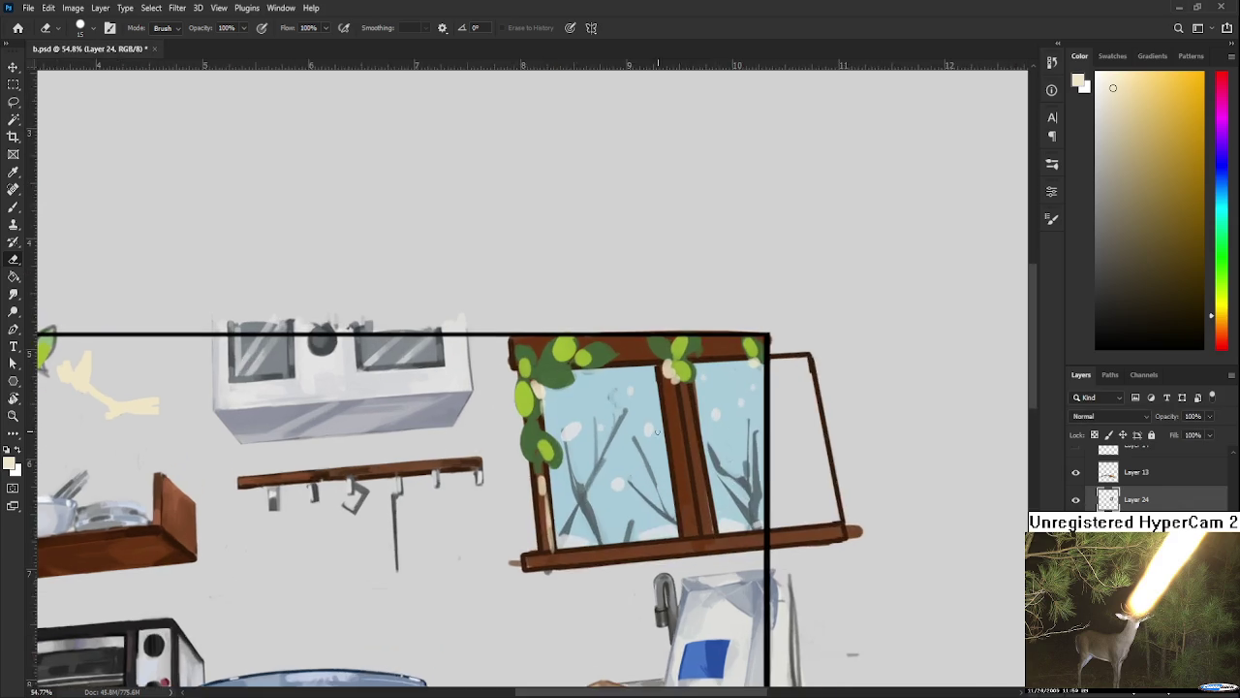
Step: Sample the leaf green and refine the window frame's left edge with it
scroll(483, 444, "up", 2)
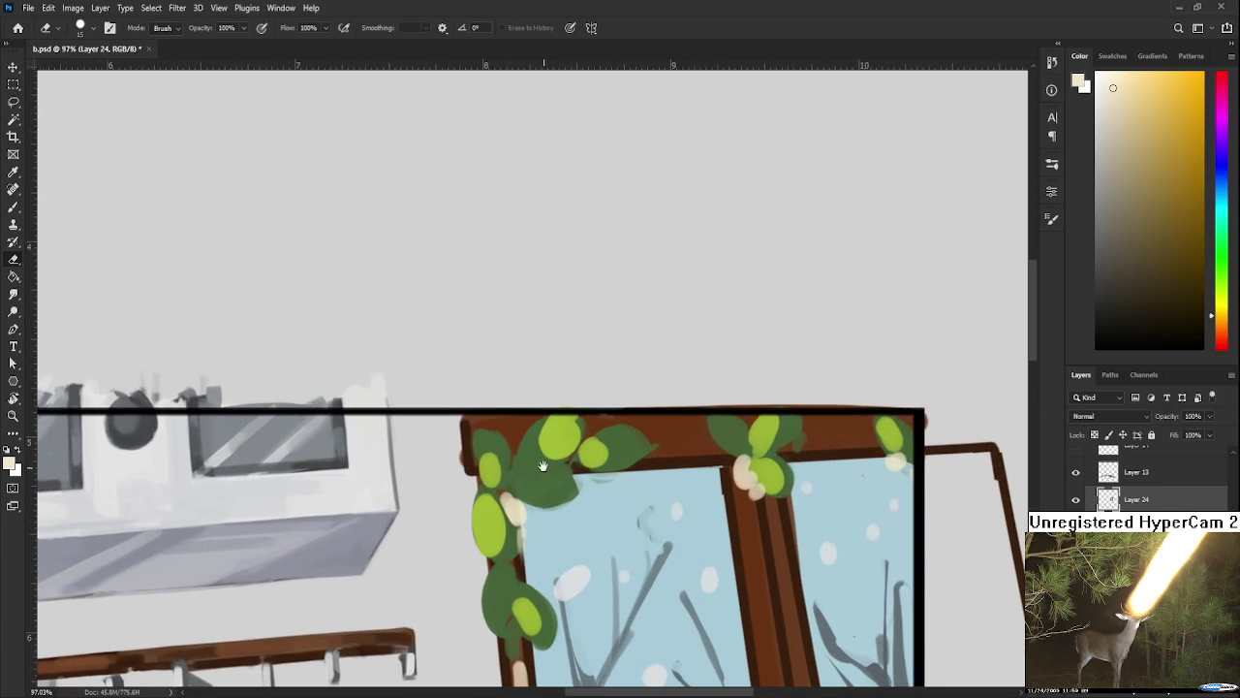
left_click_drag(579, 451, 523, 473)
key("b")
left_click(474, 452, "alt")
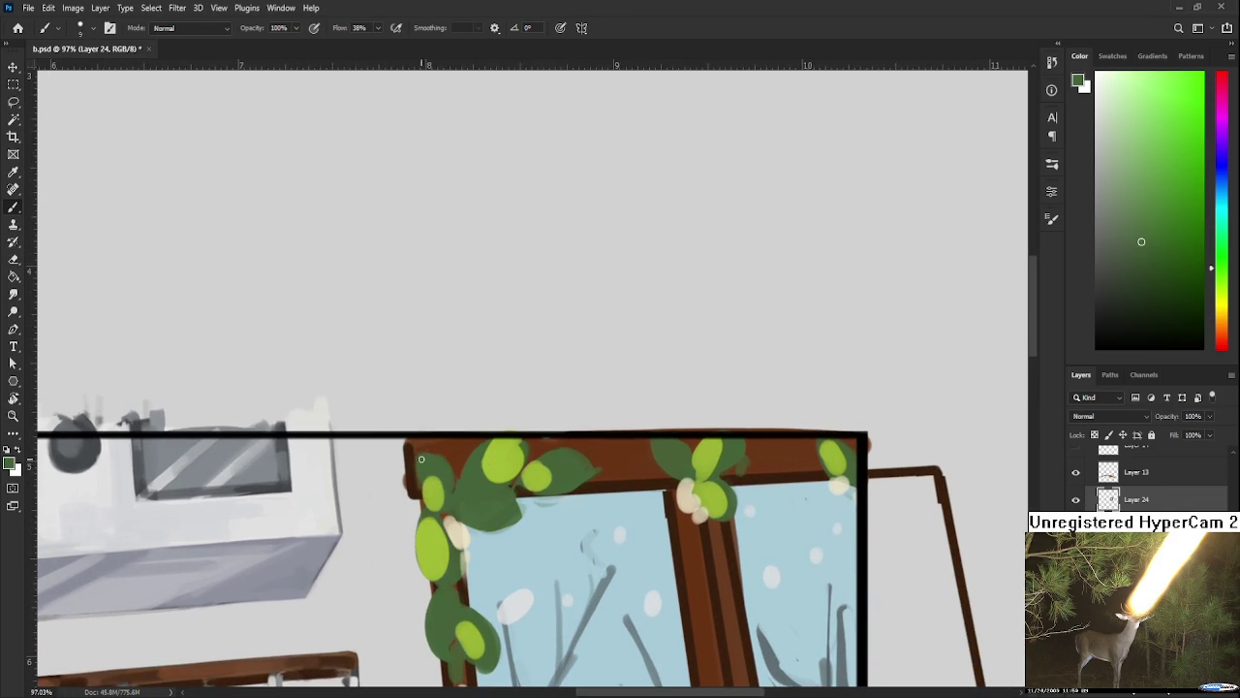
left_click_drag(402, 443, 404, 496)
Step: Sample a range of dark and redder browns from the window frame
left_click(412, 468, "alt")
left_click(424, 443, "alt")
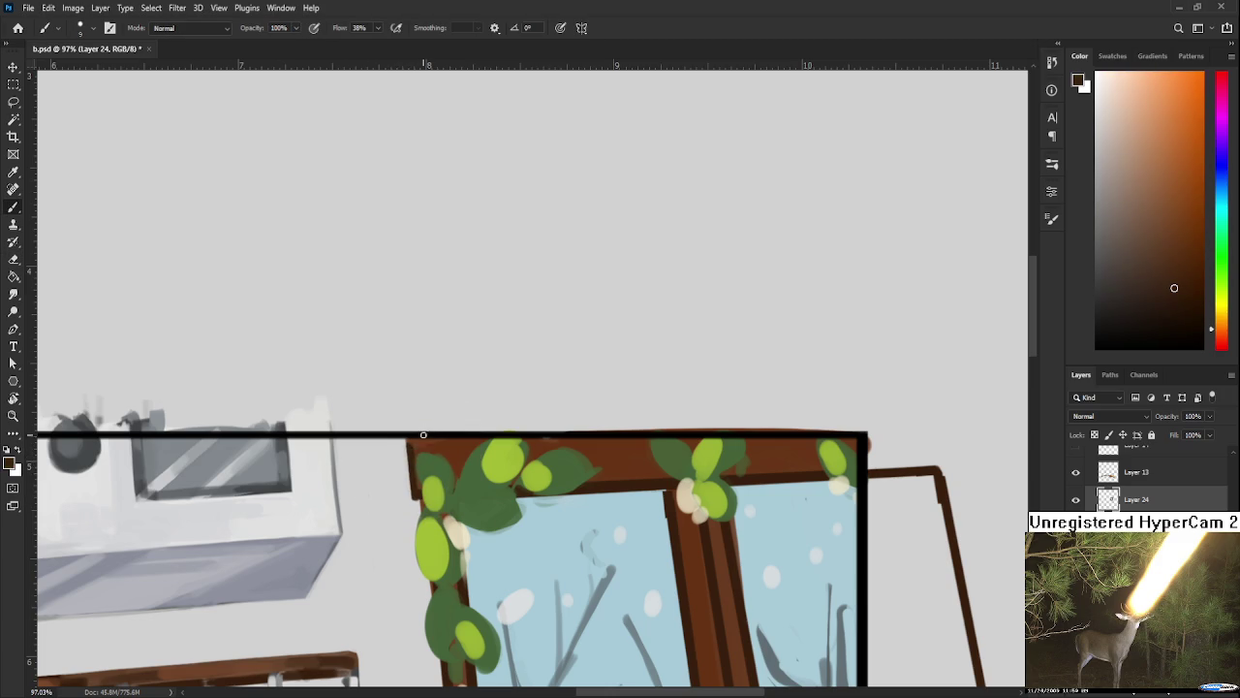
left_click(442, 442, "alt")
left_click(614, 457, "alt")
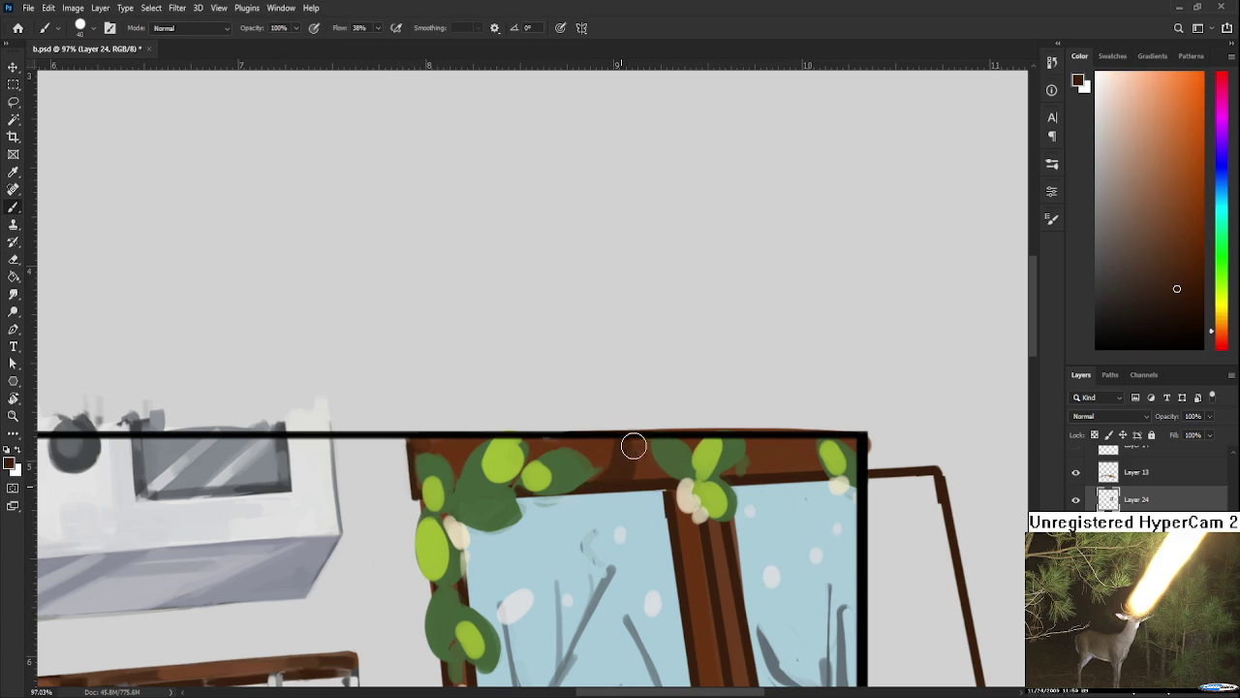
left_click(609, 449, "alt")
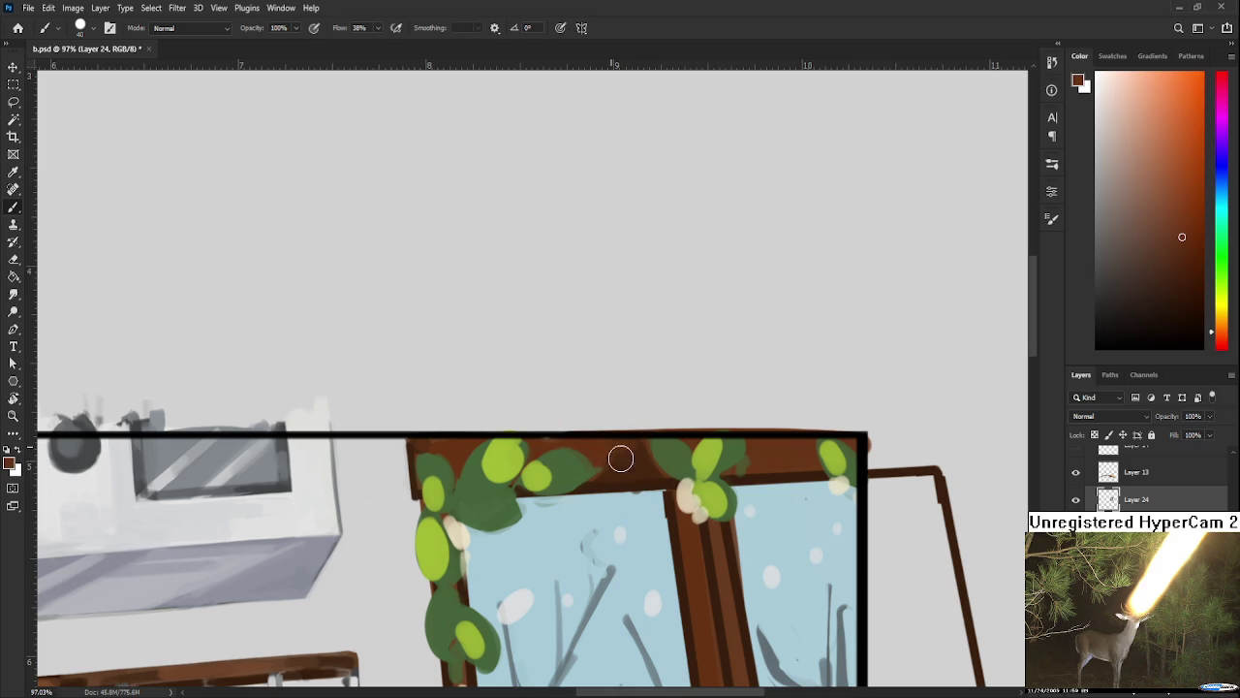
left_click(639, 460, "alt")
left_click(635, 484, "alt")
Step: Tilt the canvas view and sample the light blue of the window glass
key("r")
mouse_move(650, 490)
left_mouse_down()
mouse_move(665, 495)
mouse_move(690, 455)
left_mouse_up()
key("b")
left_click(576, 415, "alt")
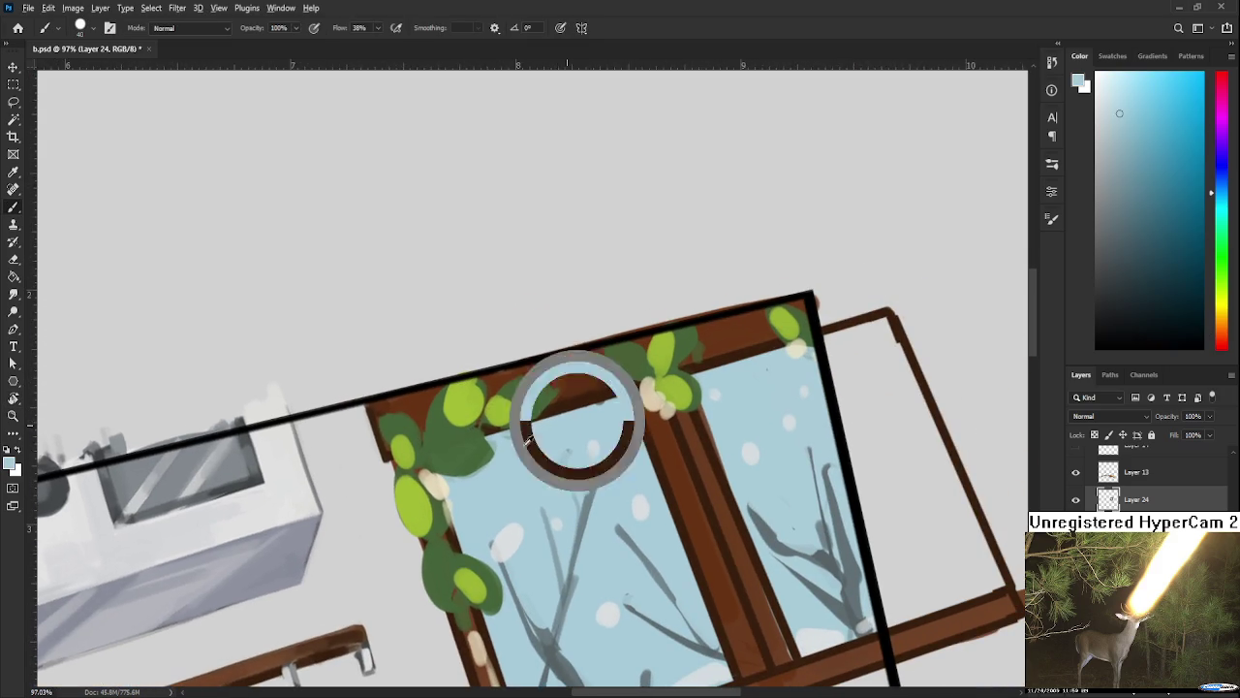
scroll(513, 451, "down", 3)
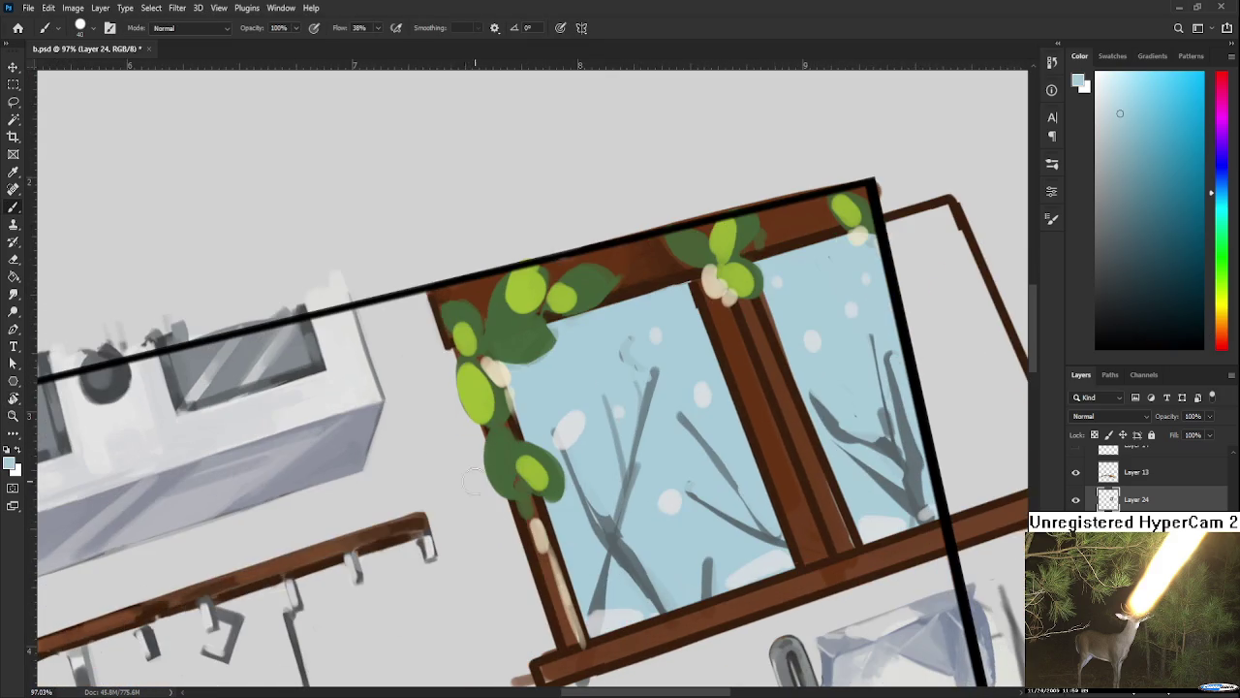
Step: Settle on a darker window-frame brown as the foreground colour
left_click(331, 550, "alt")
scroll(567, 397, "up", 3)
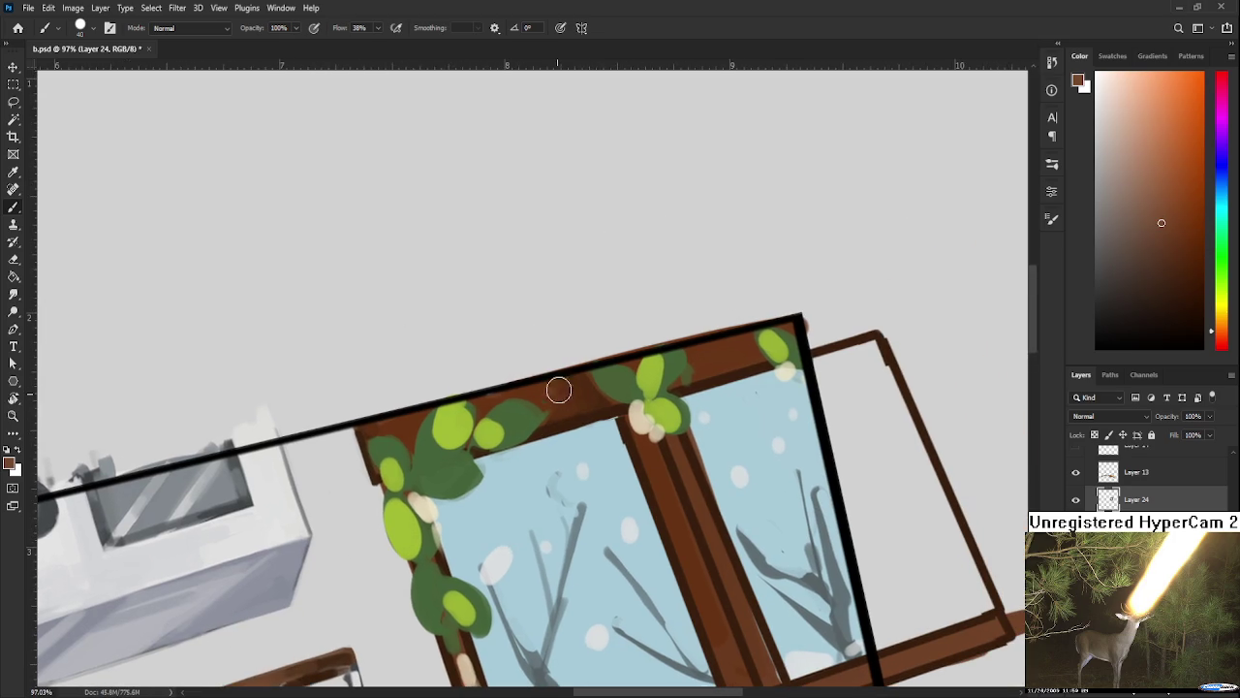
left_click(539, 396, "alt")
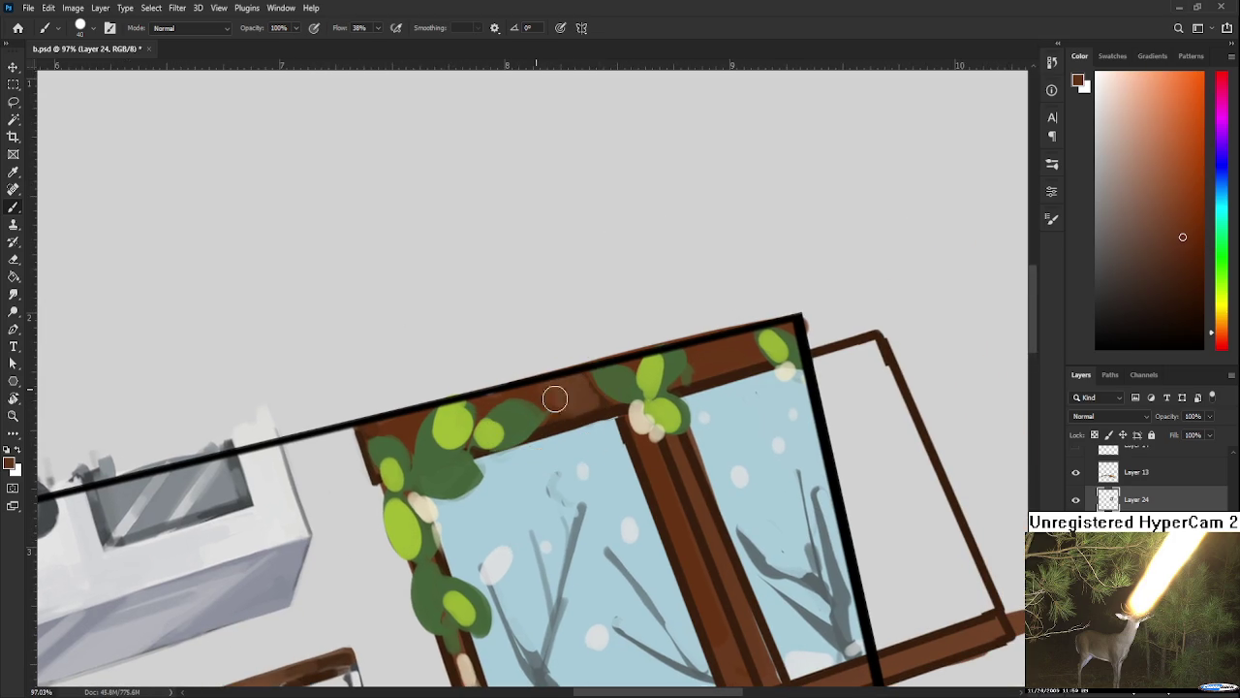
left_click(591, 395, "alt")
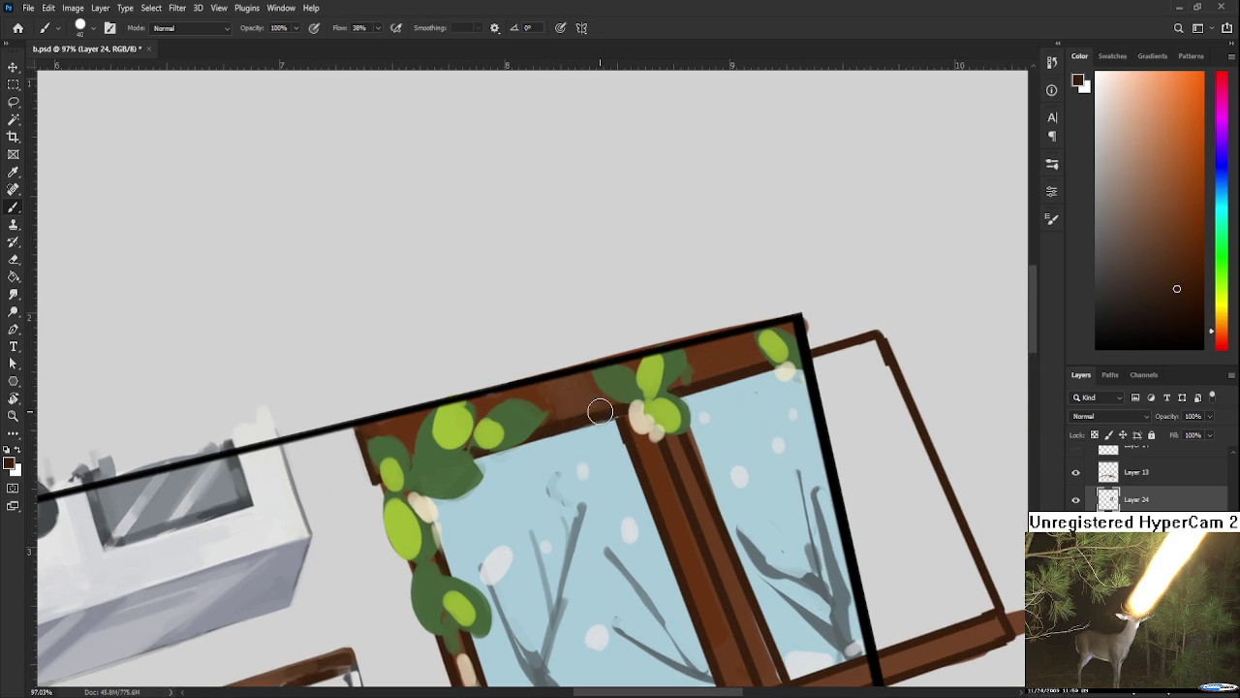
scroll(600, 413, "down", 3)
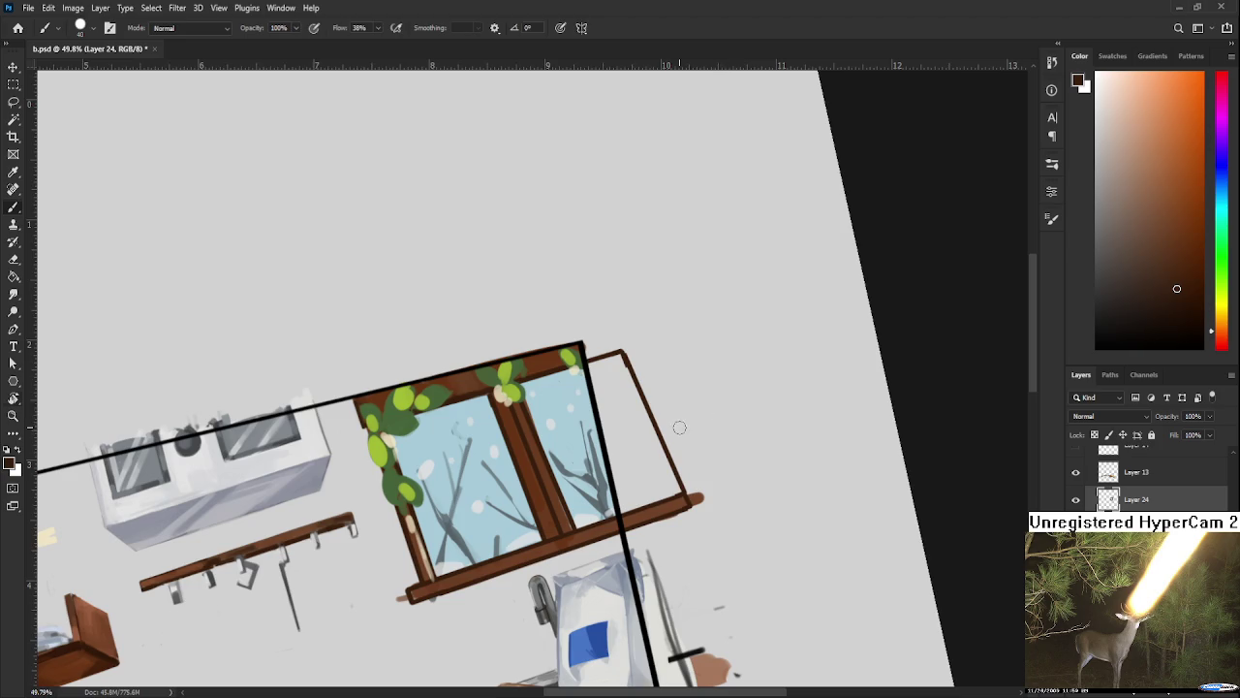
key("r")
mouse_move(581, 436)
left_mouse_down()
mouse_move(528, 499)
mouse_move(499, 385)
left_mouse_up()
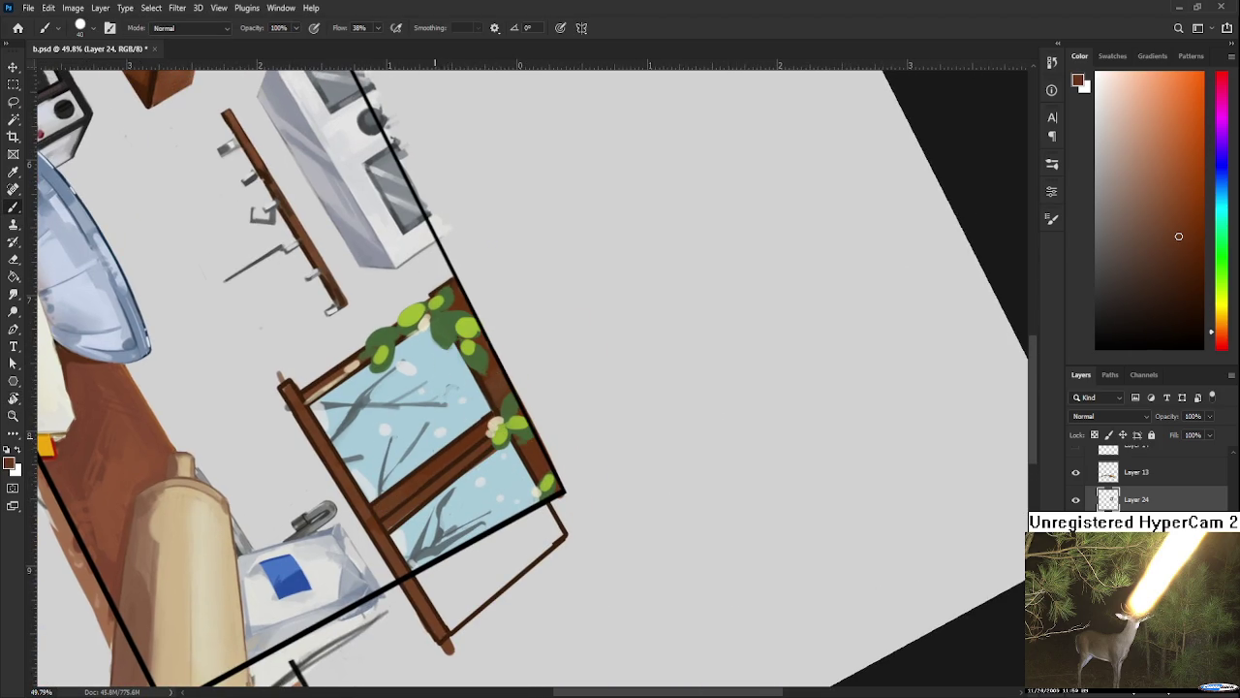
Step: Centre the window and paint a darker brown stroke along the crossbar
left_click_drag(438, 441, 504, 526)
mouse_move(351, 332)
left_mouse_down()
mouse_move(408, 538)
mouse_move(291, 262)
mouse_move(276, 195)
left_mouse_up()
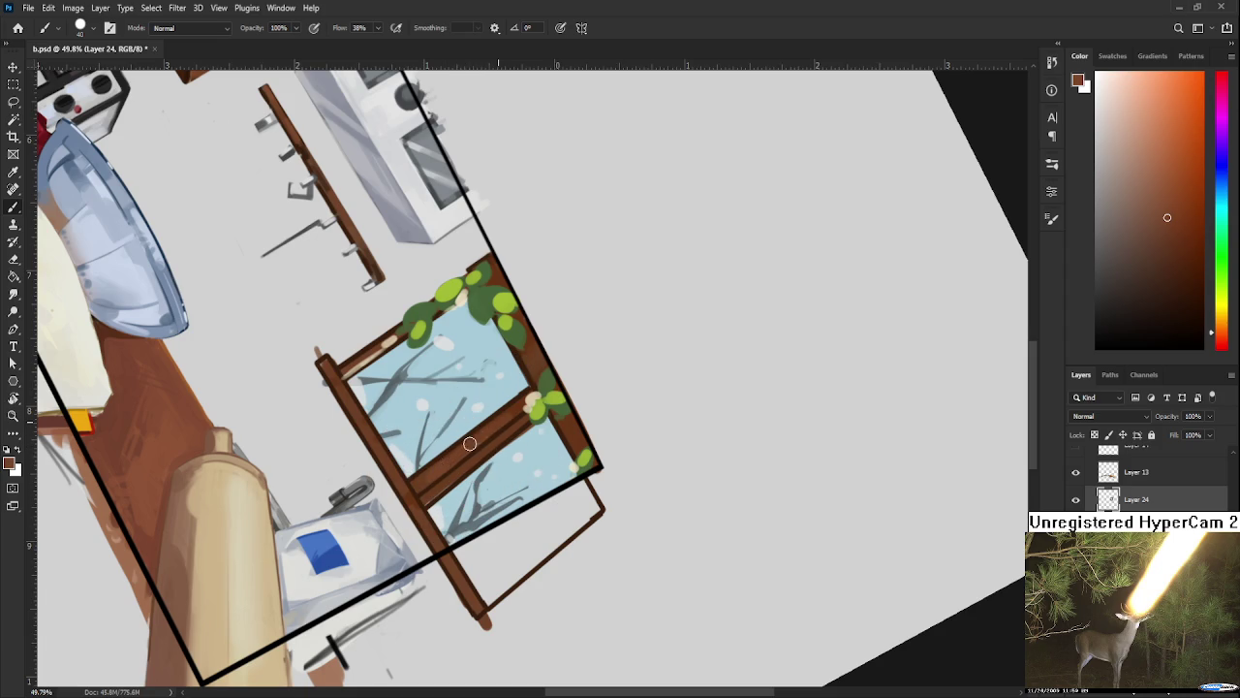
left_click_drag(455, 476, 473, 460)
Step: Using the blossom's pale beige, draw a straight highlight line along the crossbar, then zoom out
left_click(530, 402, "alt")
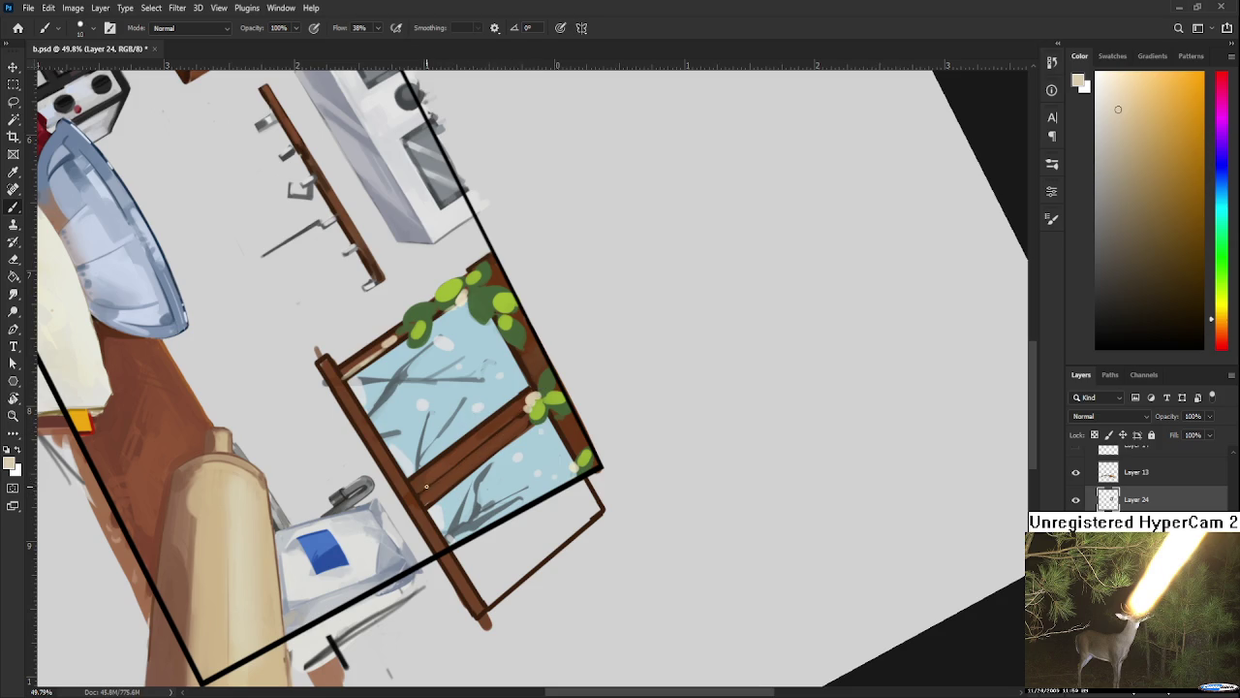
left_click_drag(521, 417, 431, 483)
key("ctrl+z")
left_click_drag(521, 418, 421, 497)
key("ctrl+z")
left_click(527, 410, "shift")
key("r")
mouse_move(529, 410)
left_mouse_down()
mouse_move(669, 407)
mouse_move(686, 469)
left_mouse_up()
scroll(637, 437, "down", 3)
scroll(679, 431, "down", 3)
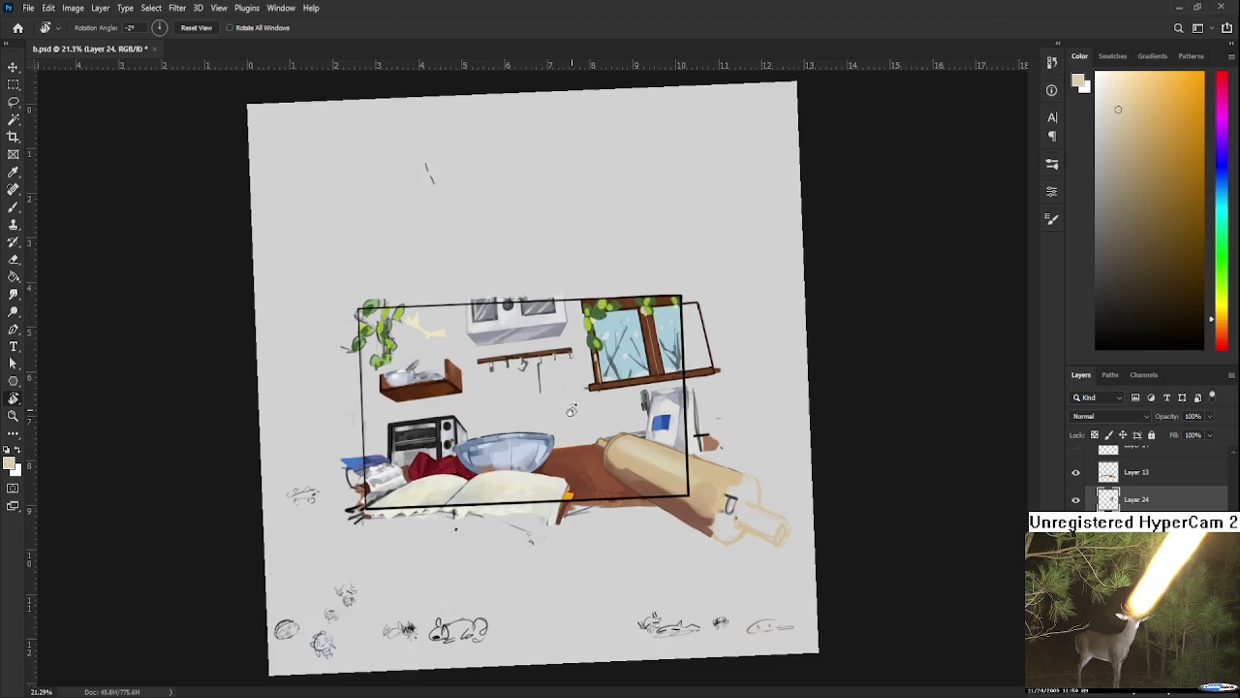
Step: Sample several lighter and darker browns from the upper window frame
scroll(565, 420, "up", 5)
left_click_drag(541, 449, 509, 388)
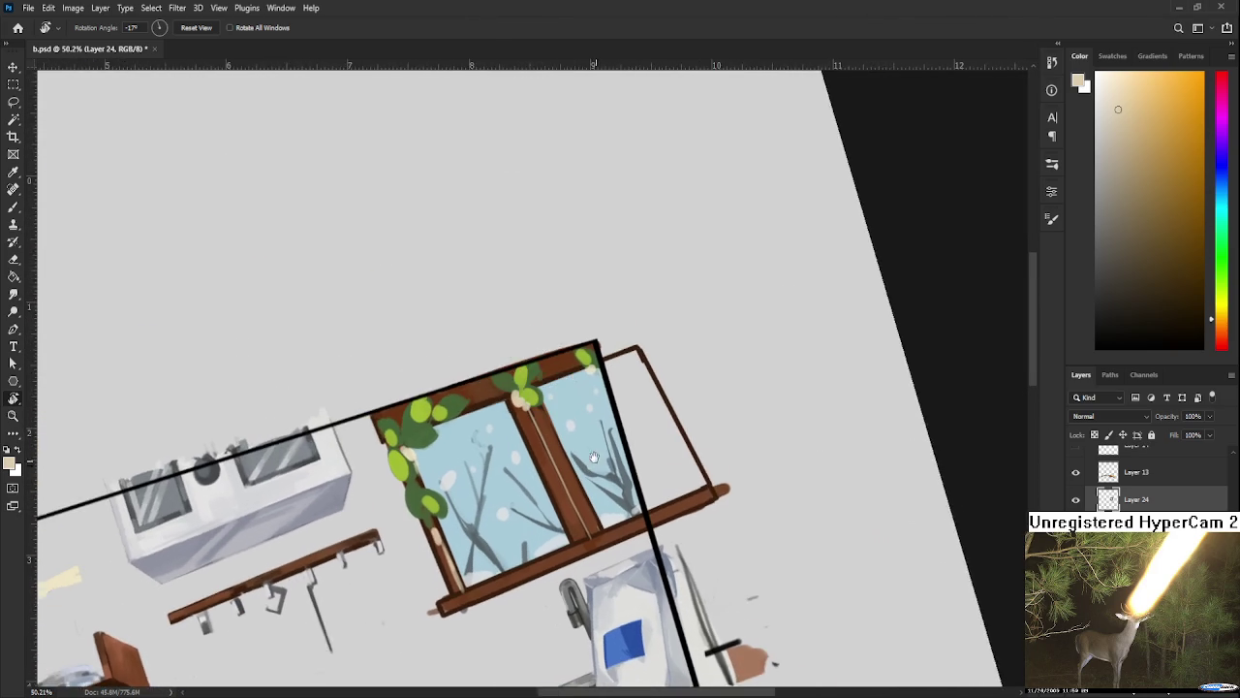
left_click(526, 384, "alt")
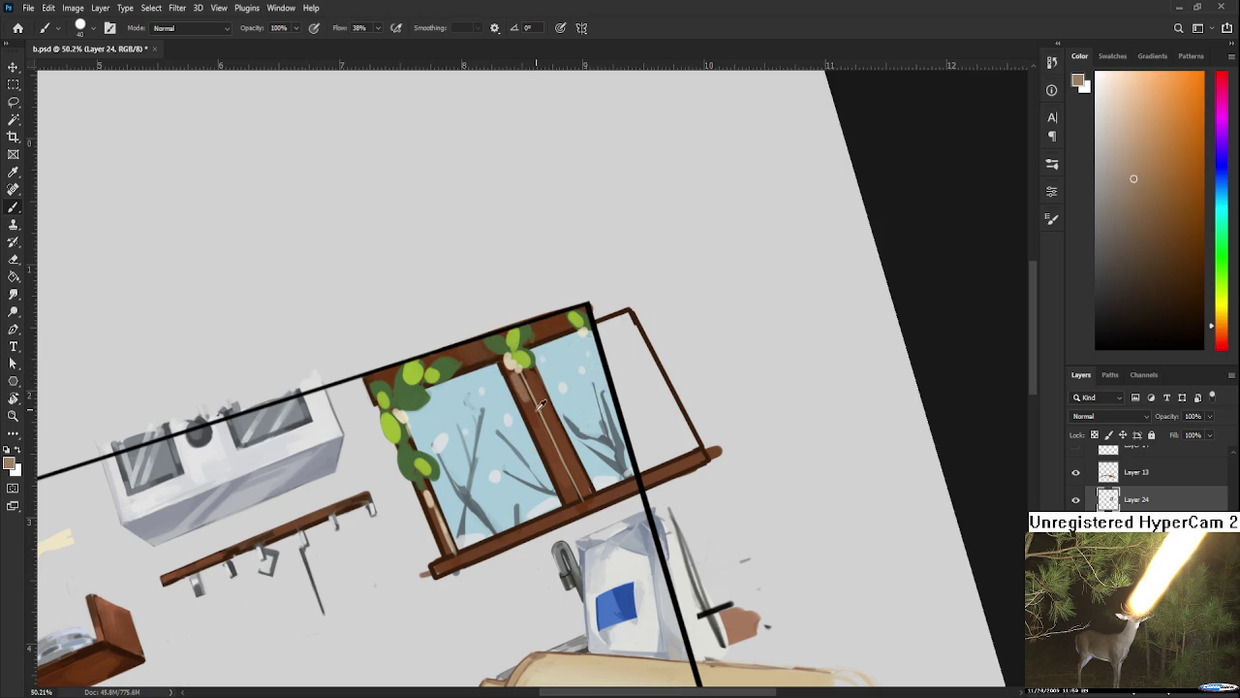
left_click(529, 404, "alt")
left_click(521, 378, "alt")
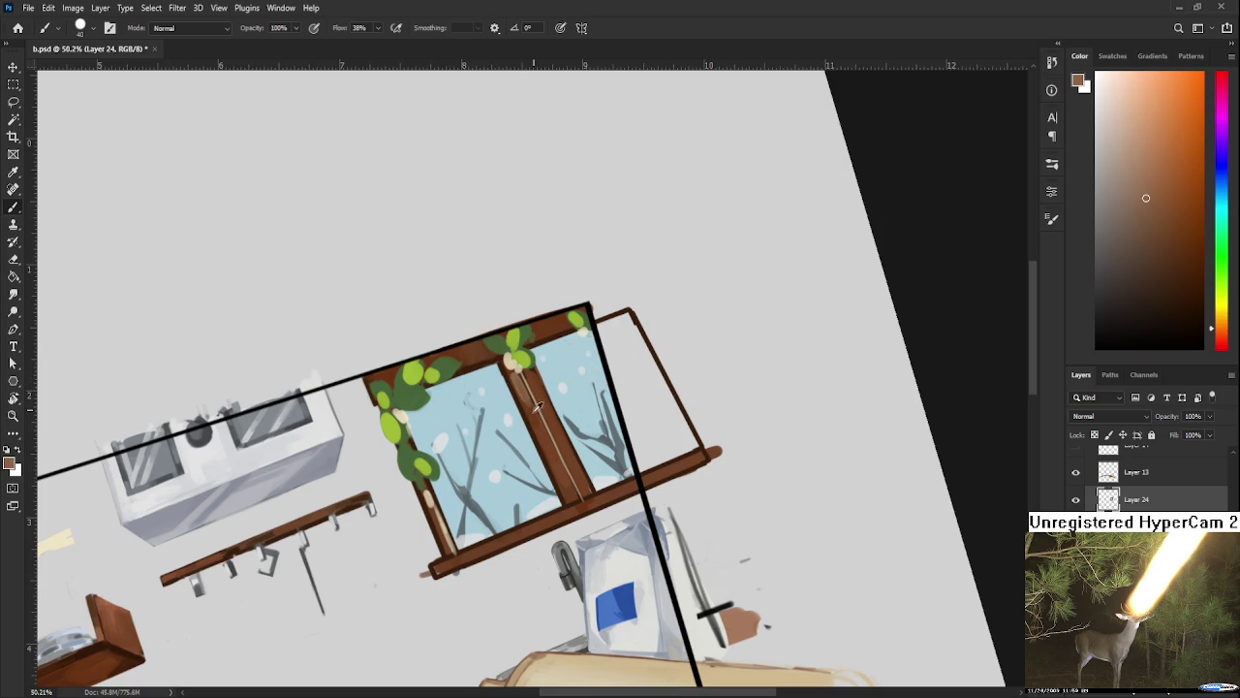
left_click(525, 382, "alt")
left_click(535, 385, "alt")
left_click(535, 386, "alt")
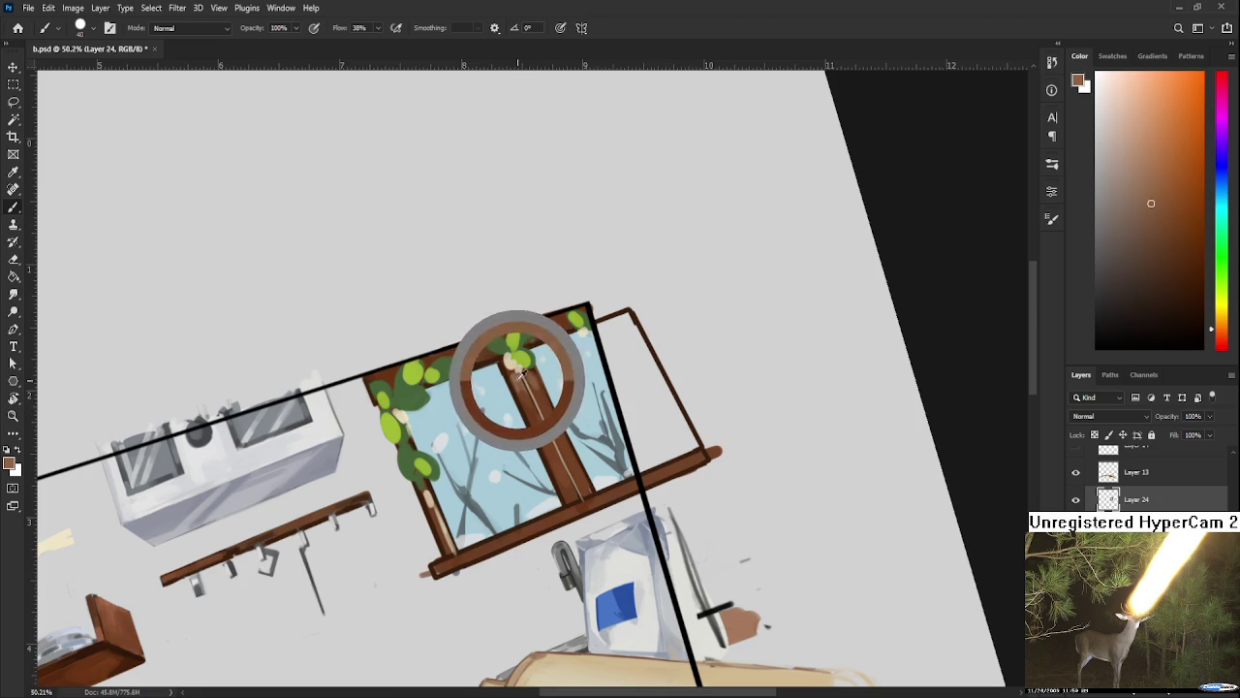
scroll(542, 382, "down", 2)
Step: Repaint the frame's lower-left corner and the sill's left end in darker brown
left_click(523, 461, "alt")
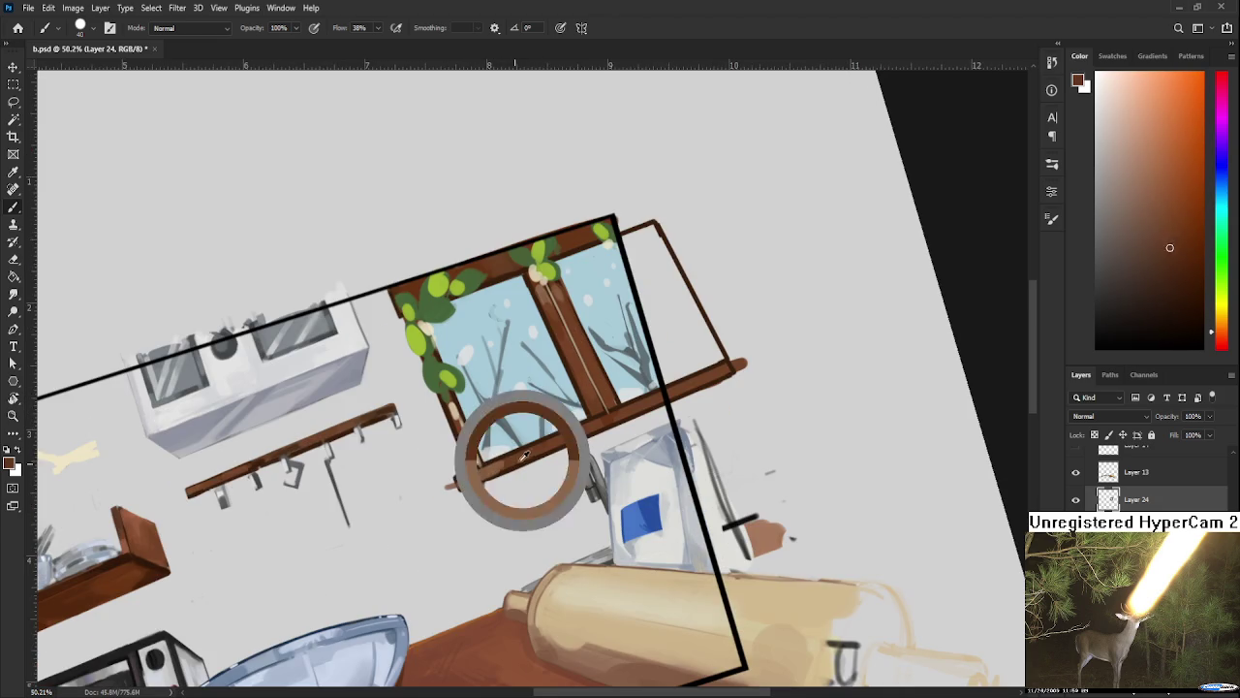
left_click(472, 458, "alt")
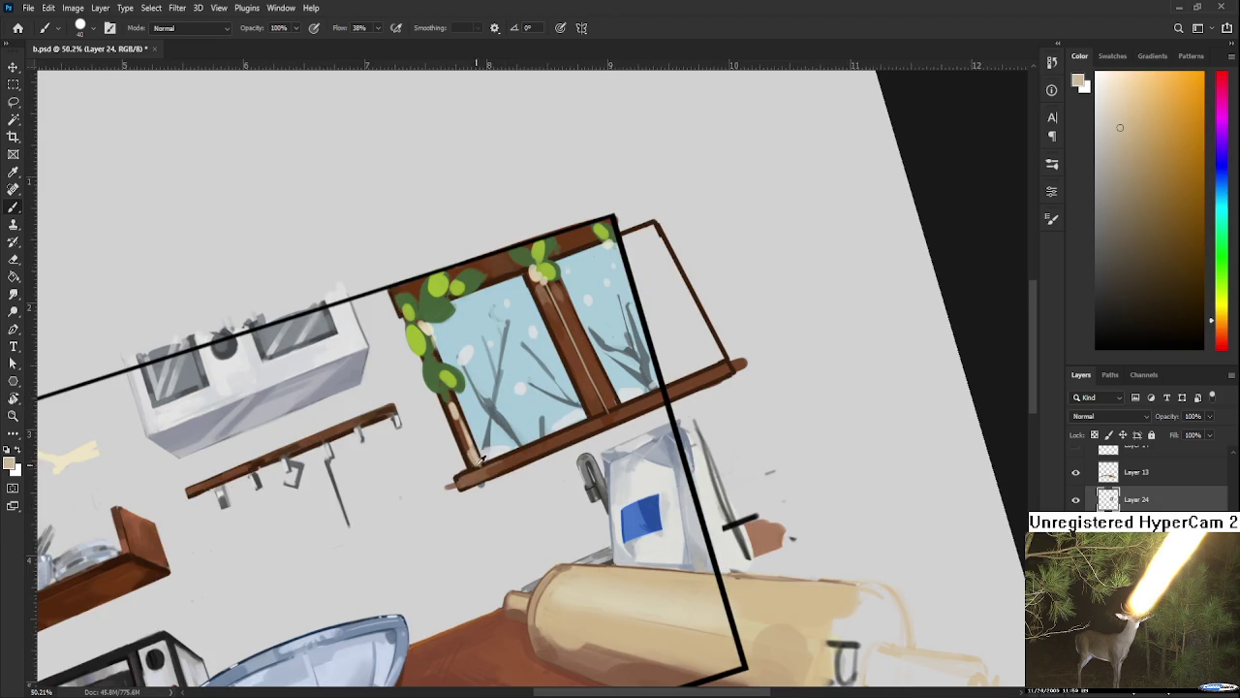
left_click(470, 442, "alt")
left_click_drag(470, 440, 467, 462)
left_click_drag(455, 417, 481, 455)
Step: Sample sill tans and settle on a darker, redder frame brown
left_click(478, 463, "alt")
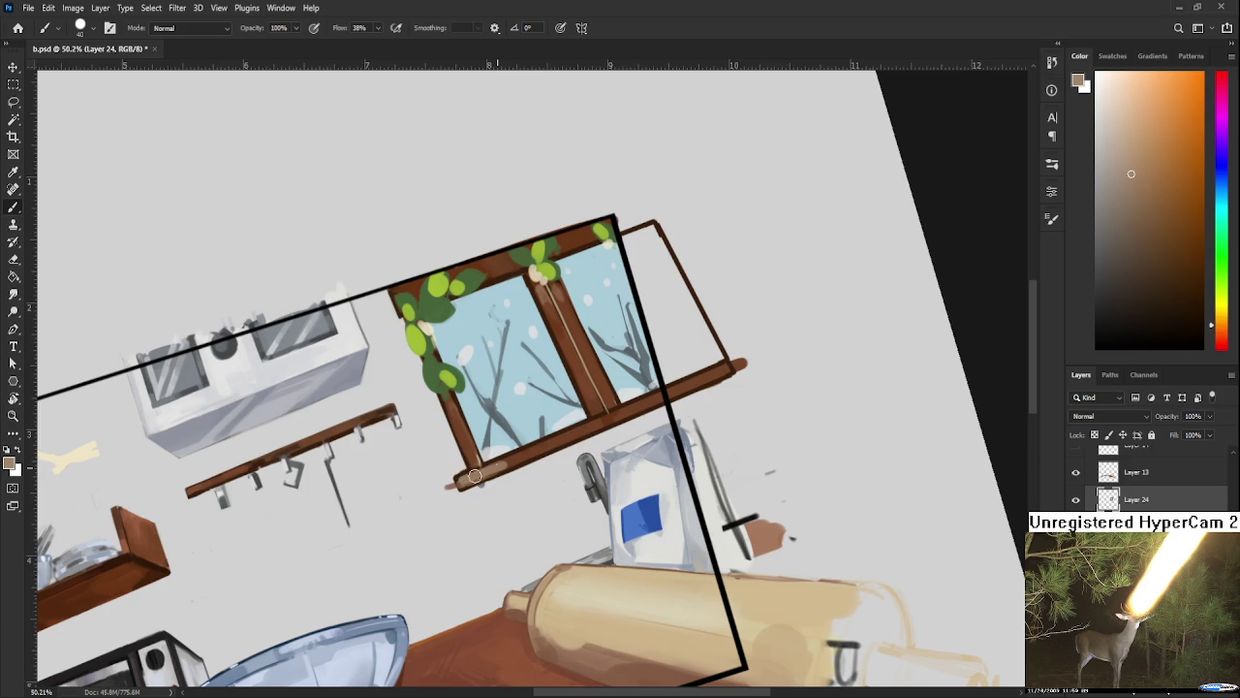
left_click(512, 464, "alt")
left_click(505, 465, "alt")
left_click(515, 454, "alt")
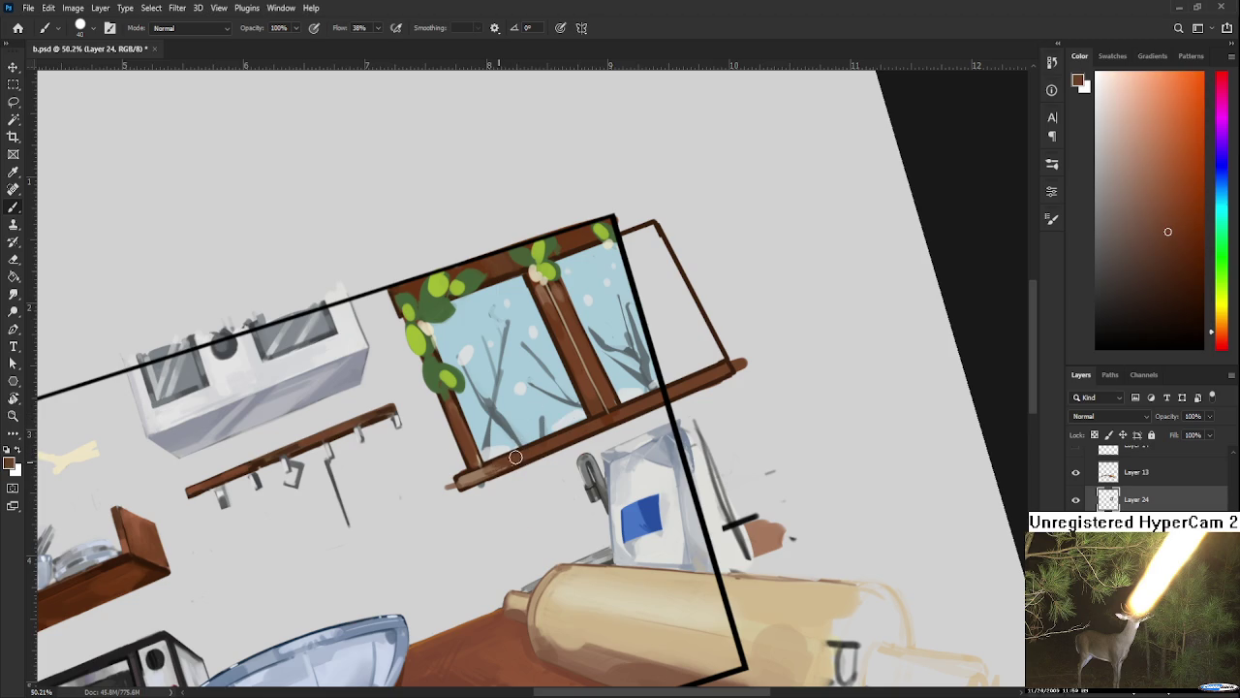
key("e")
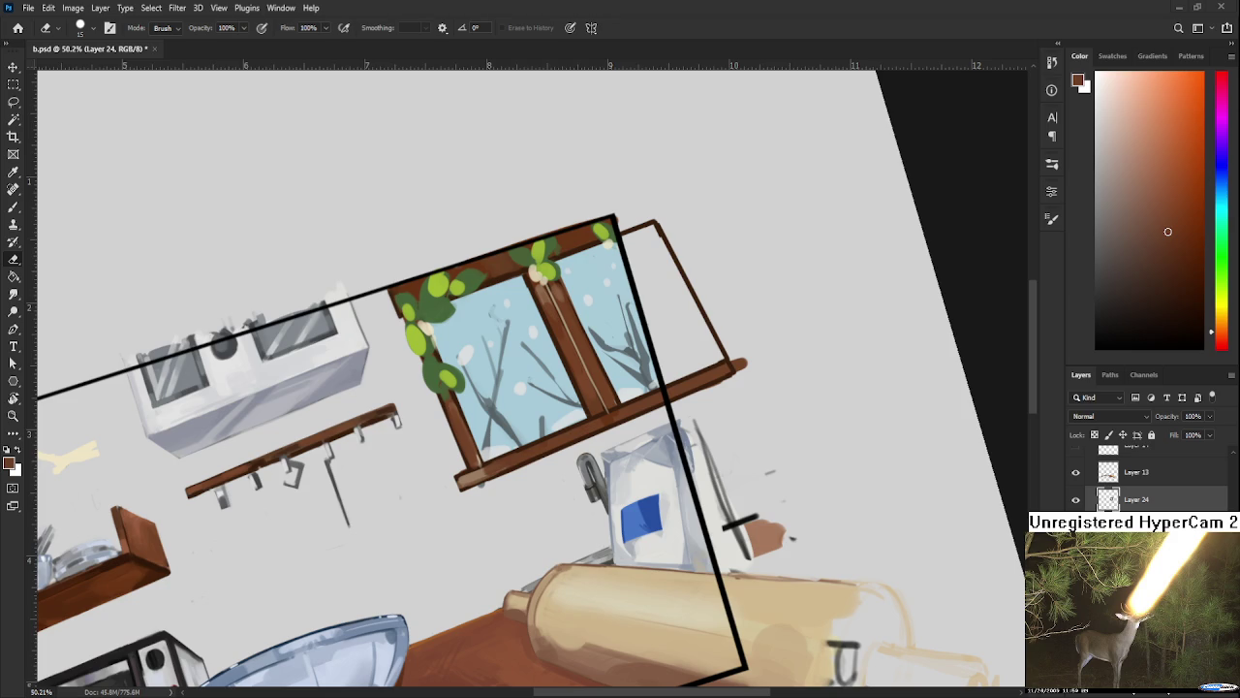
Step: Erase the faint stray paint beneath the window sill
left_click_drag(493, 516, 504, 446)
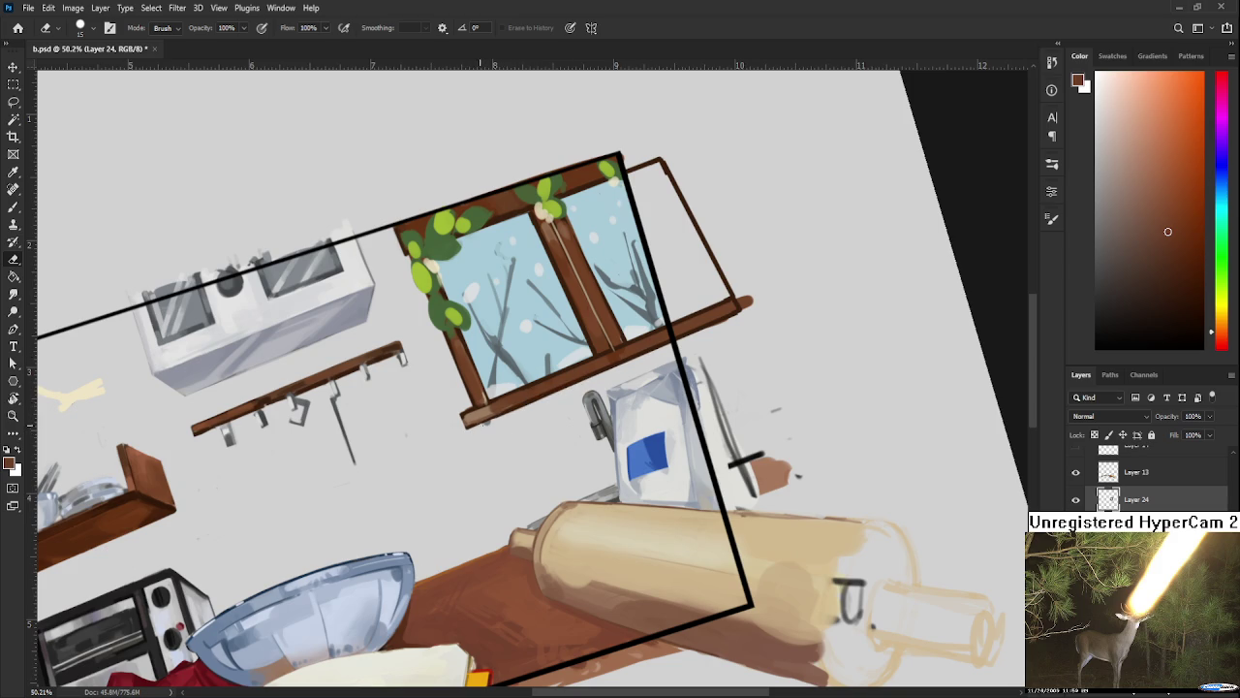
left_click_drag(602, 369, 467, 424)
left_click_drag(670, 347, 586, 415)
Step: Sample several browns from the window sill and rotate the view
key("b")
left_click(431, 457, "alt")
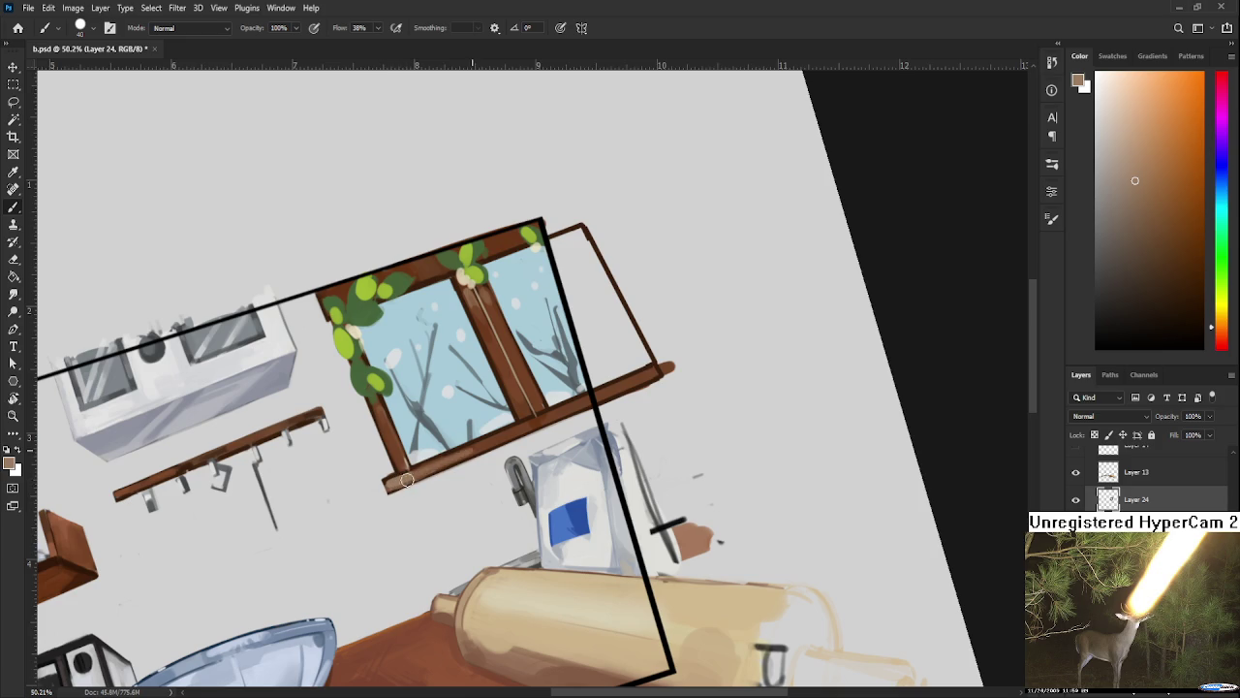
left_click(489, 442, "alt")
left_click(427, 469, "alt")
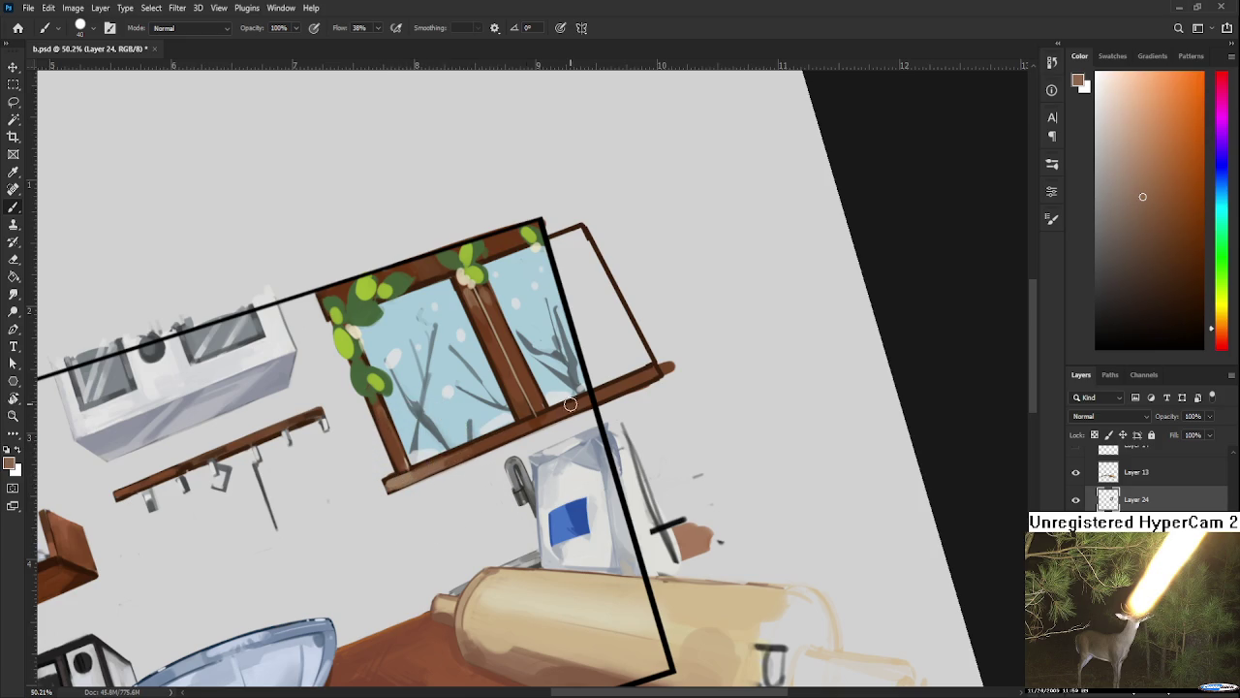
left_click(490, 445, "alt")
left_click(523, 430, "alt")
key("r")
left_click_drag(523, 429, 504, 332)
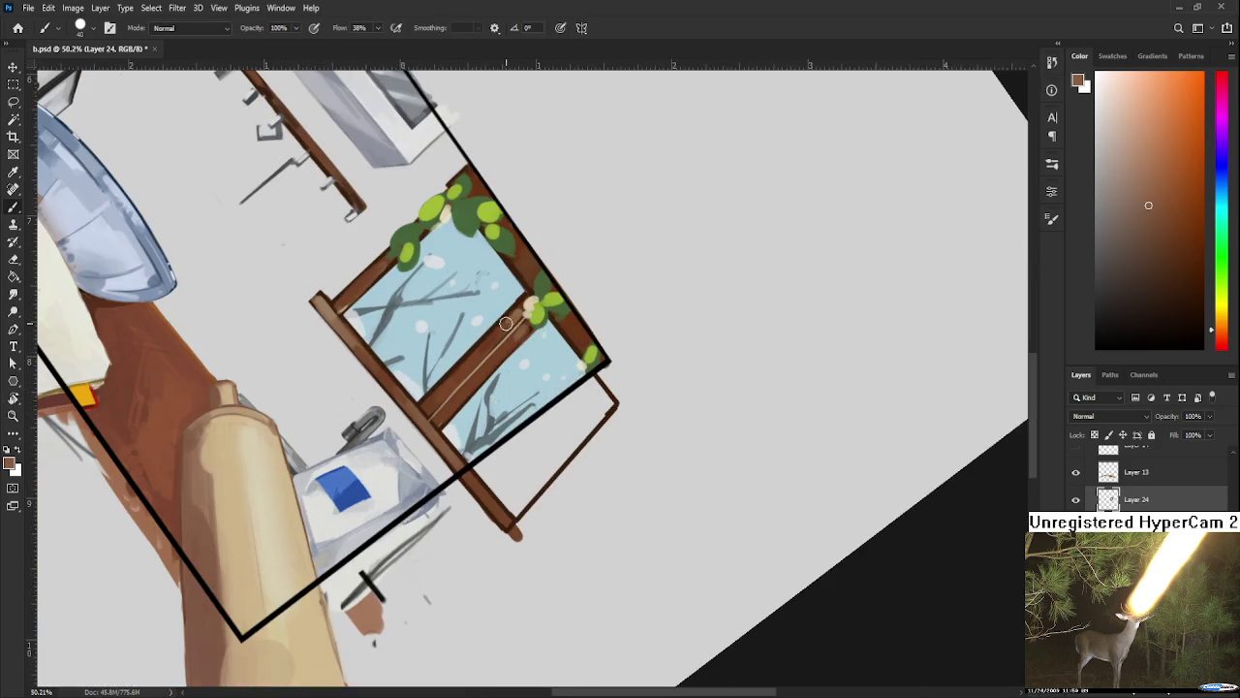
Step: Sample more sill browns, ending on a darker brown, and rotate about 23 degrees
left_click(520, 312, "alt")
left_click(452, 383, "alt")
left_click(450, 408, "alt")
left_click(435, 405, "alt")
left_click(419, 402, "alt")
left_click(444, 432, "alt")
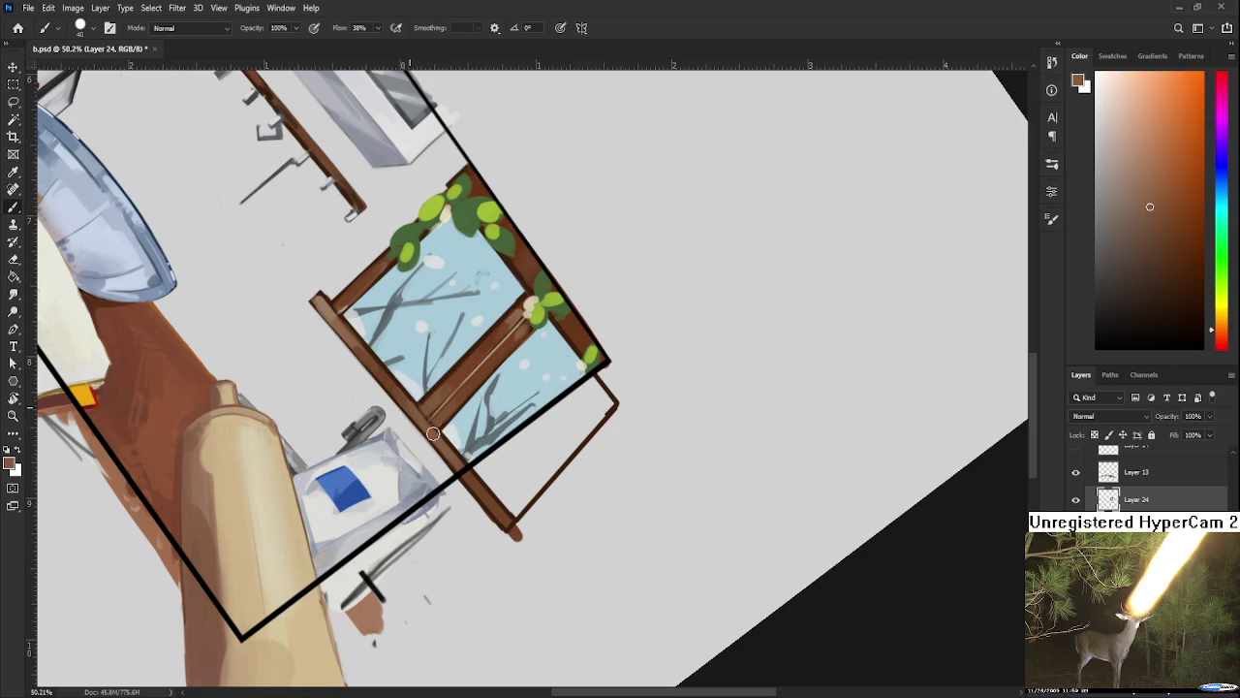
key("r")
left_click_drag(411, 407, 595, 400)
Step: Re-centre the window and sample browns from the frame's top edge
key("b")
left_click(562, 440, "alt")
scroll(557, 455, "up", 1)
left_click_drag(557, 455, 537, 528)
left_click(489, 441, "alt")
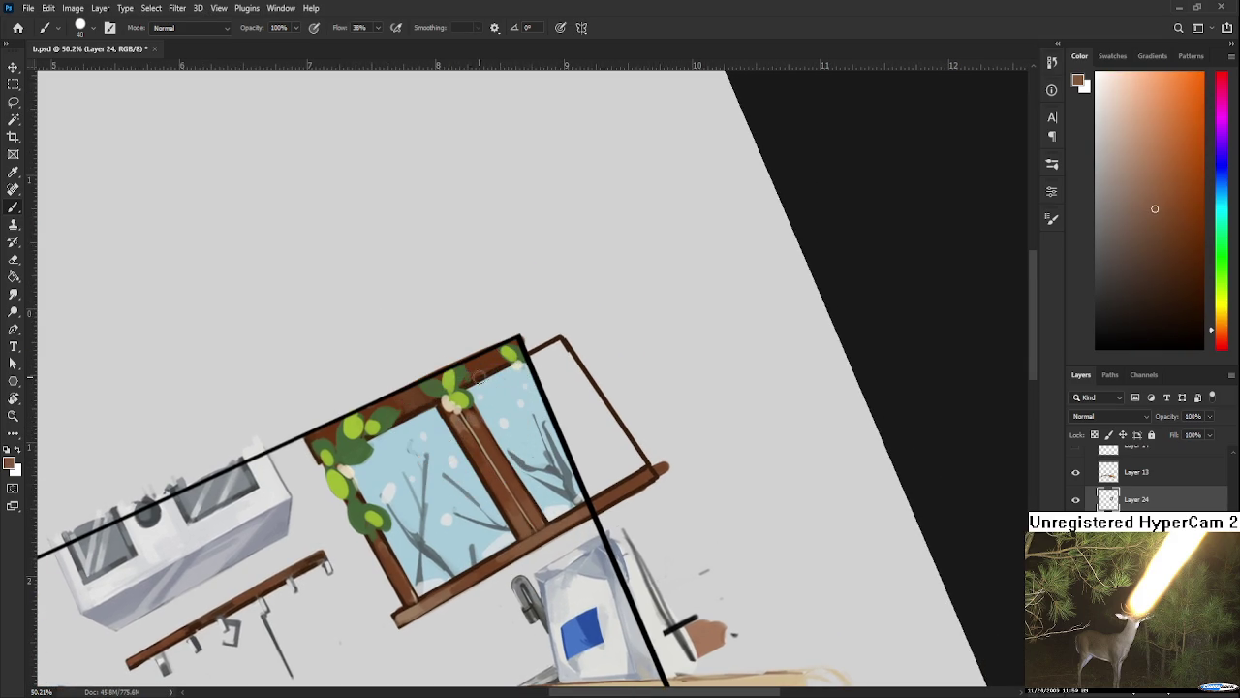
left_click(489, 355, "alt")
left_click(485, 358, "alt")
left_click(474, 376, "alt")
Step: Settle on a sampled window-frame brown and rotate back near the original angle
left_click_drag(502, 466, 528, 432)
left_click(487, 390, "alt")
left_click(488, 397, "alt")
left_click(486, 389, "alt")
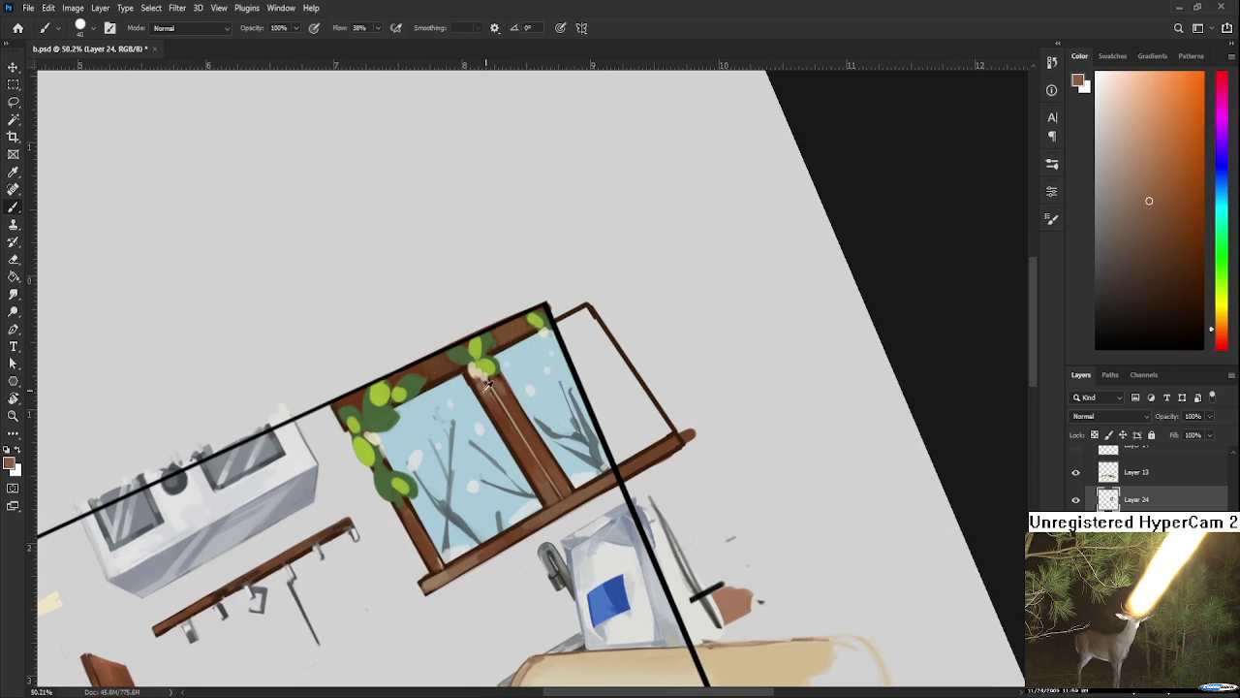
left_click(487, 384, "alt")
left_click(488, 388, "alt")
left_click_drag(484, 390, 450, 412)
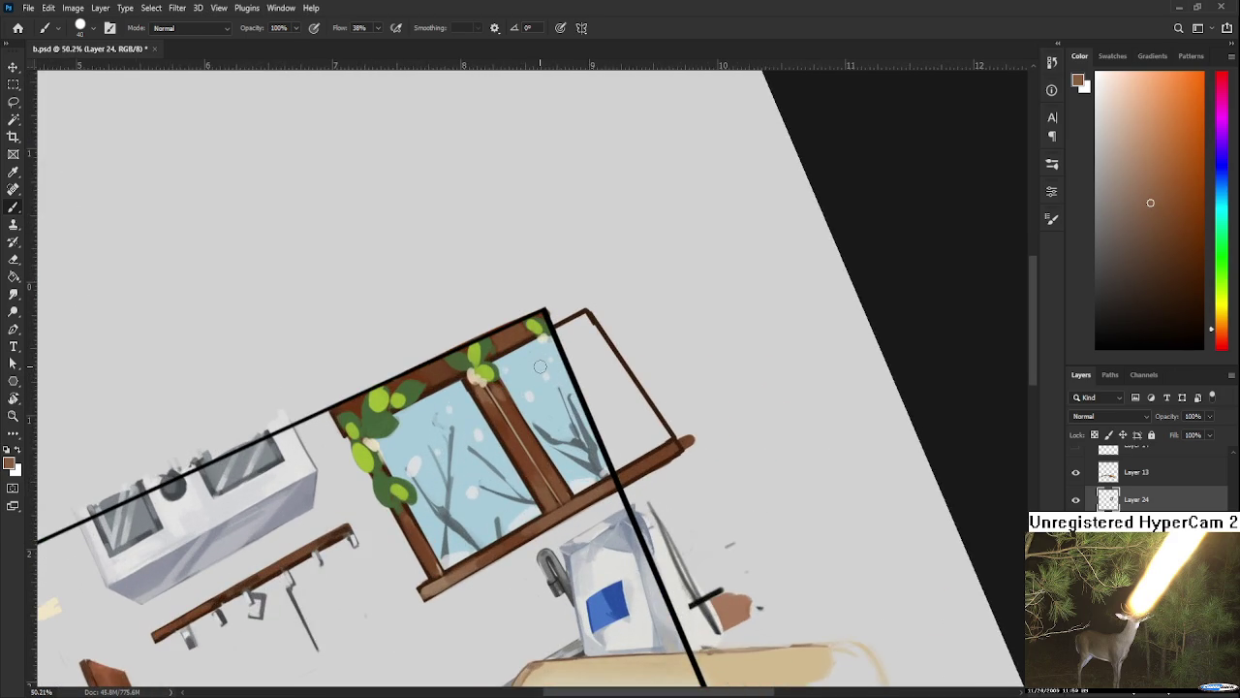
Step: Make the vine-leaf green the painting colour and level the canvas view
left_click(418, 523, "alt")
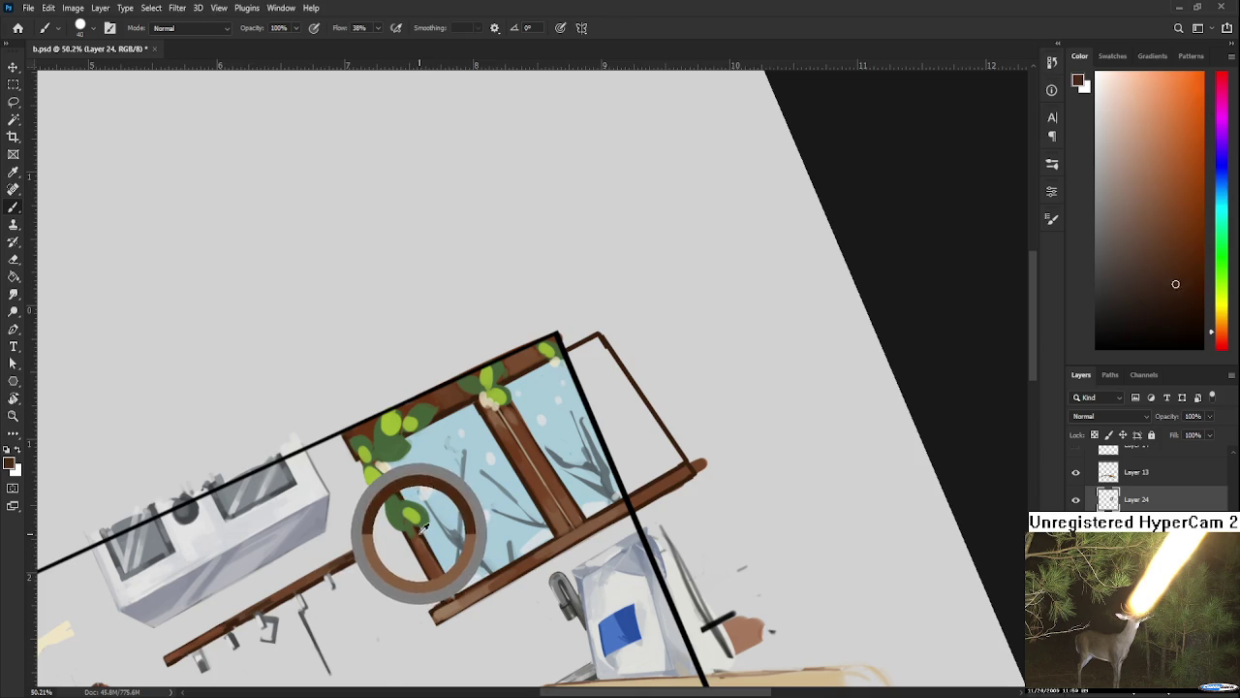
scroll(466, 501, "up", 1)
left_click(447, 460, "alt")
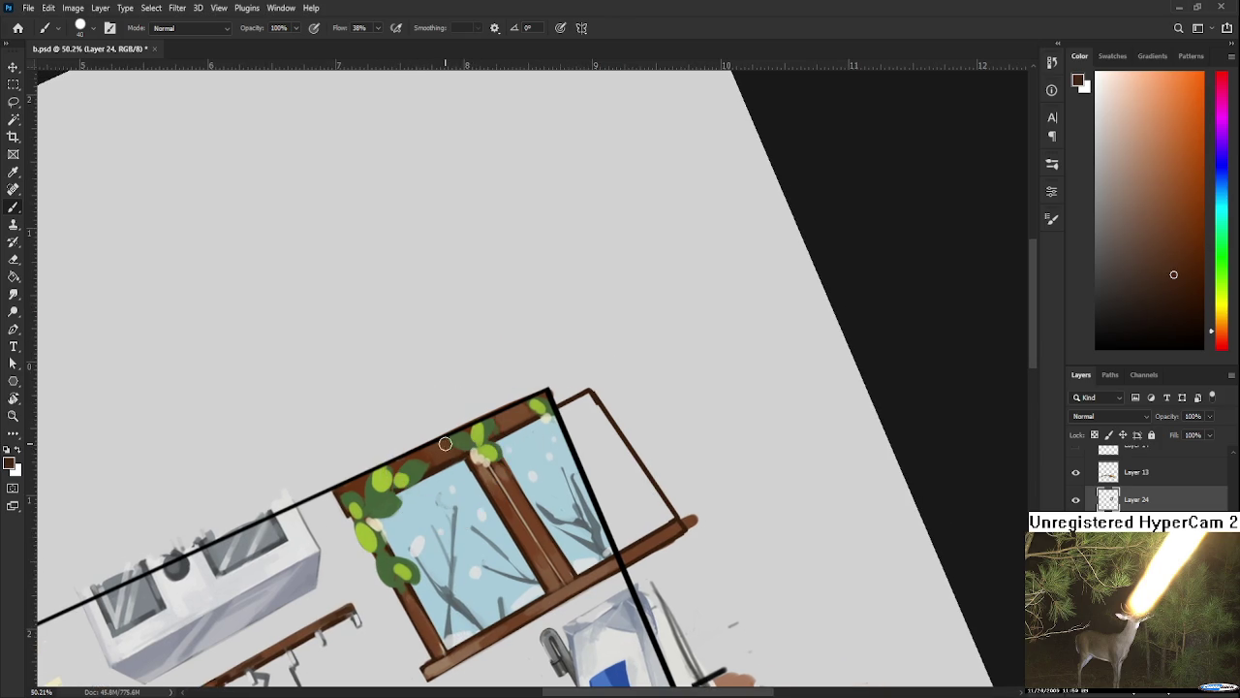
left_click(455, 441, "alt")
left_click(461, 443, "alt")
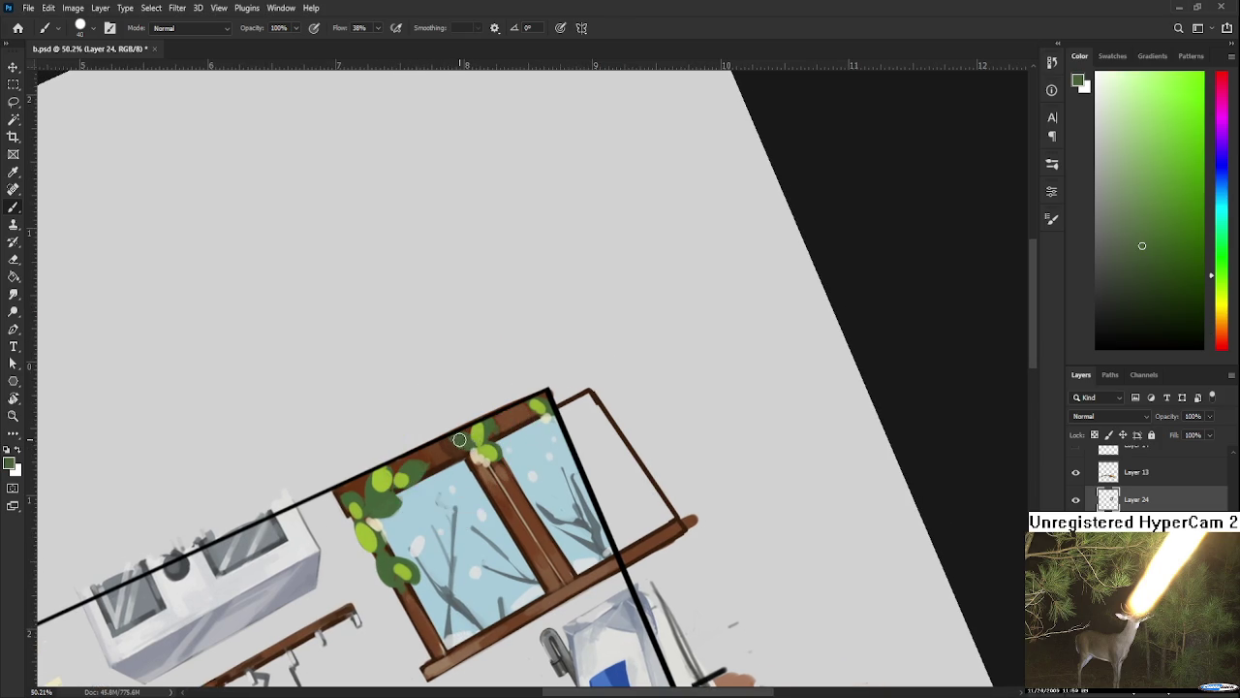
scroll(462, 443, "down", 1)
key("r")
mouse_move(572, 542)
left_mouse_down()
mouse_move(407, 476)
mouse_move(410, 436)
left_mouse_up()
Step: Sample a darker grey-blue from the glass and paint a short branch stroke in the left pane
key("b")
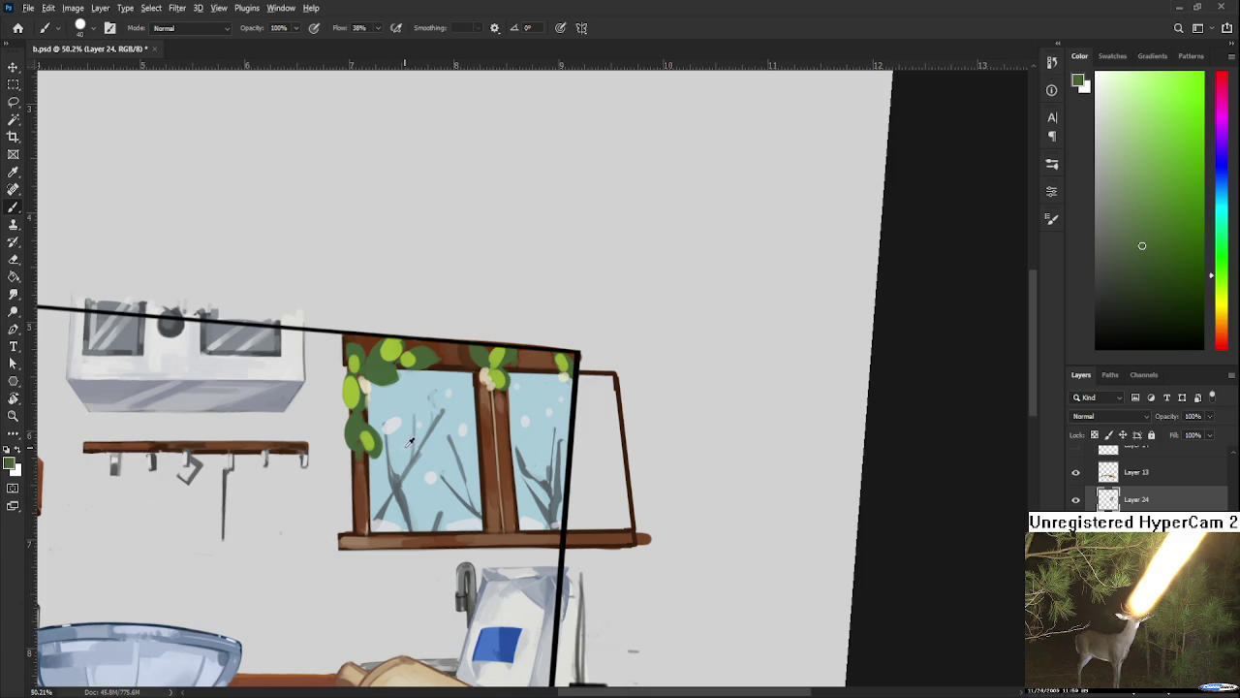
left_click(397, 465, "alt")
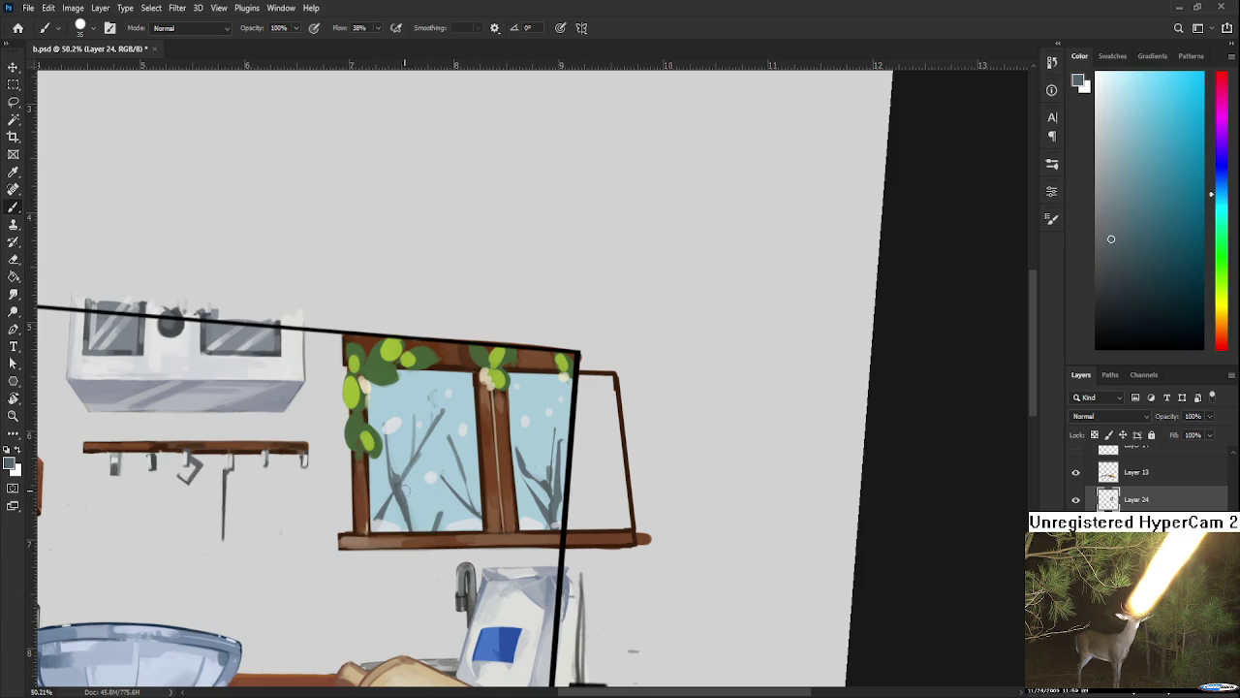
left_click(413, 503, "alt")
left_click(398, 498, "alt")
left_click(418, 524, "alt")
left_click(396, 494, "alt")
left_click(397, 490, "alt")
left_click_drag(396, 488, 414, 462)
Step: Pick a dark slate grey-blue, add a small darker mark near the branches, and zoom out to 41.5%
left_click(413, 465, "alt")
left_click(406, 473, "alt")
left_click(444, 420, "alt")
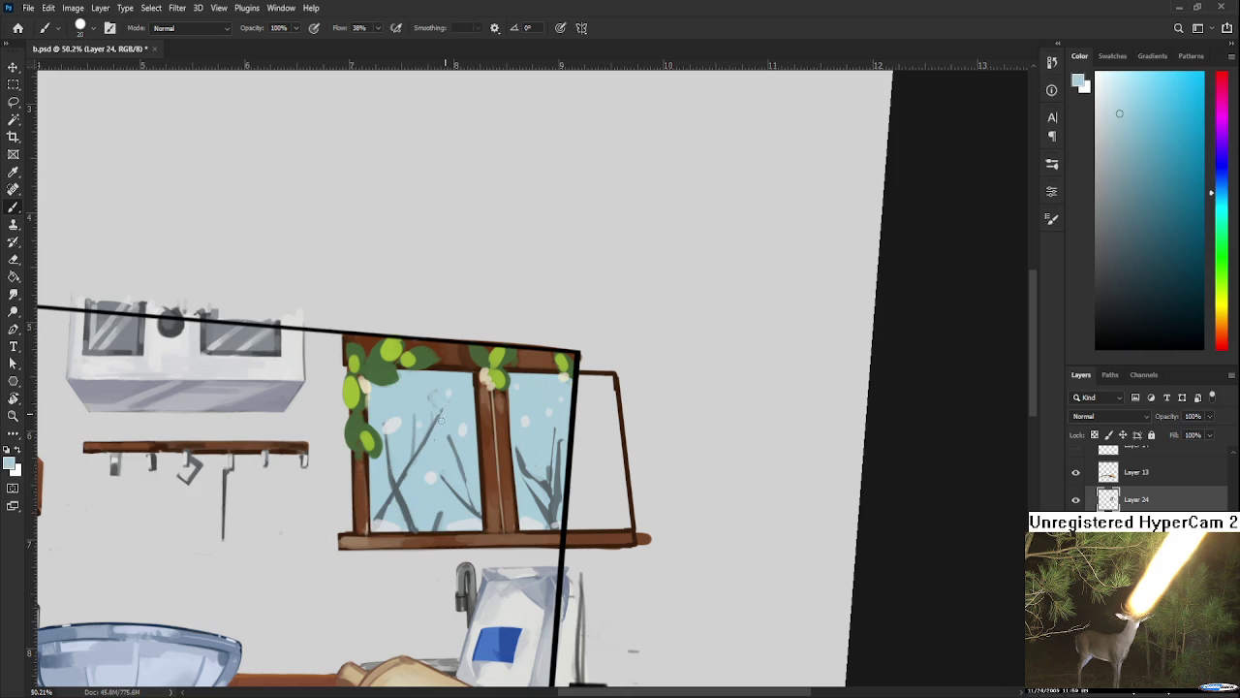
left_click(418, 434, "alt")
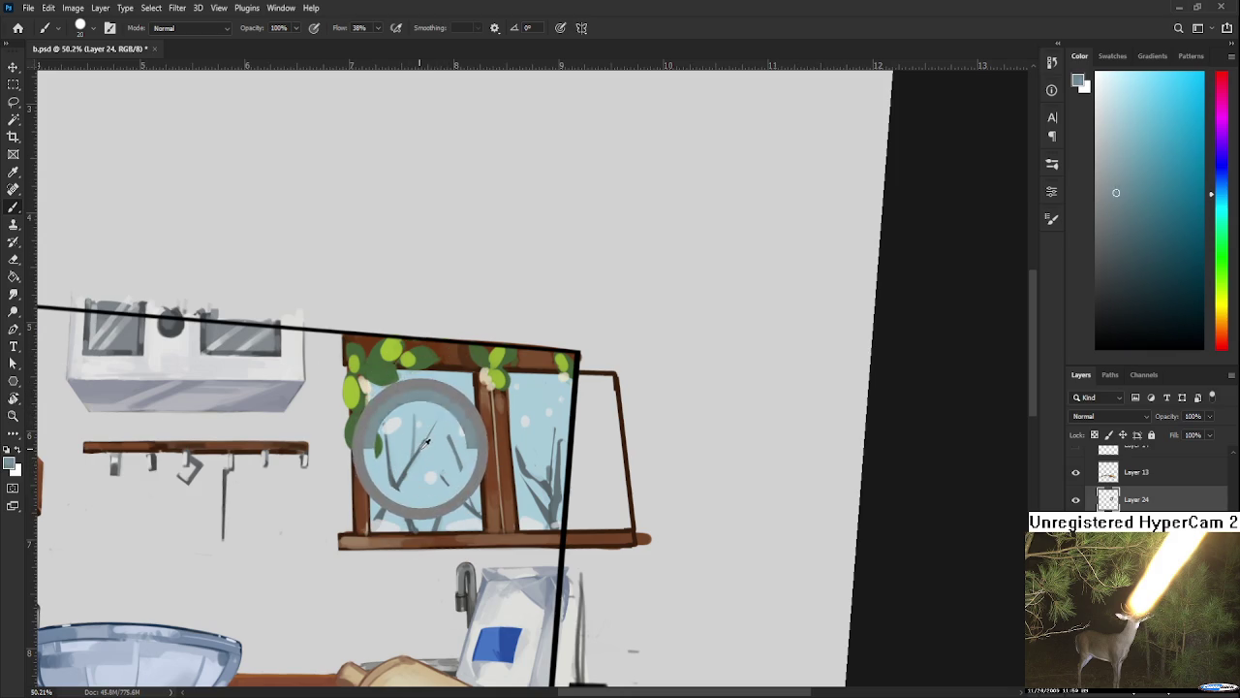
left_click(417, 433, "alt")
left_click(402, 491, "alt")
left_click(418, 450, "alt")
left_click(399, 486, "alt")
left_click_drag(437, 487, 454, 492)
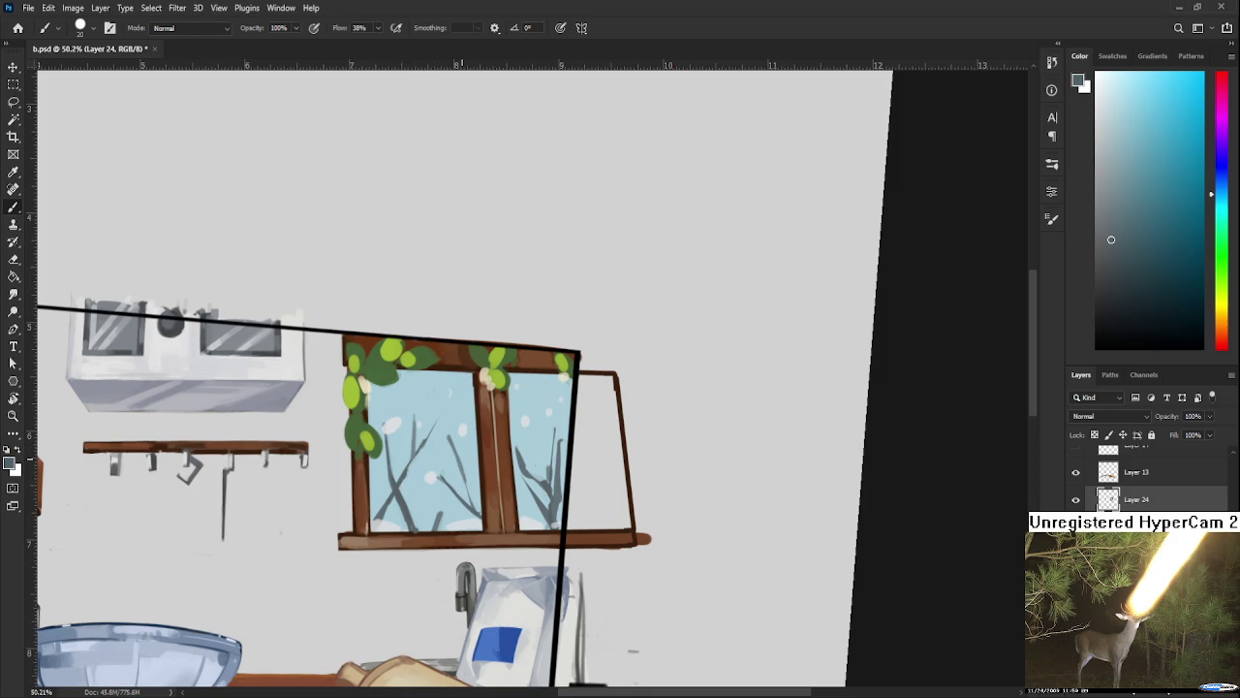
scroll(461, 460, "down", 1)
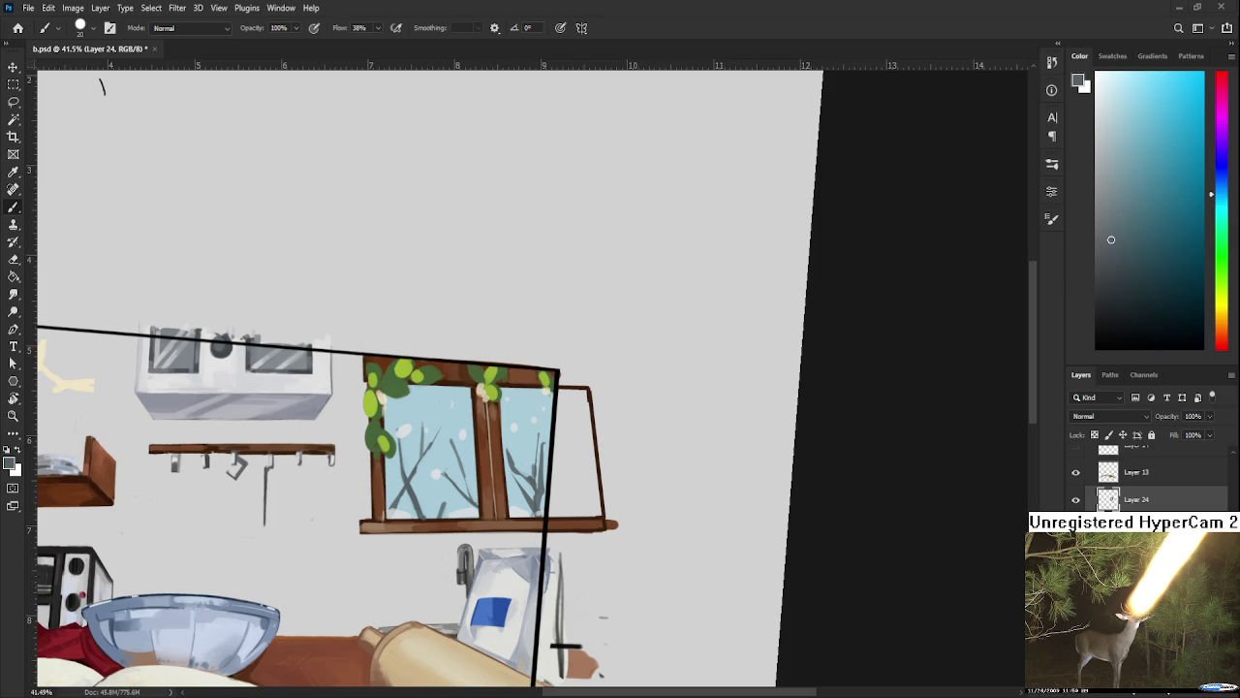
Step: Tilt the canvas view and sample the sky and branch blues in the window
left_click_drag(678, 242, 668, 291)
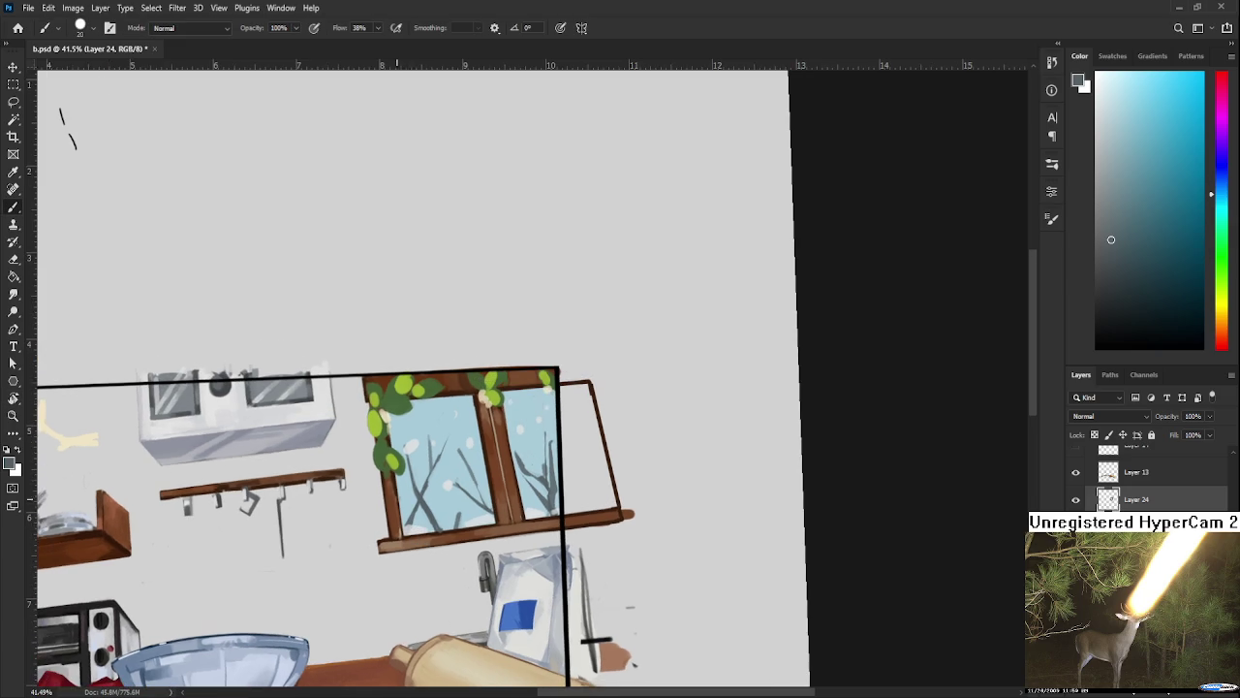
left_click(433, 484, "alt")
left_click(427, 494, "alt")
left_click(422, 481, "alt")
left_click(423, 491, "alt")
left_click(423, 484, "alt")
left_click(426, 491, "alt")
left_click(438, 479, "alt")
left_click(439, 478, "alt")
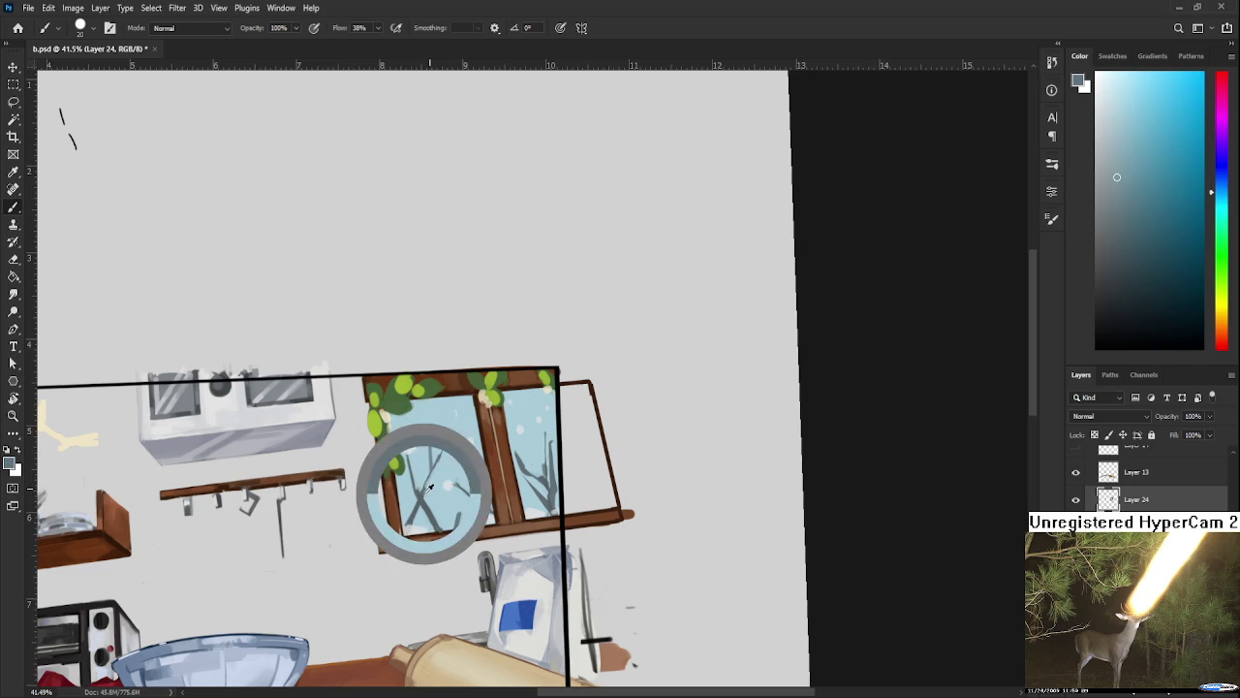
left_click(436, 480, "alt")
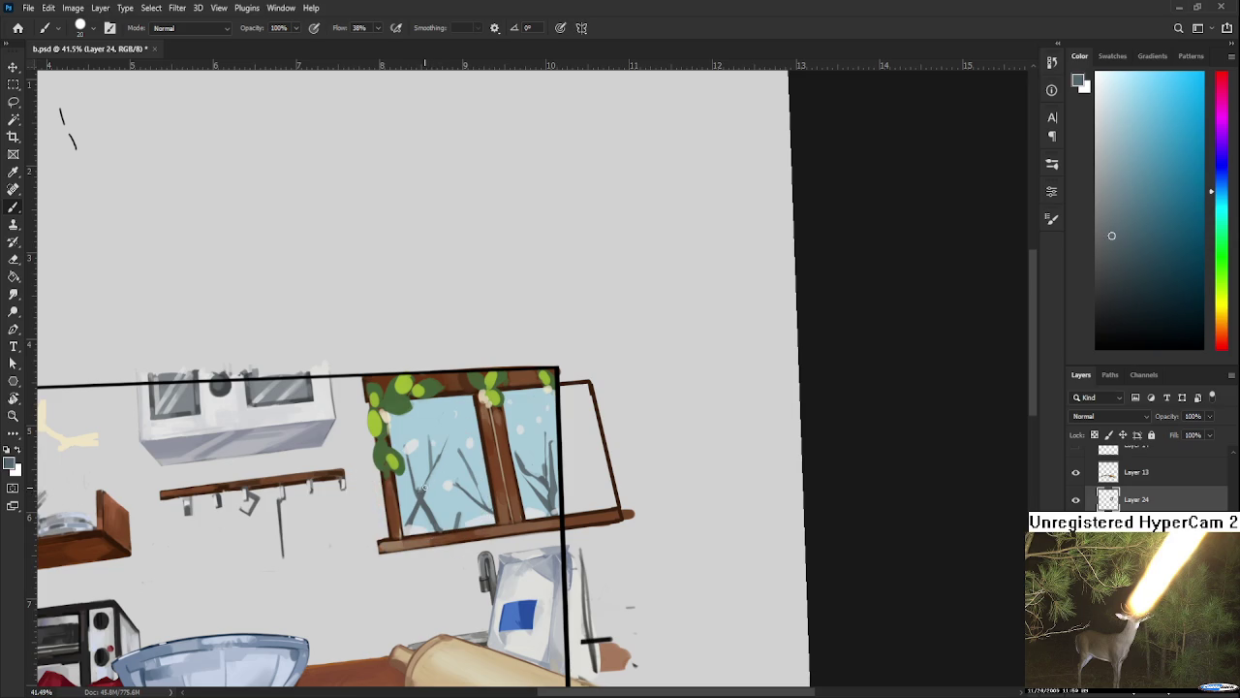
left_click(436, 482, "alt")
Step: Recentre on the window and alternate between grey-blue branch and light sky colours
left_click_drag(439, 475, 430, 449)
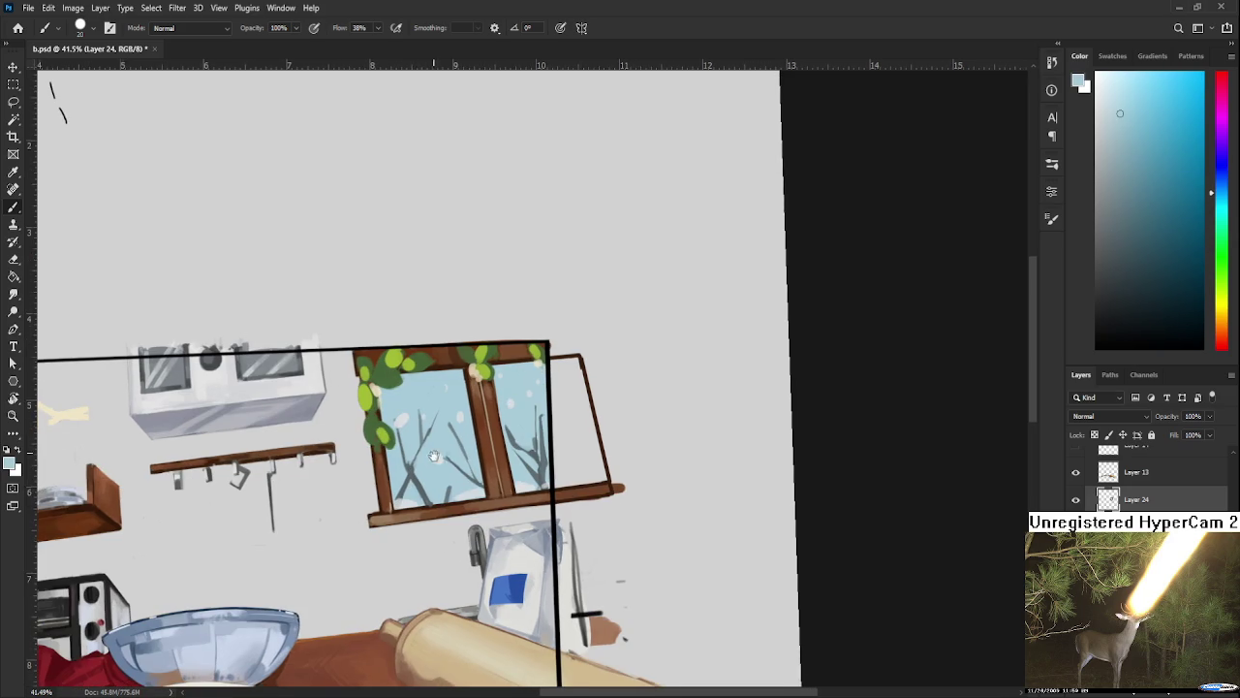
left_click(415, 471, "alt")
left_click(437, 498, "alt")
left_click_drag(437, 479, 430, 505)
left_click(413, 487, "alt")
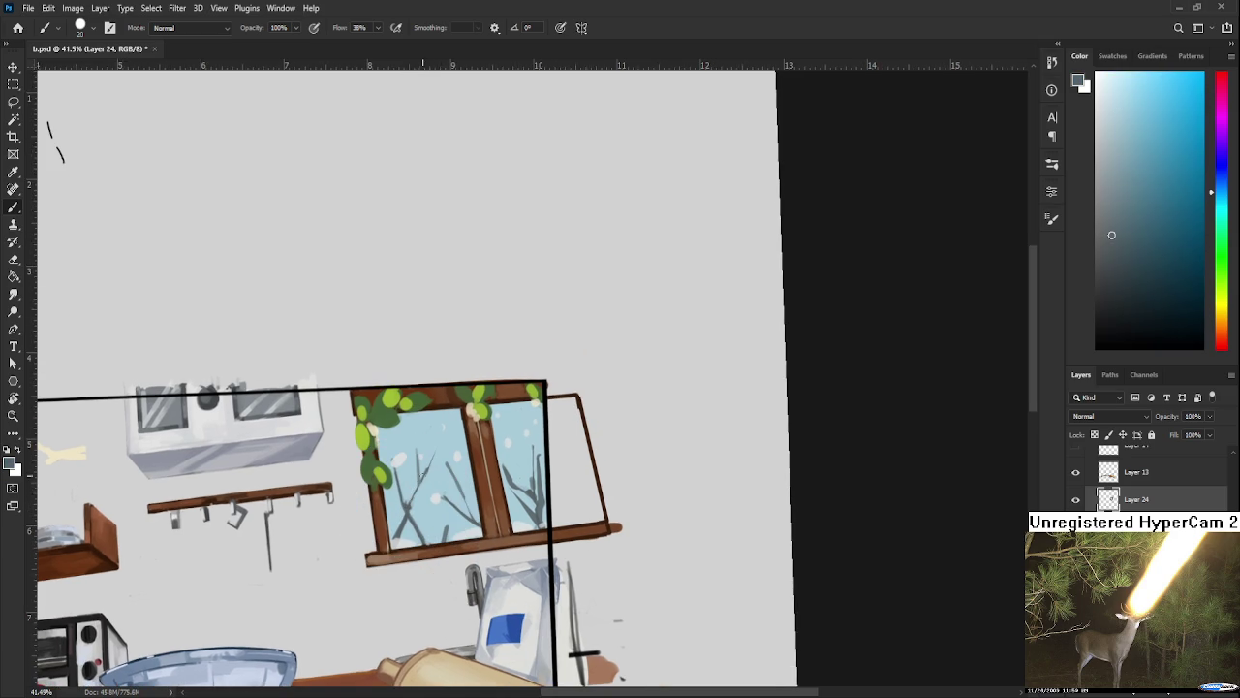
left_click(429, 471, "alt")
left_click(418, 495, "alt")
left_click(417, 499, "alt")
left_click(404, 523, "alt")
left_click(407, 499, "alt")
scroll(435, 471, "down", 2)
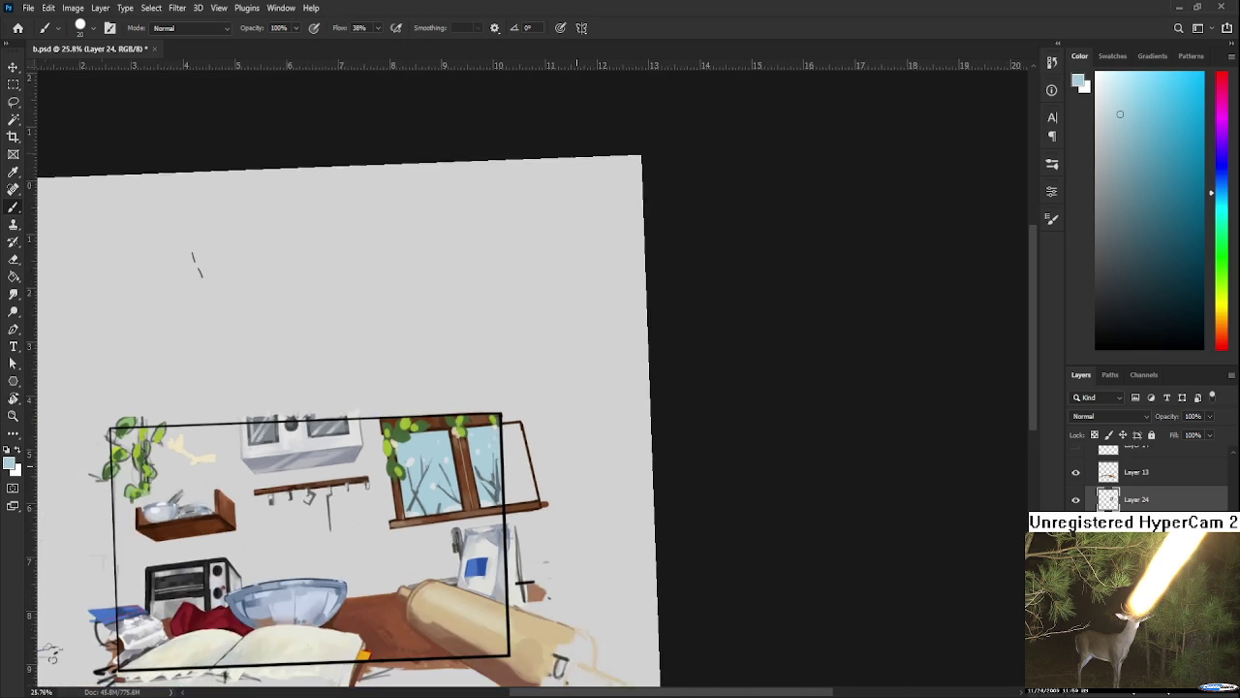
scroll(466, 510, "up", 4)
Step: Keep alternating branch and sky blues, moving into the lower left pane
left_click(401, 511, "alt")
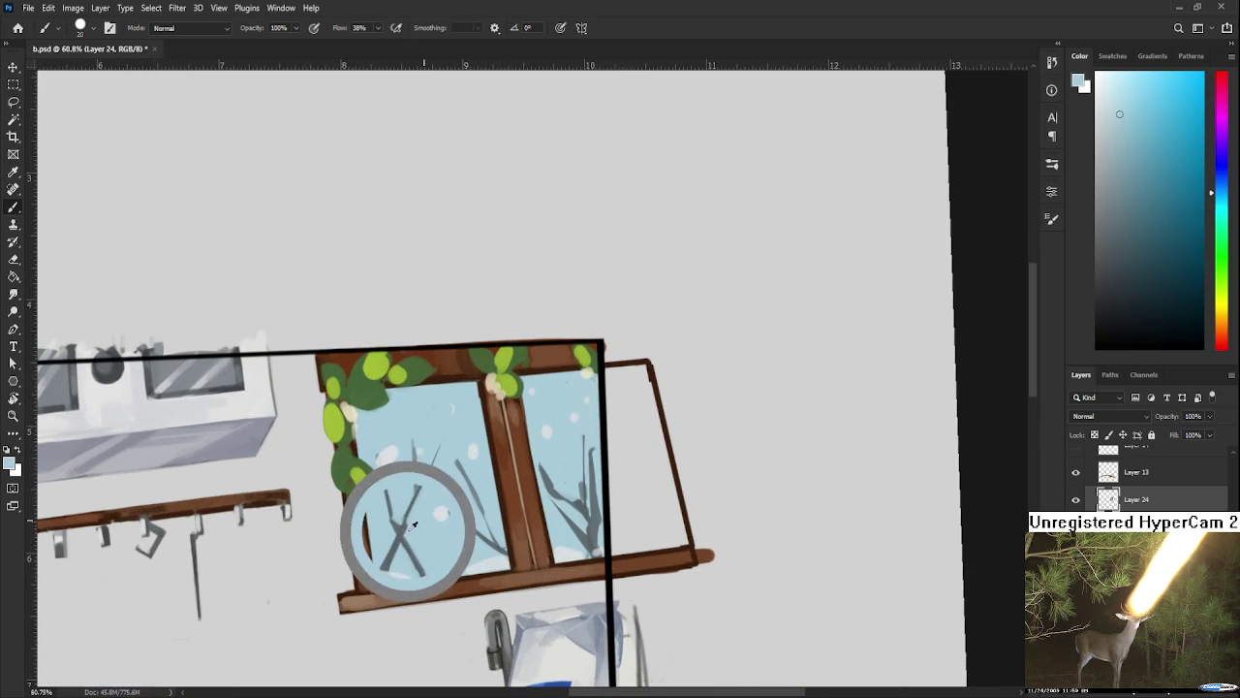
left_click(424, 477, "alt")
left_click(402, 528, "alt")
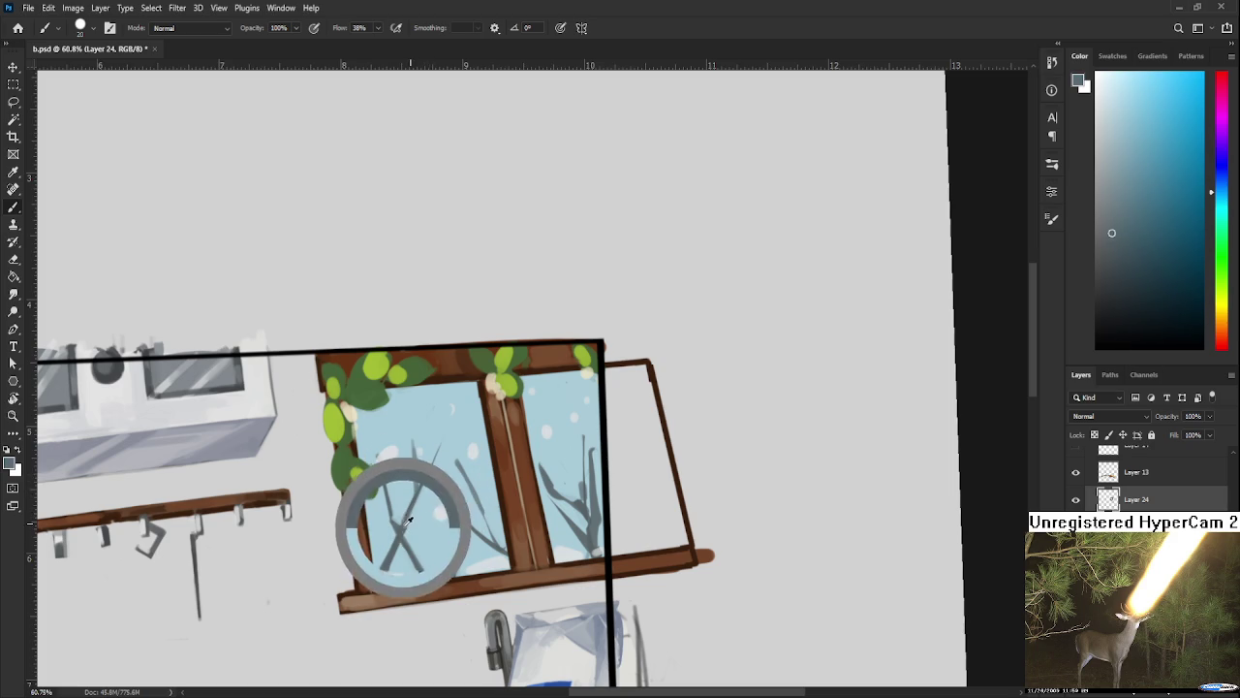
left_click(423, 474, "alt")
left_click(428, 472, "alt")
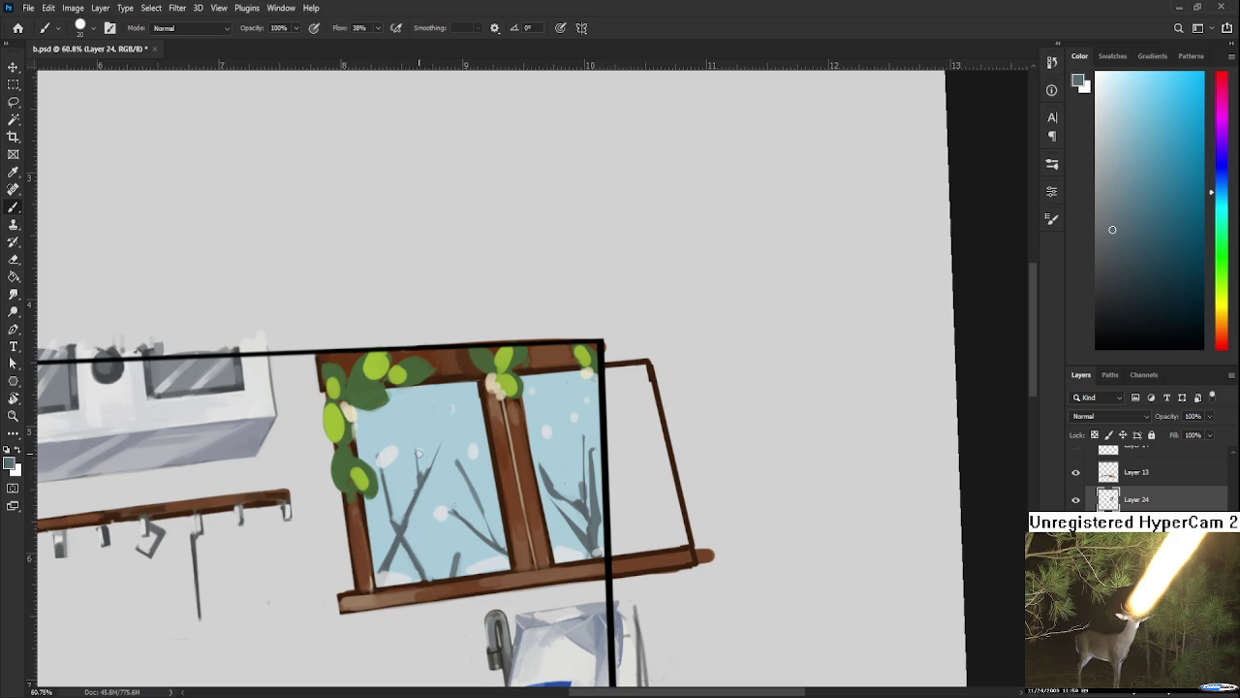
left_click(427, 432, "alt")
left_click(423, 463, "alt")
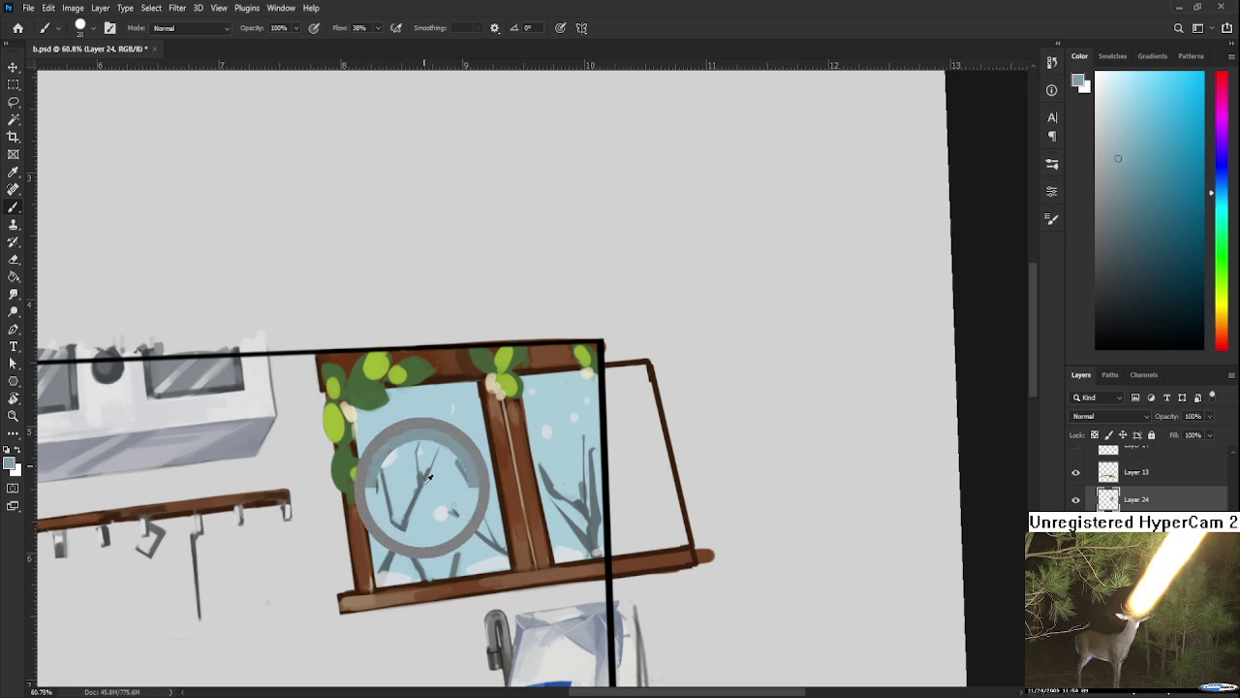
left_click(394, 487, "alt")
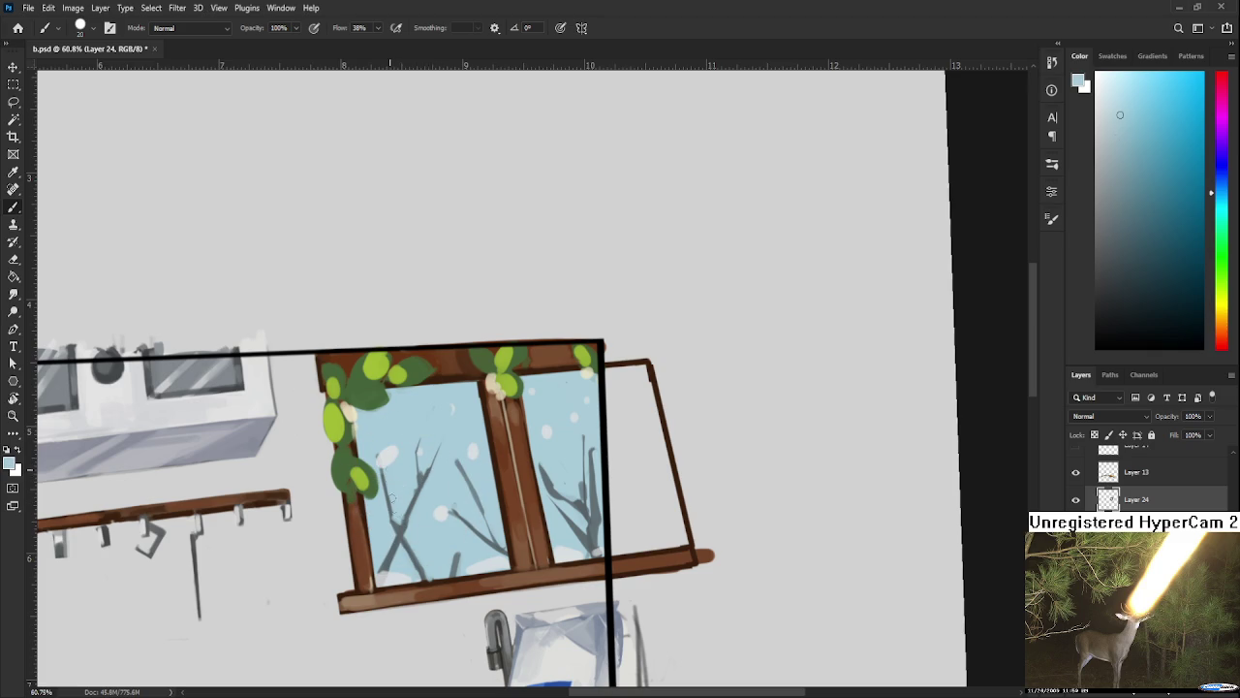
left_click(395, 523, "alt")
left_click(396, 520, "alt")
left_click(392, 467, "alt")
Step: Sample darker and lighter blues across the left pane and near the mullion
scroll(407, 464, "down", 1)
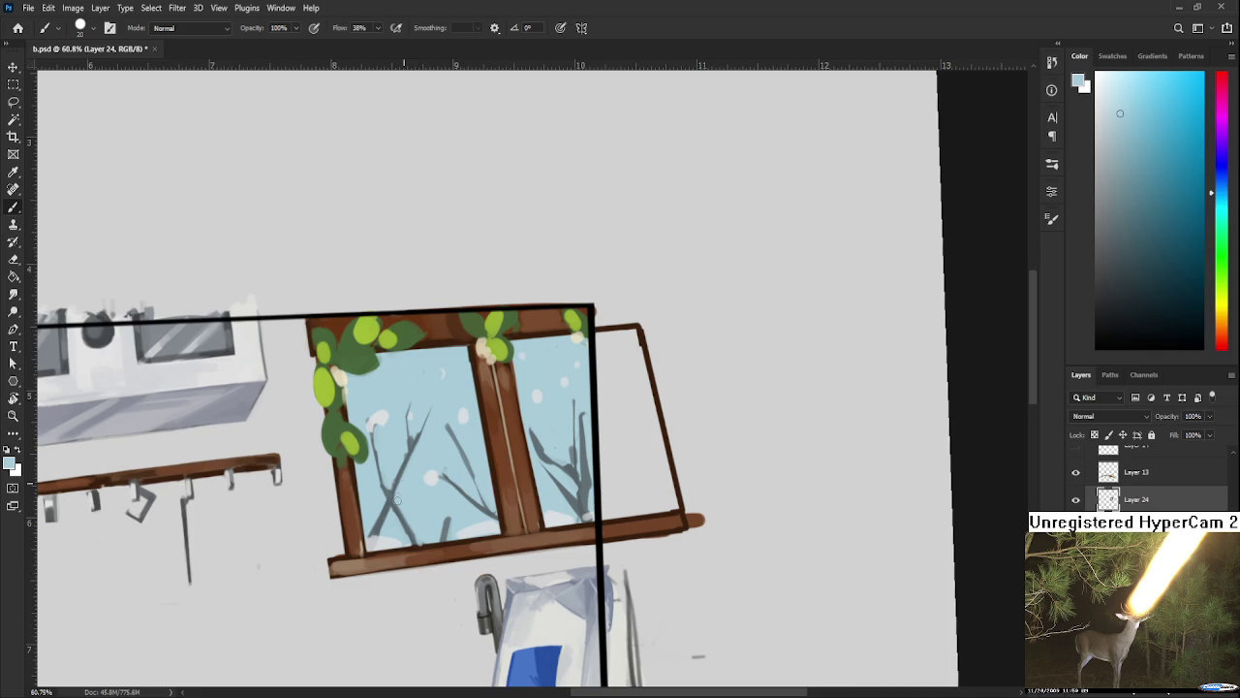
left_click(391, 501, "alt")
left_click(401, 510, "alt")
left_click(416, 471, "alt")
scroll(431, 505, "down", 1)
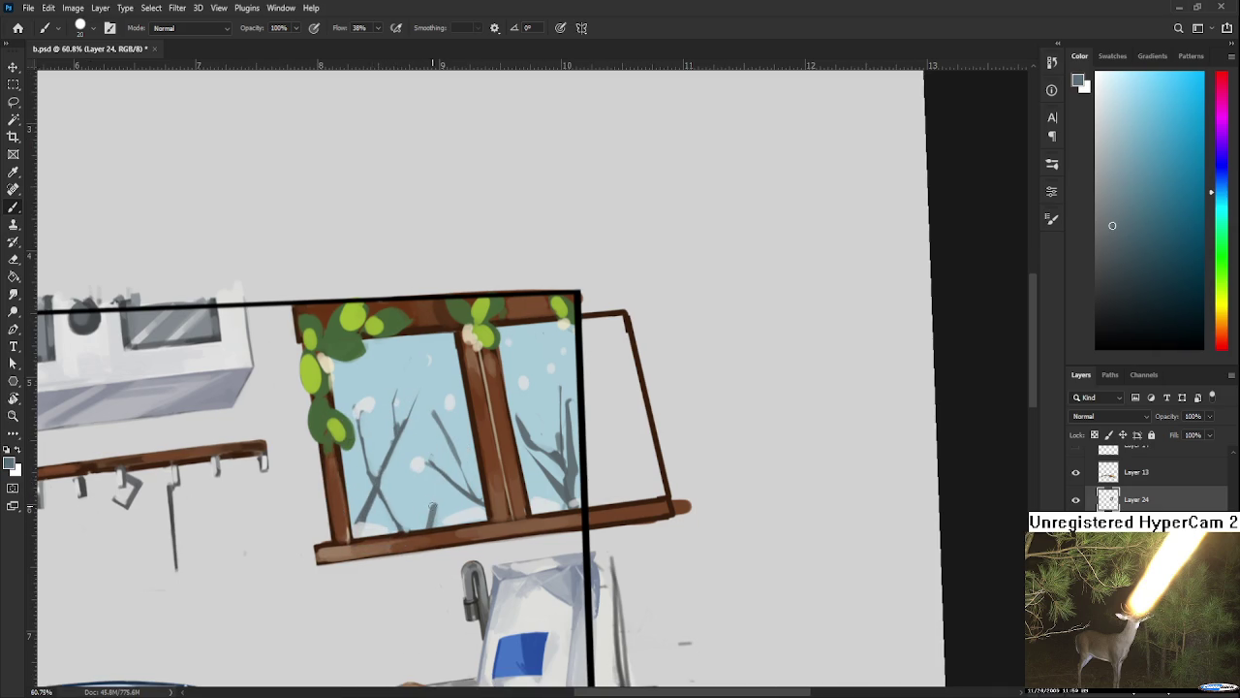
left_click(433, 496, "alt")
left_click(419, 502, "alt")
left_click(436, 502, "alt")
left_click(436, 508, "alt")
left_click(437, 499, "alt")
left_click(473, 479, "alt")
Step: Centre the right pane and sample its light blues, the frame brown and branch grey
left_click_drag(453, 456, 358, 496)
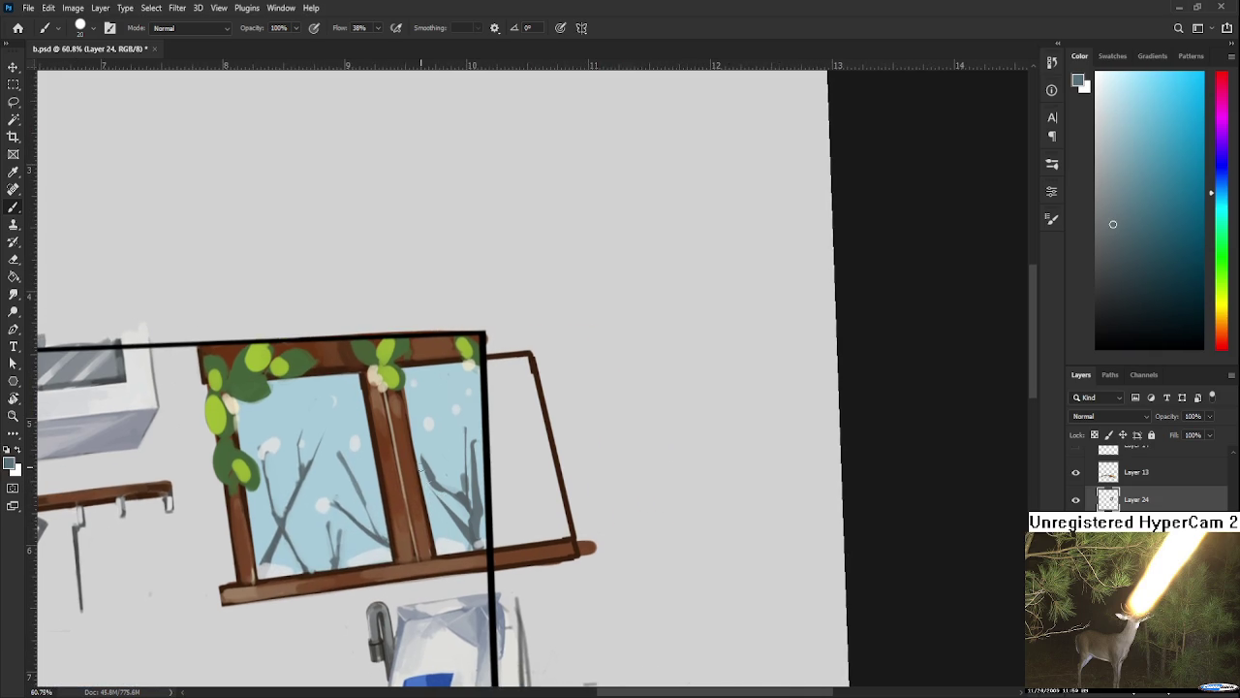
left_click(283, 515, "alt")
left_click(435, 490, "alt")
left_click(450, 482, "alt")
left_click(421, 484, "alt")
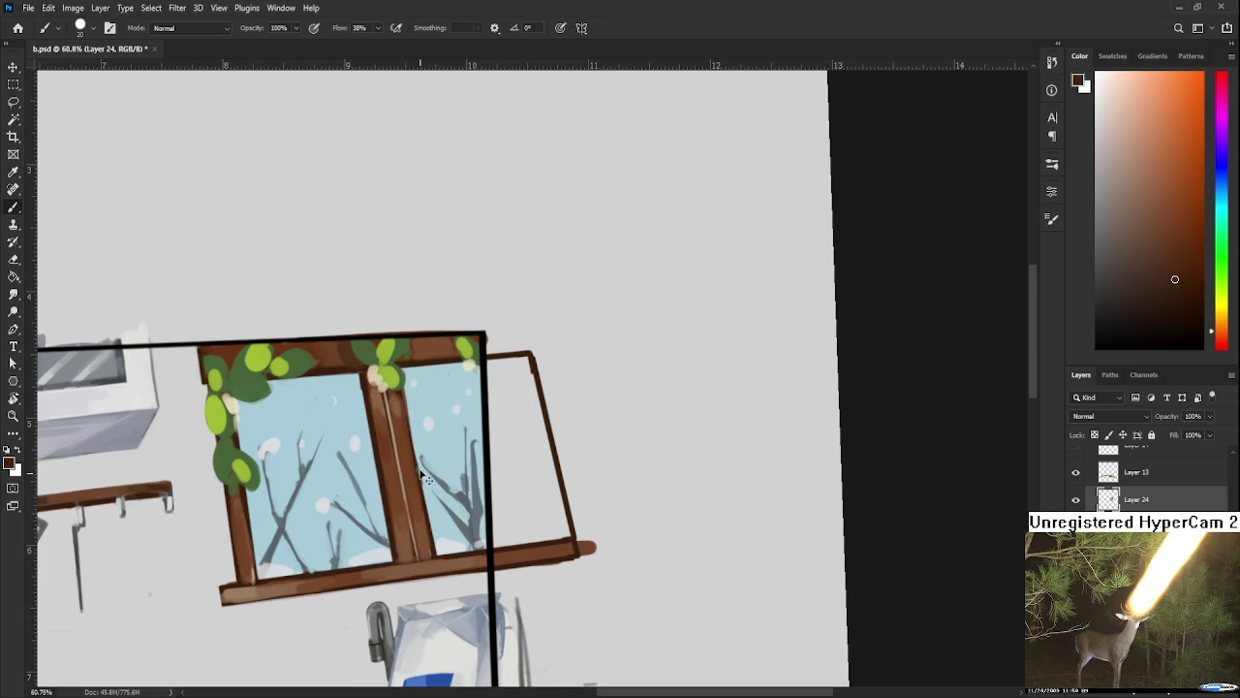
left_click(423, 470, "alt")
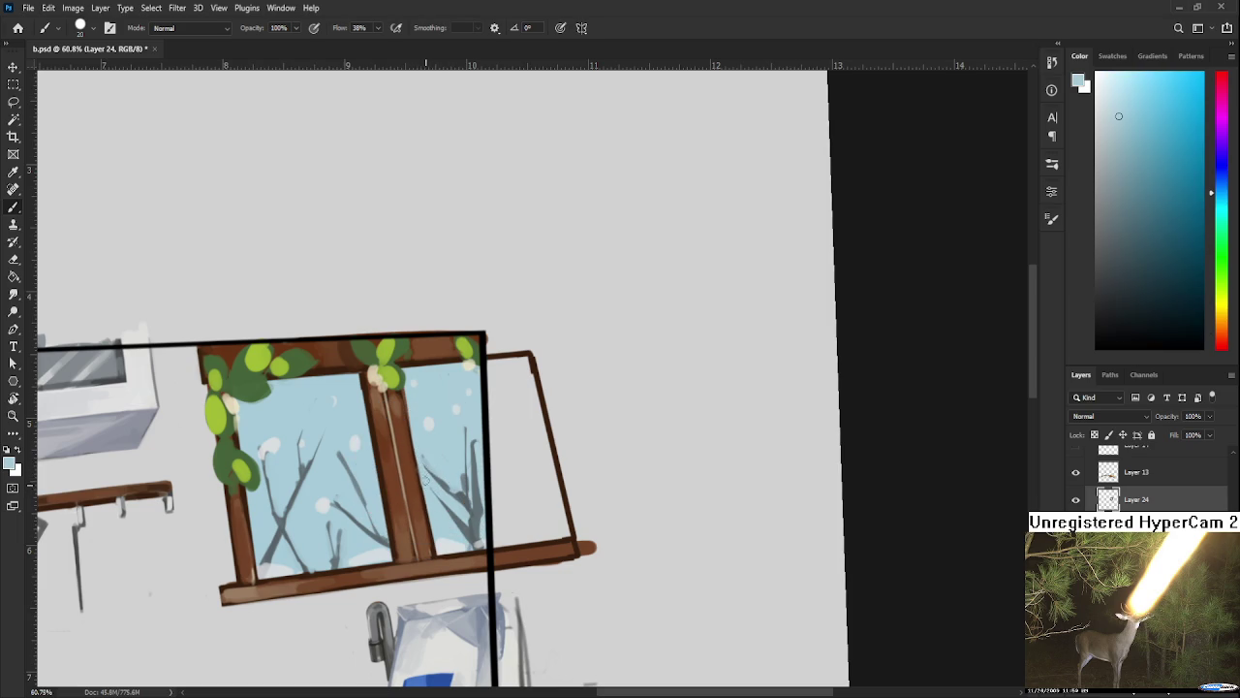
left_click(442, 481, "alt")
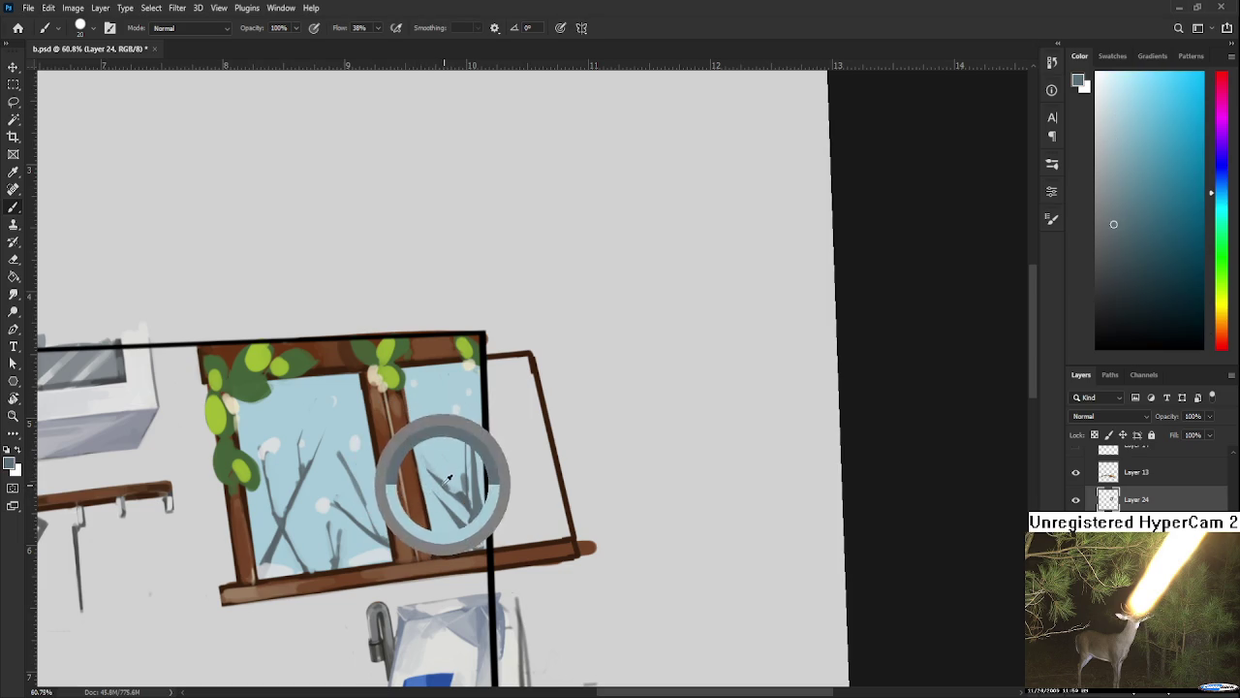
left_click(426, 477, "alt")
left_click(450, 485, "alt")
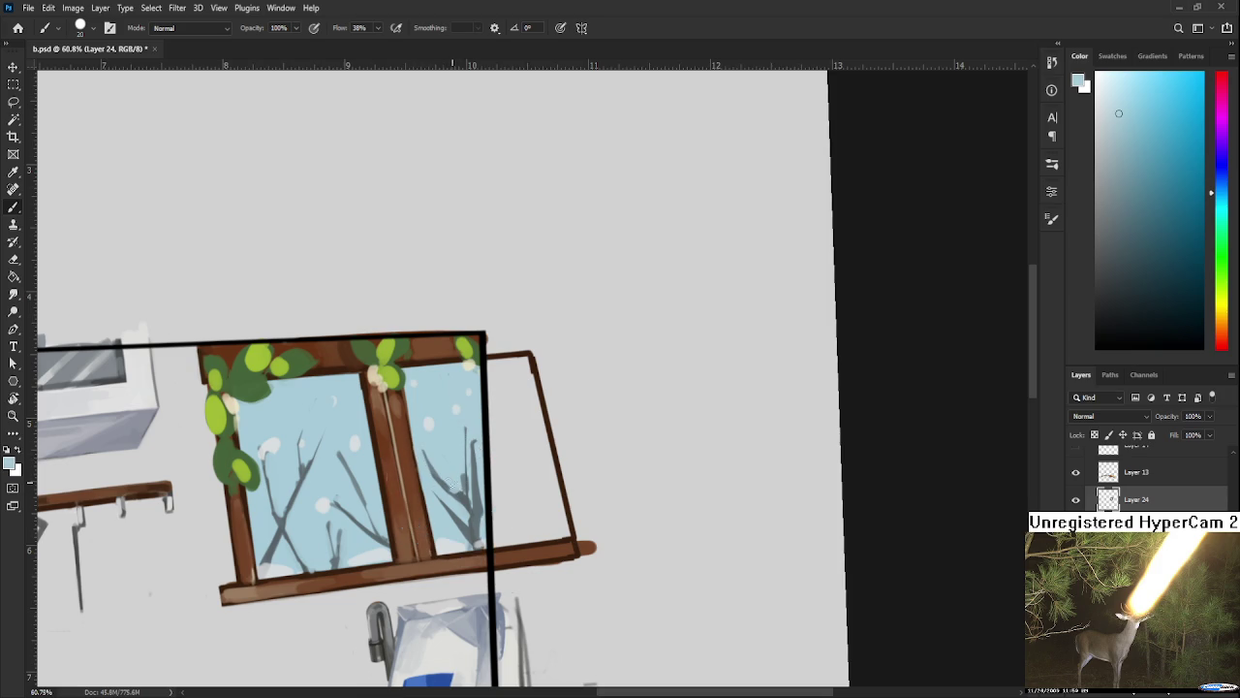
left_click(470, 496, "alt")
Step: Repaint the right-pane branch in dark grey-blue and trim stray strokes with sky blue
mouse_move(469, 489)
left_mouse_down()
mouse_move(459, 426)
mouse_move(477, 488)
mouse_move(471, 445)
left_mouse_up()
left_click(455, 422, "alt")
left_click(482, 422, "alt")
left_click(483, 448, "alt")
left_click(470, 499, "alt")
mouse_move(474, 496)
left_mouse_down()
mouse_move(478, 521)
mouse_move(448, 523)
left_mouse_up()
left_click(481, 480, "alt")
left_click(443, 507, "alt")
left_click(471, 525, "alt")
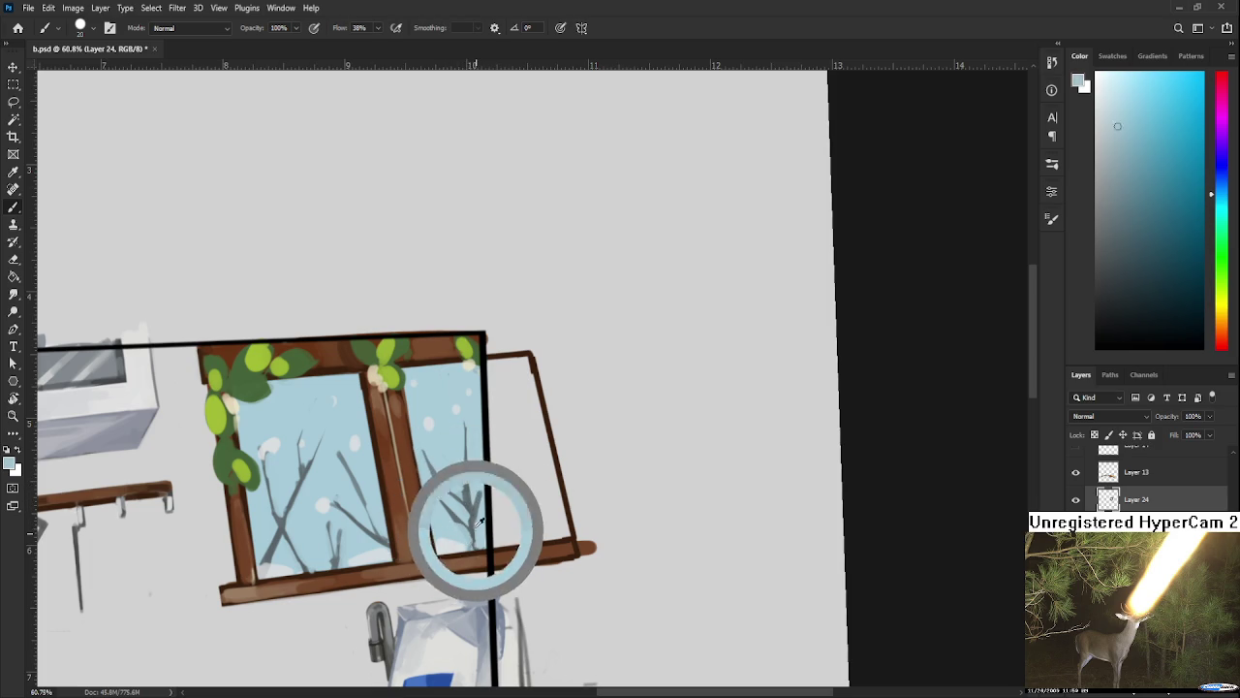
left_click(444, 490, "alt")
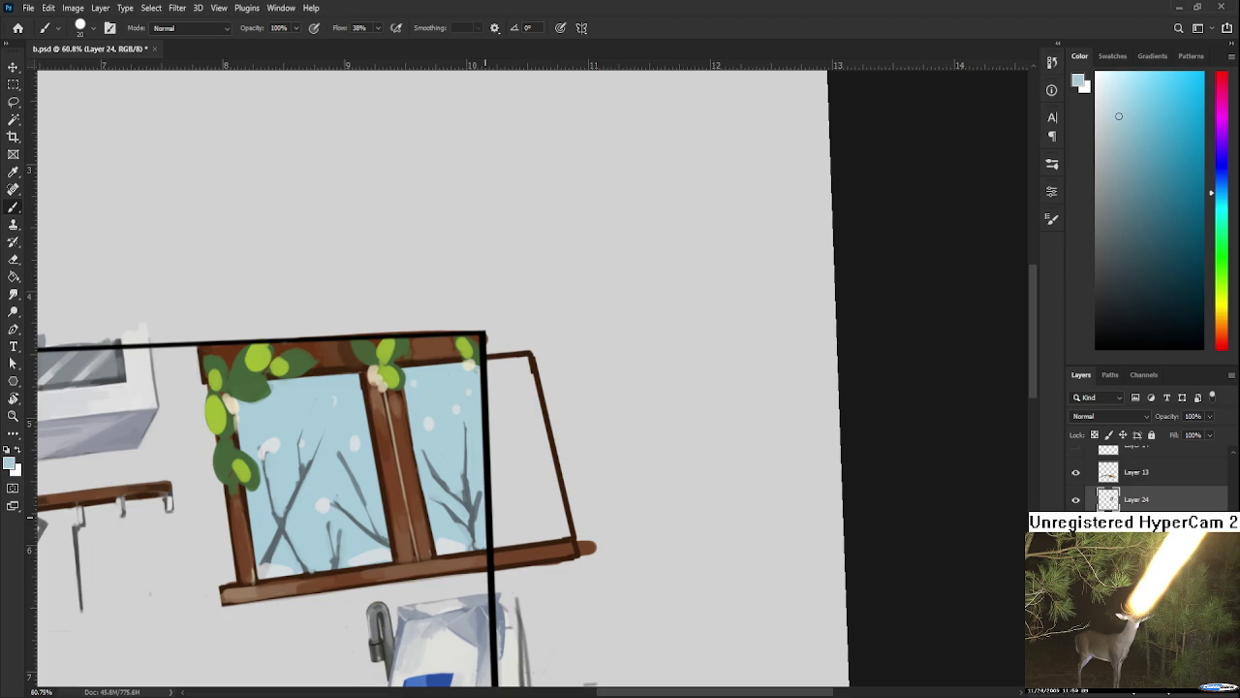
scroll(484, 506, "down", 2)
scroll(483, 505, "down", 2)
scroll(399, 531, "up", 2)
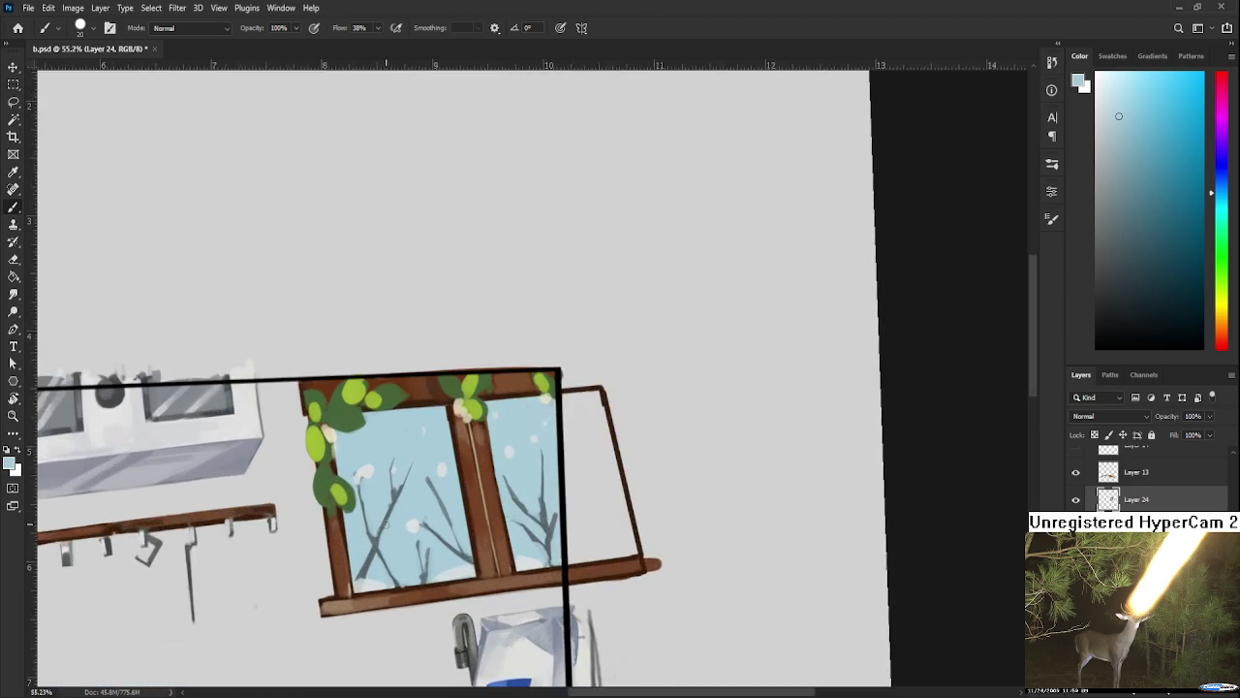
Step: Paint near-white snow along the bottom of the left pane
scroll(399, 531, "up", 1)
scroll(402, 436, "up", 1)
left_click(389, 401, "alt")
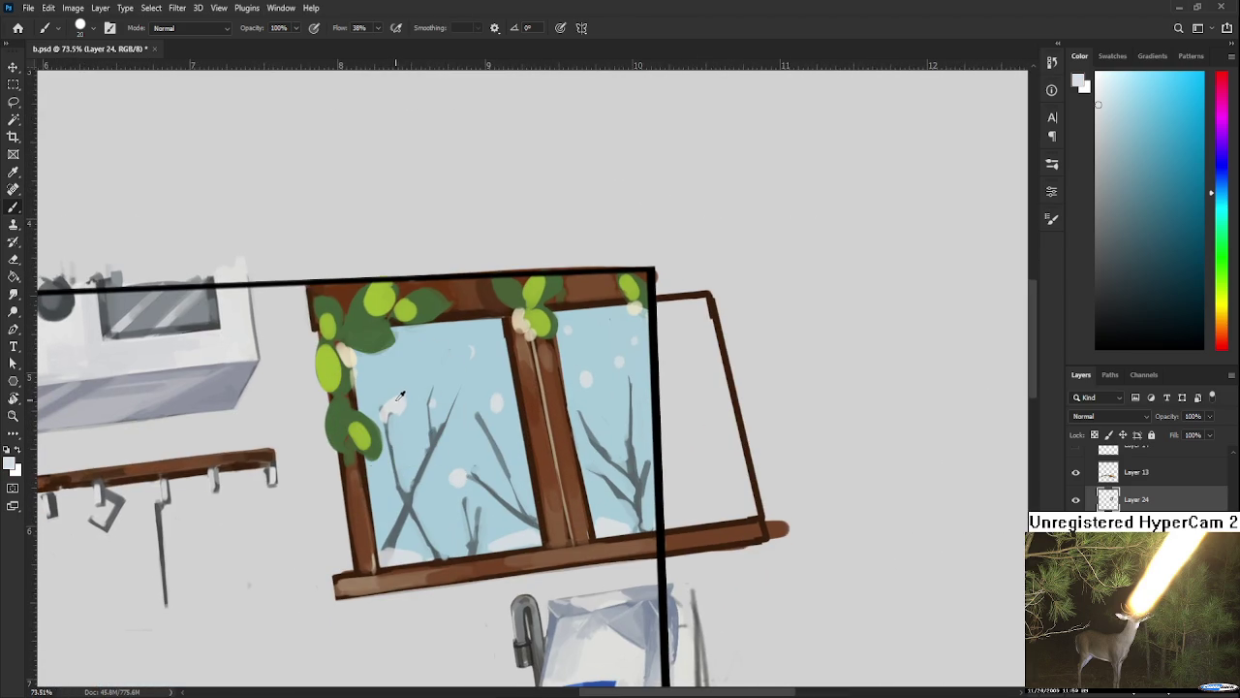
left_click_drag(386, 560, 403, 559)
left_click_drag(490, 549, 531, 543)
Step: Sample the sill browns and snow whites along the bottom of the window
left_click(492, 548, "alt")
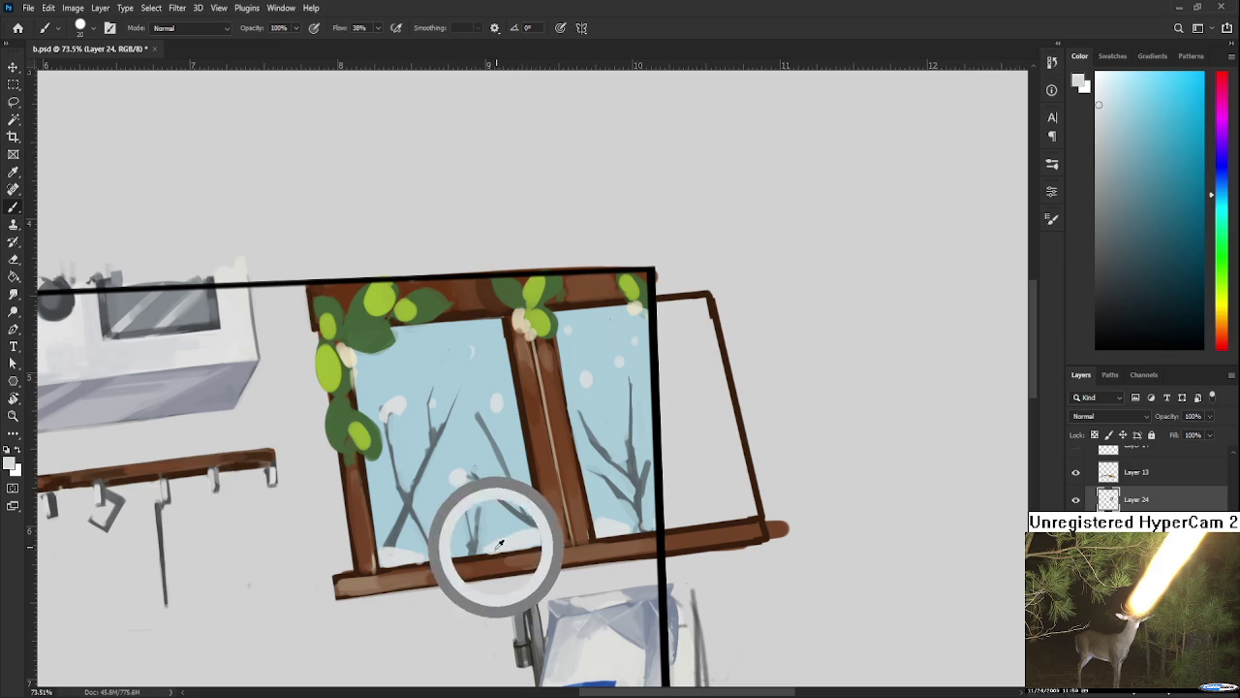
left_click(496, 548, "alt")
left_click(514, 540, "alt")
left_click(608, 529, "alt")
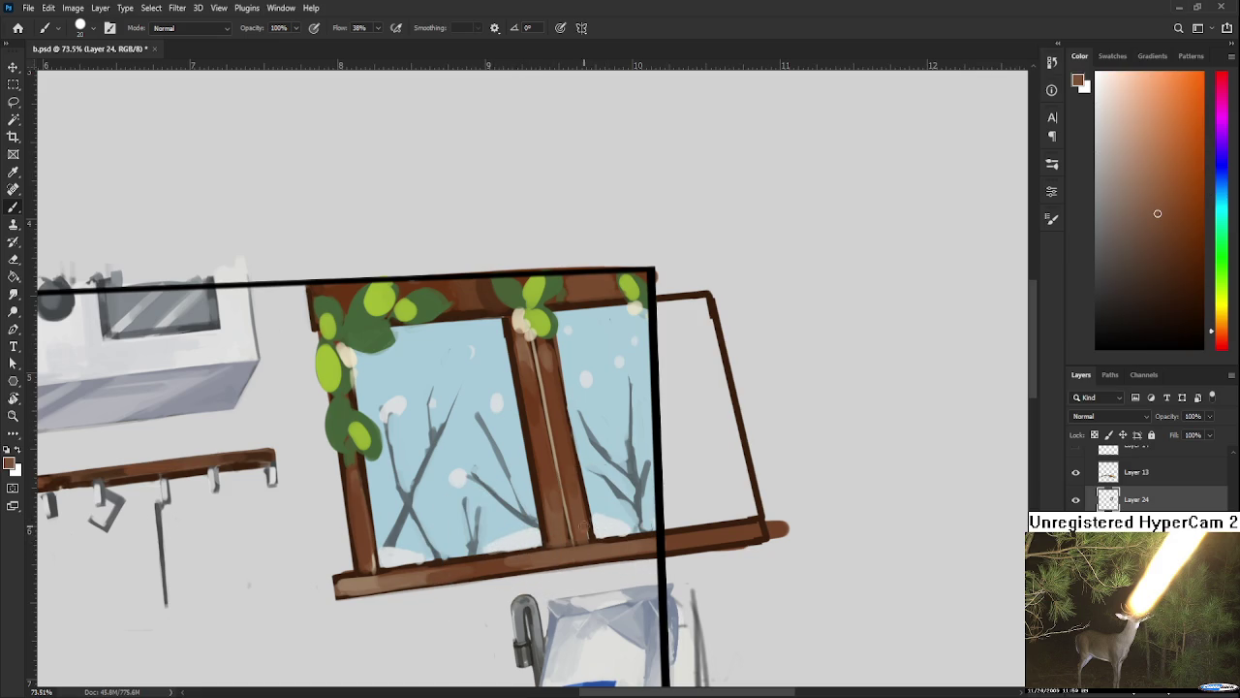
left_click(608, 523, "alt")
left_click(611, 539, "alt")
left_click(626, 529, "alt")
left_click(623, 525, "alt")
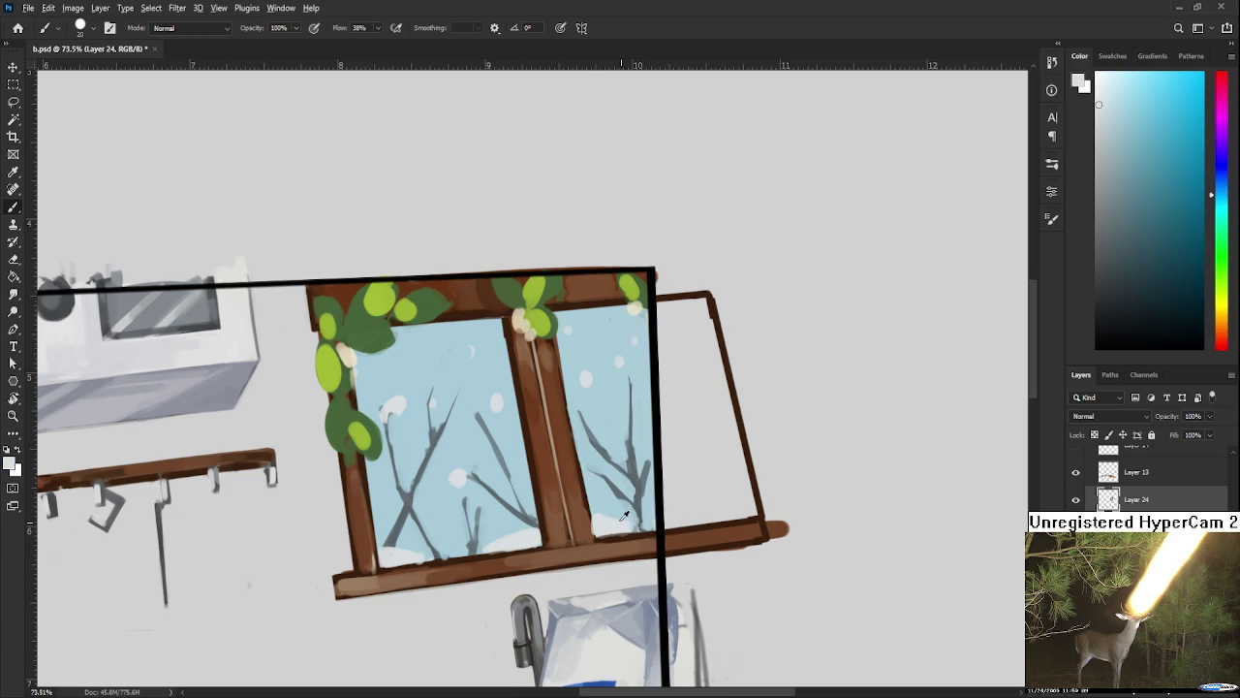
left_click(618, 523, "alt")
Step: Add white snowflakes to the sky in the window
left_click_drag(585, 371, 581, 414)
left_click(504, 446, "alt")
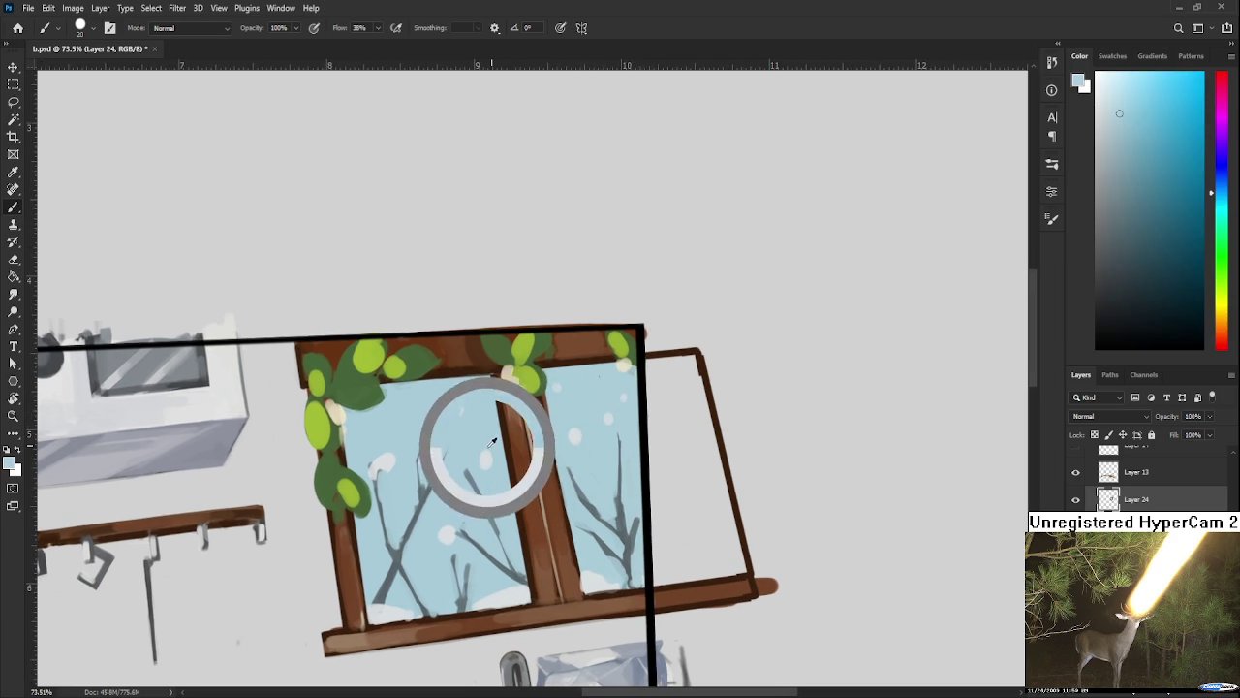
left_click(430, 440, "alt")
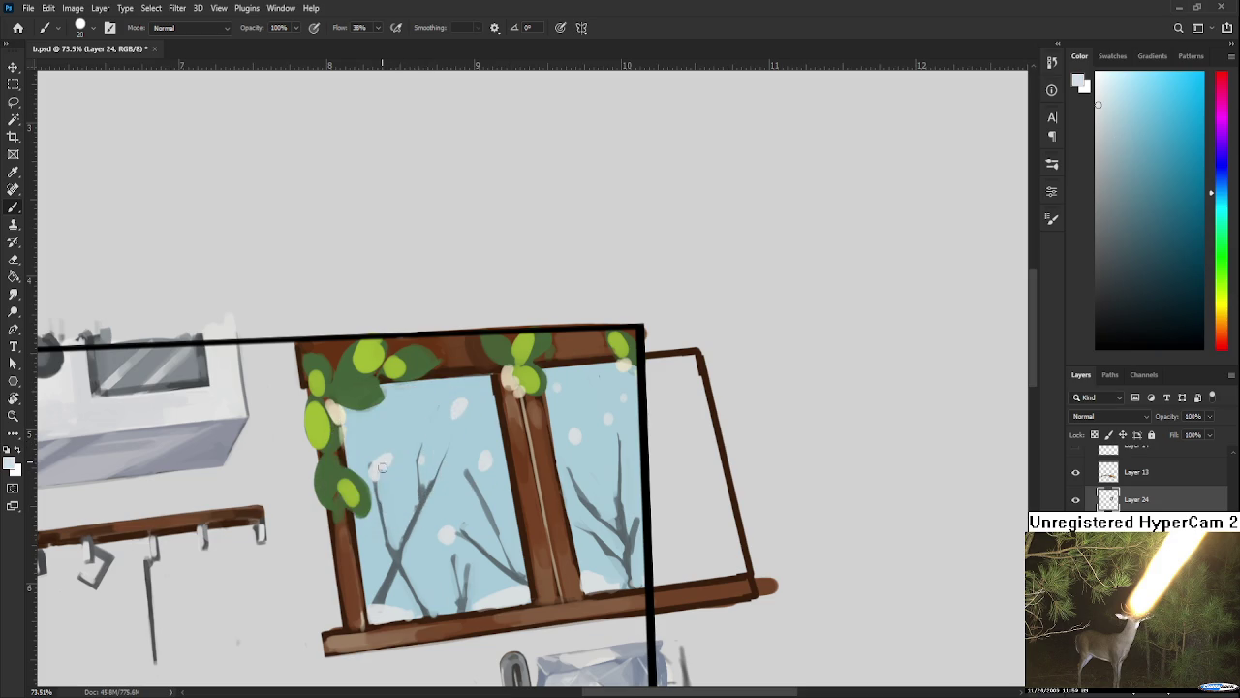
left_click(429, 512, "alt")
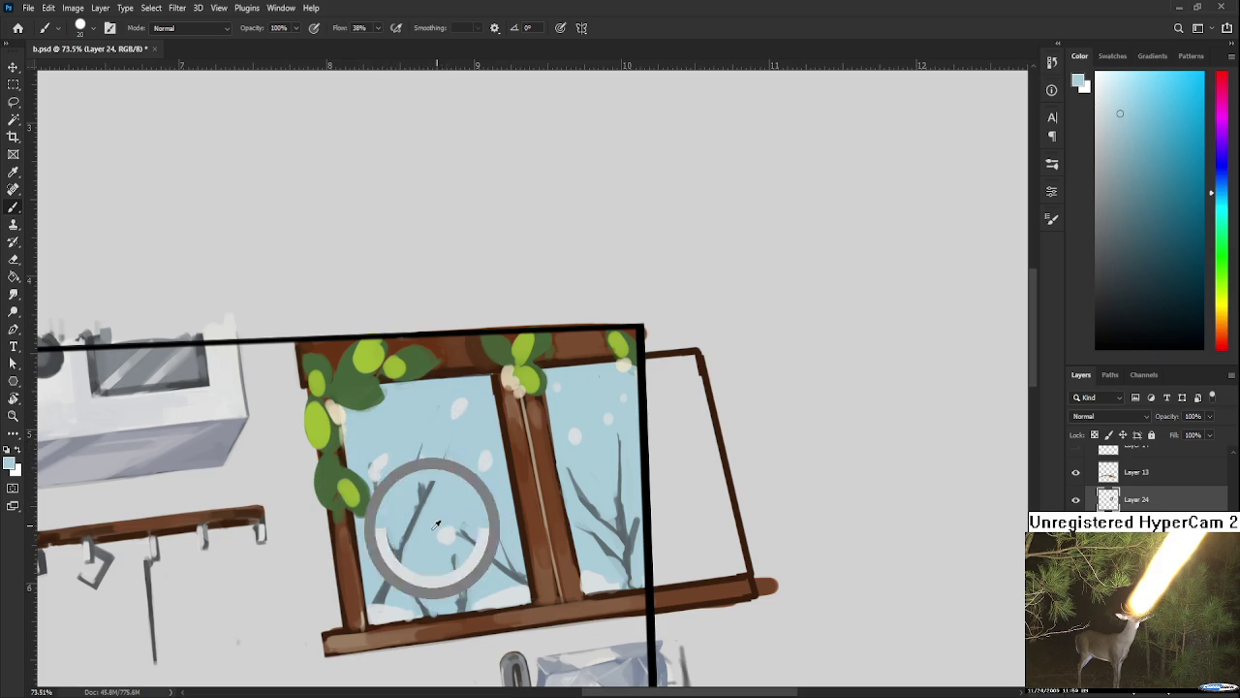
left_click(448, 530, "alt")
left_click(465, 496, "alt")
left_click_drag(463, 494, 446, 533)
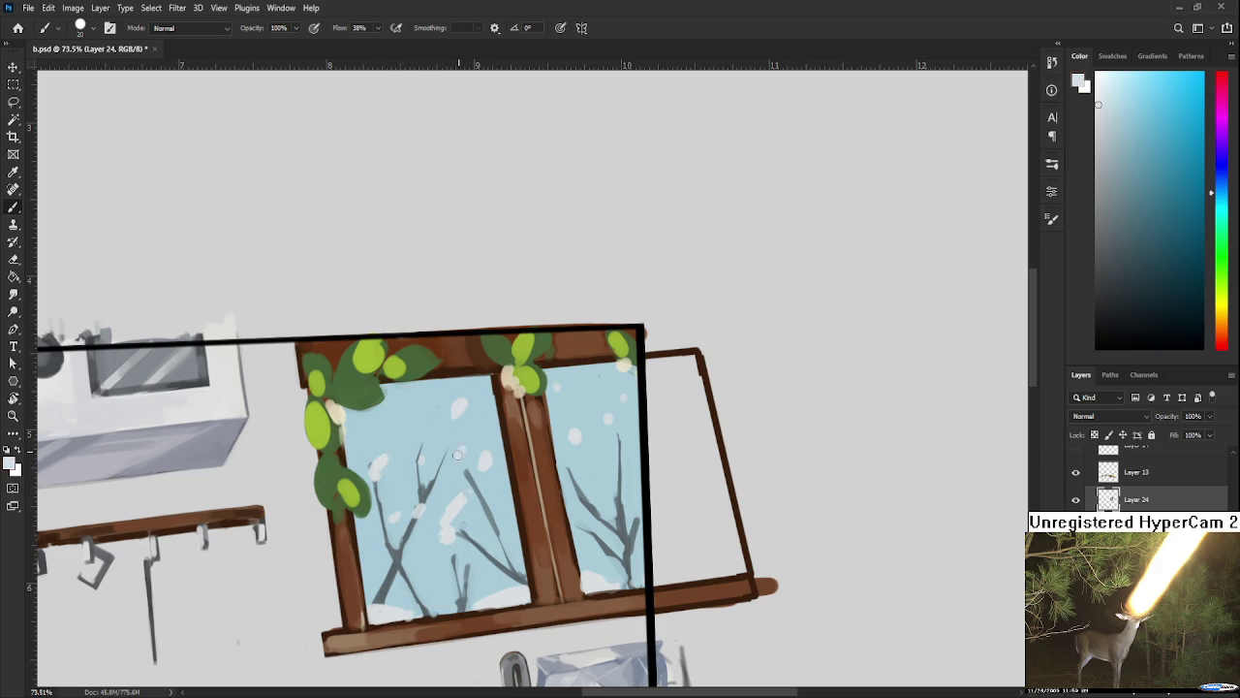
Step: Sample light sky blues from the upper right pane
left_click(484, 405, "alt")
left_click(485, 421, "alt")
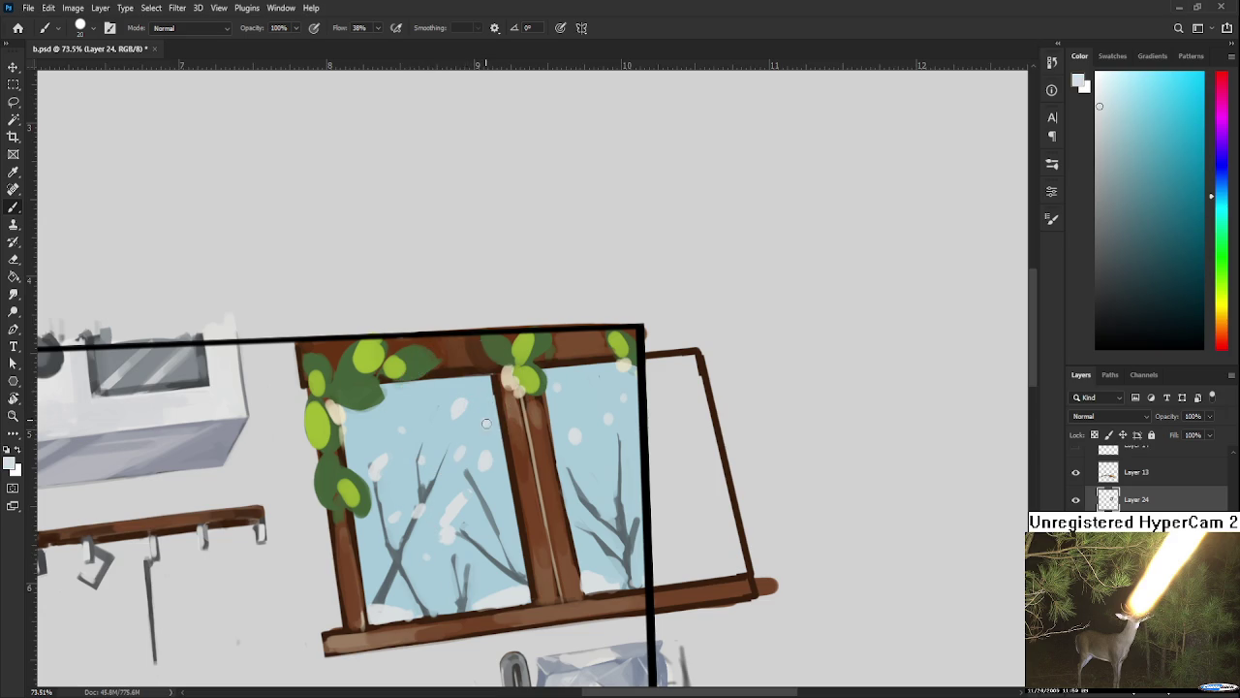
left_click(620, 452, "alt")
left_click(573, 433, "alt")
left_click(591, 380, "alt")
left_click(623, 365, "alt")
left_click(622, 366, "alt")
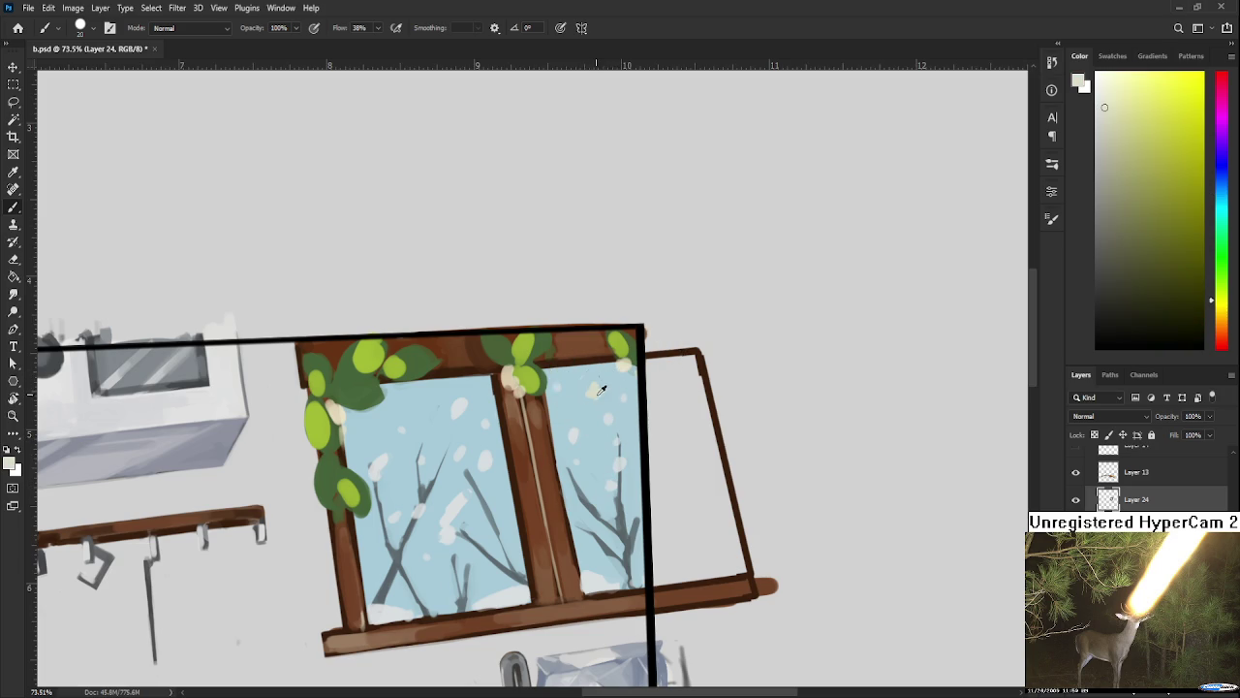
left_click(598, 386, "alt")
left_click(594, 384, "alt")
left_click(595, 394, "alt")
Step: Resample the window-glass light blue and make it slightly more saturated
left_click(595, 386, "alt")
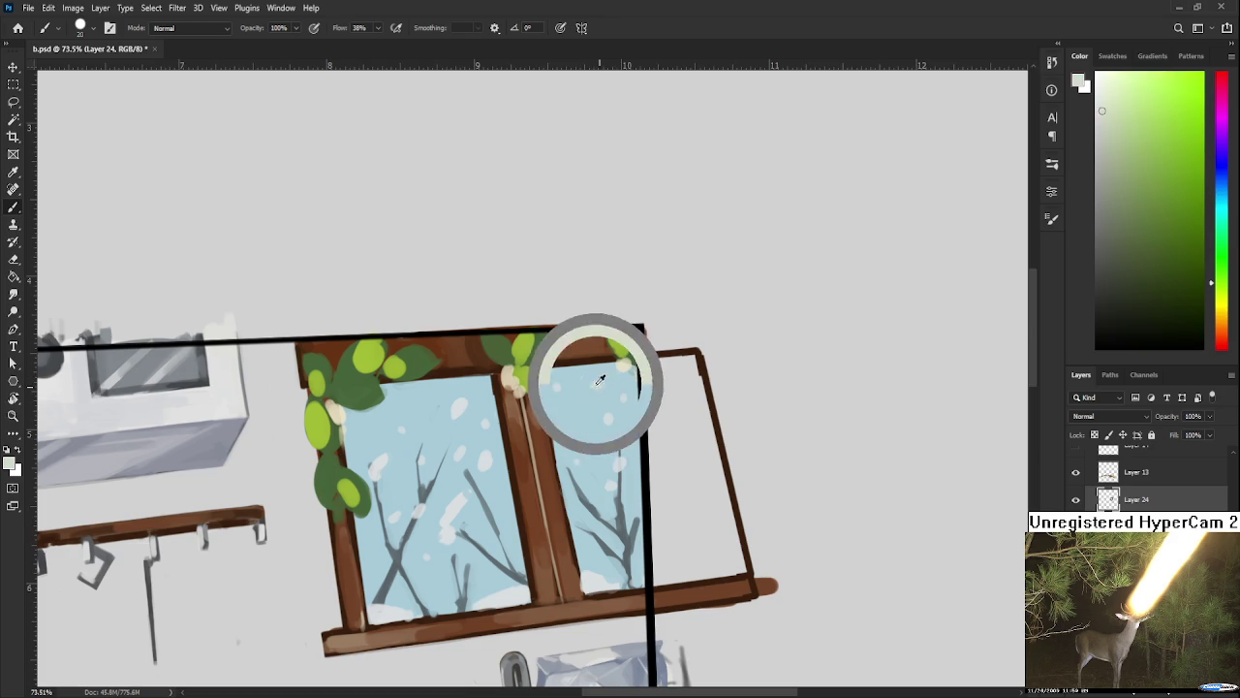
left_click(596, 386, "alt")
left_click(596, 385, "alt")
left_click(594, 394, "alt")
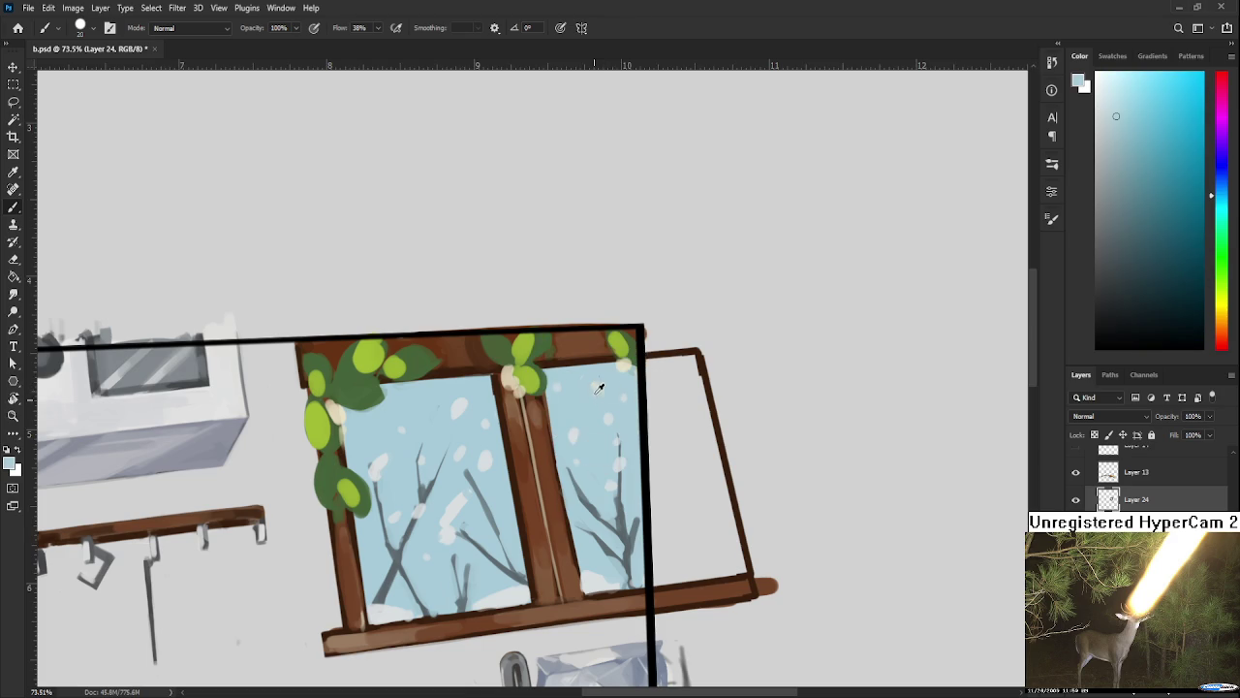
left_click(580, 380, "alt")
left_click(461, 401, "alt")
left_click(602, 391, "alt")
left_click(624, 381, "alt")
left_click(618, 376, "alt")
scroll(611, 352, "down", 4)
scroll(586, 433, "up", 2)
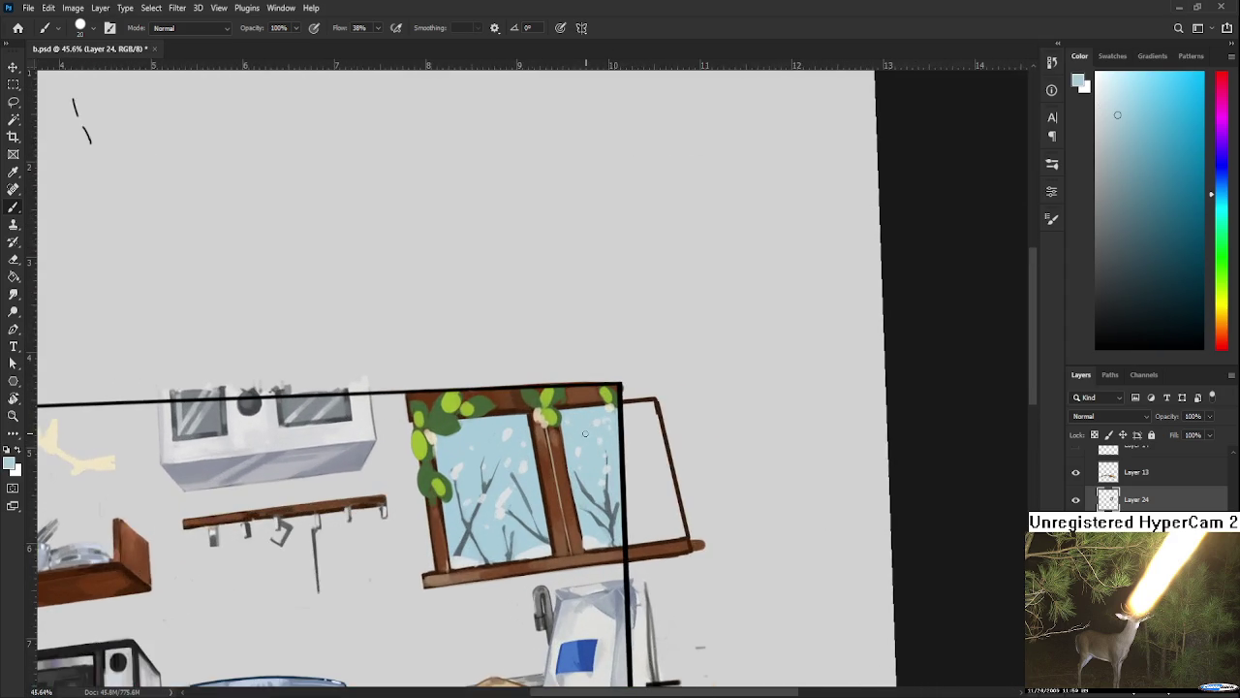
Step: Sample leaf greens, shrink the brush, and paint a lighter green stroke down the left leaf
scroll(586, 433, "up", 2)
scroll(571, 426, "up", 1)
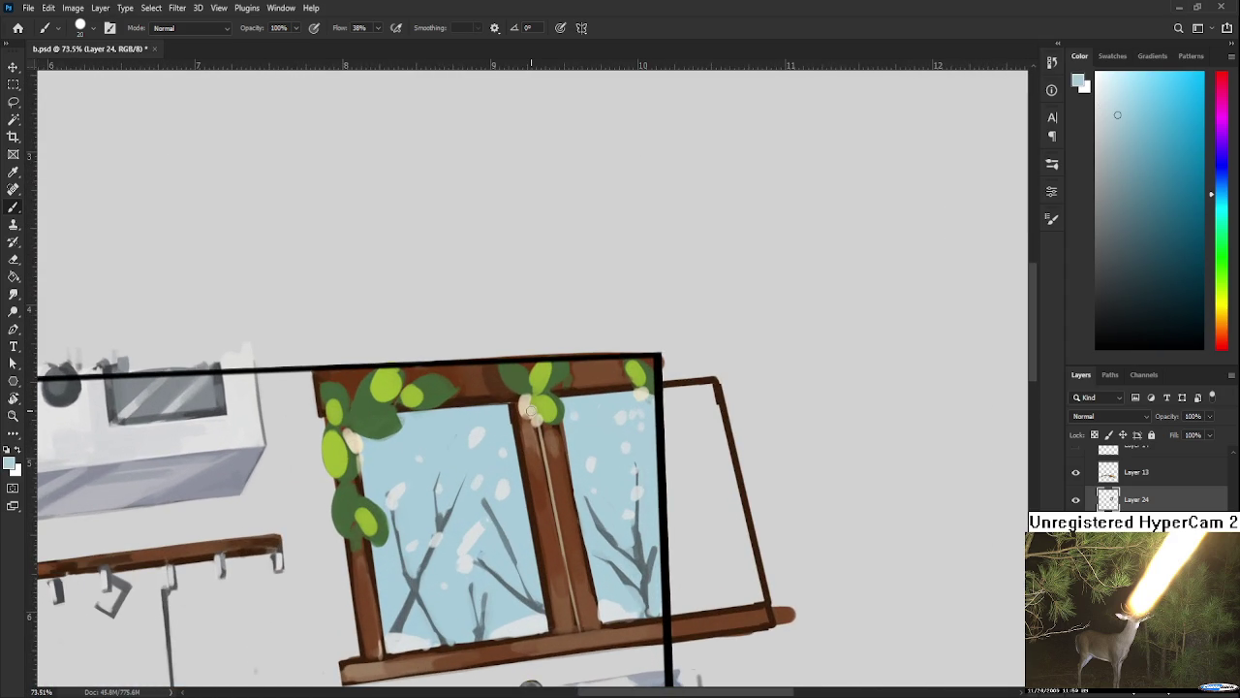
left_click(354, 458, "alt")
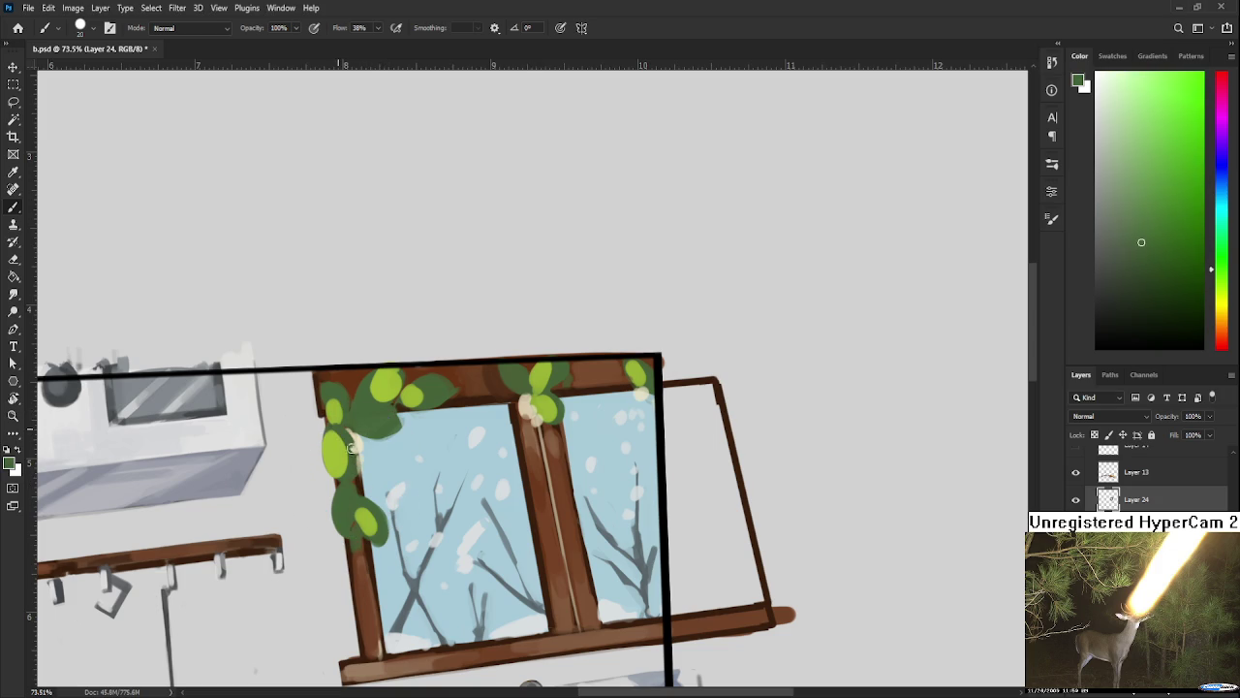
left_click(344, 445, "alt")
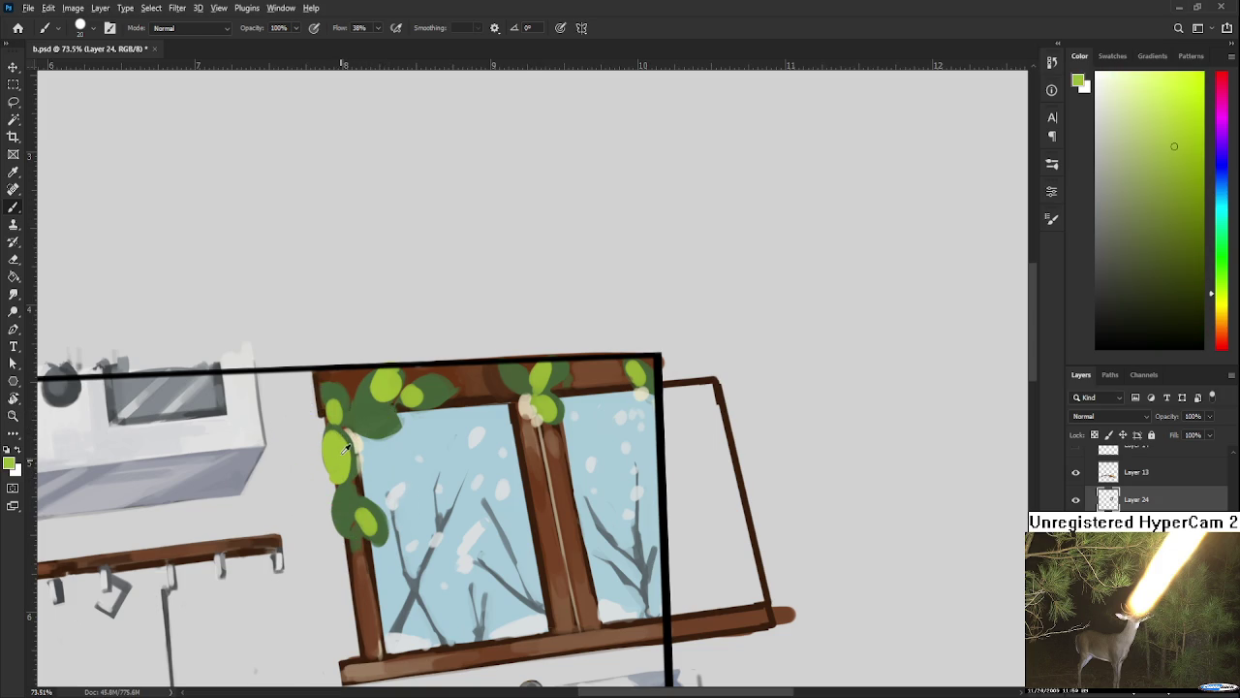
left_click(339, 489, "alt")
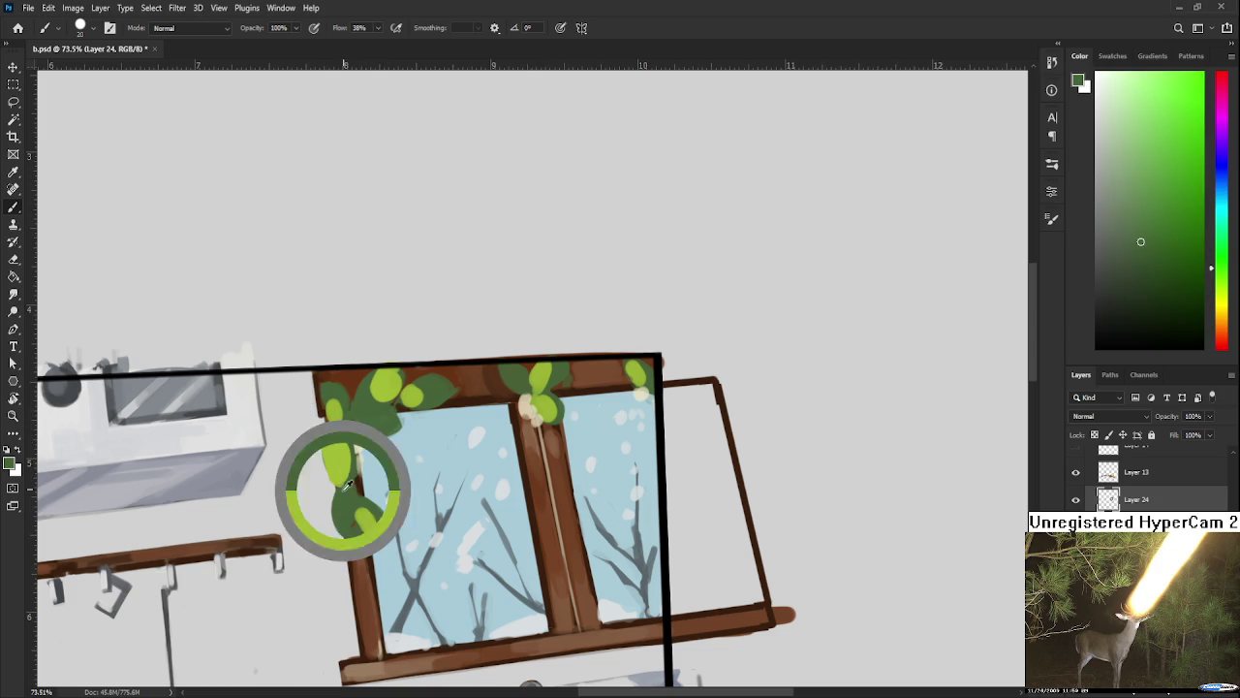
left_click(347, 441, "alt")
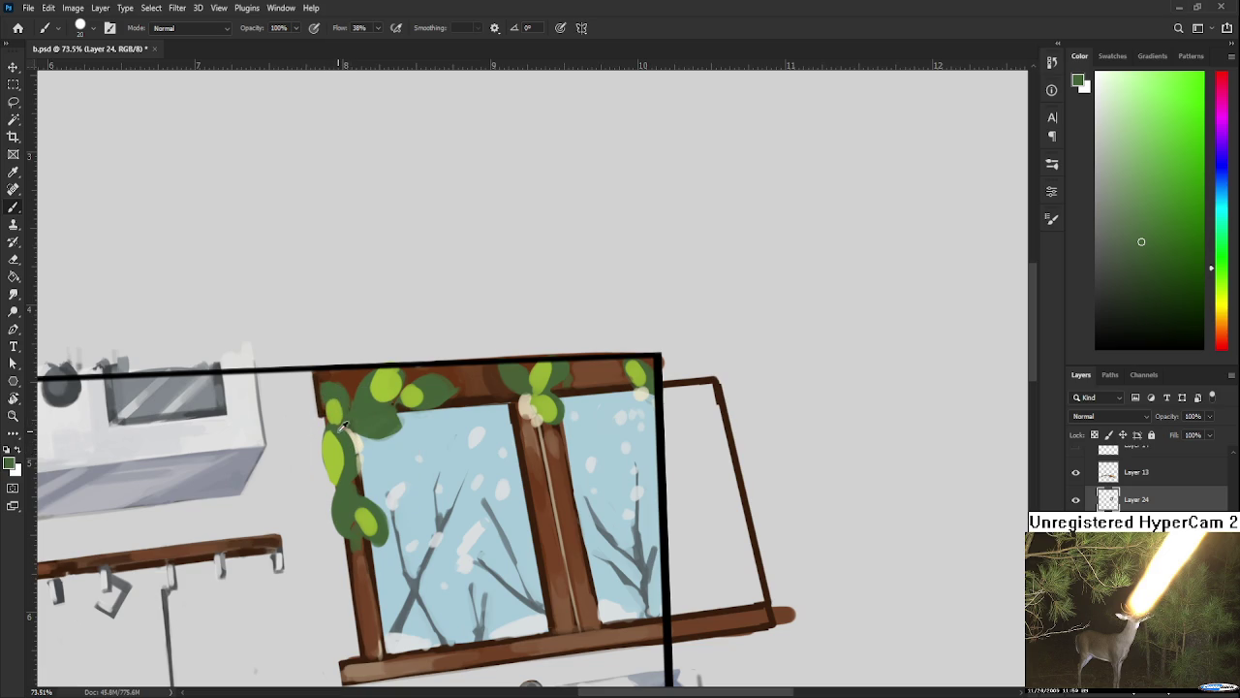
left_click(339, 432, "alt")
left_click(338, 455, "alt")
key("bracketleft")
key("bracketleft")
left_click_drag(332, 432, 341, 486)
left_click(351, 453, "alt")
scroll(550, 349, "up", 1)
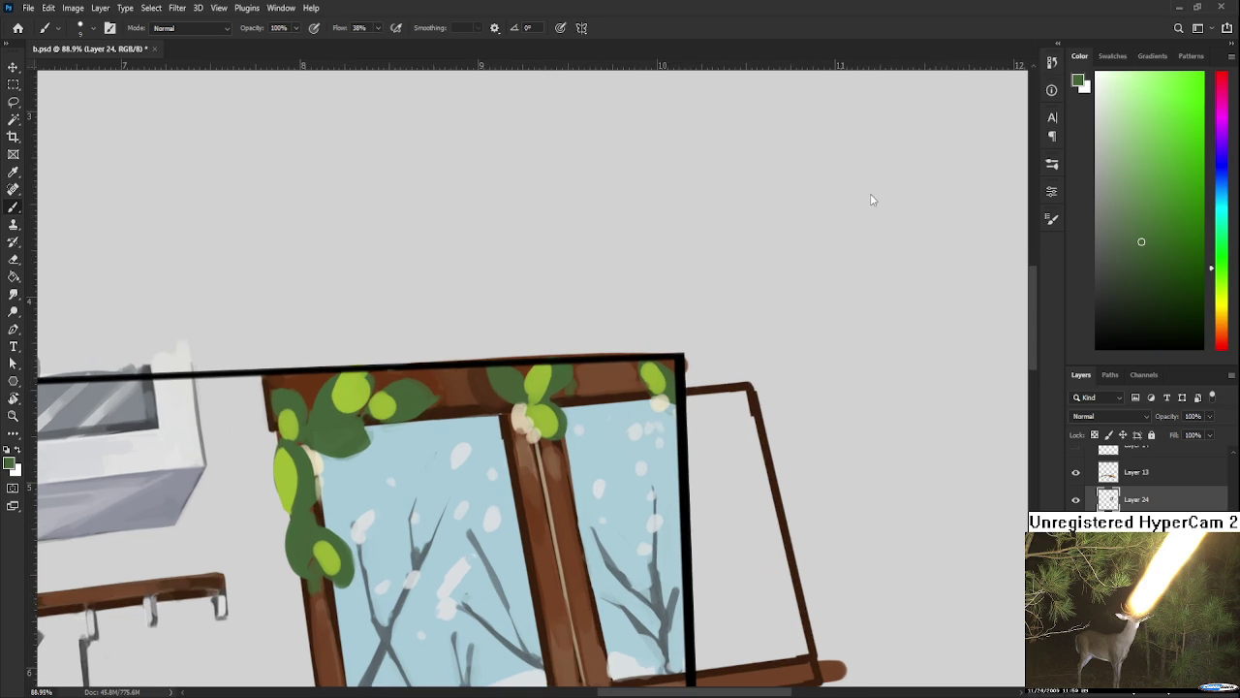
Step: Sample light yellow-green, enlarge the brush, and paint light strokes down the left leaves
left_click(320, 550, "alt")
left_click(316, 535, "alt")
left_click(319, 560, "alt")
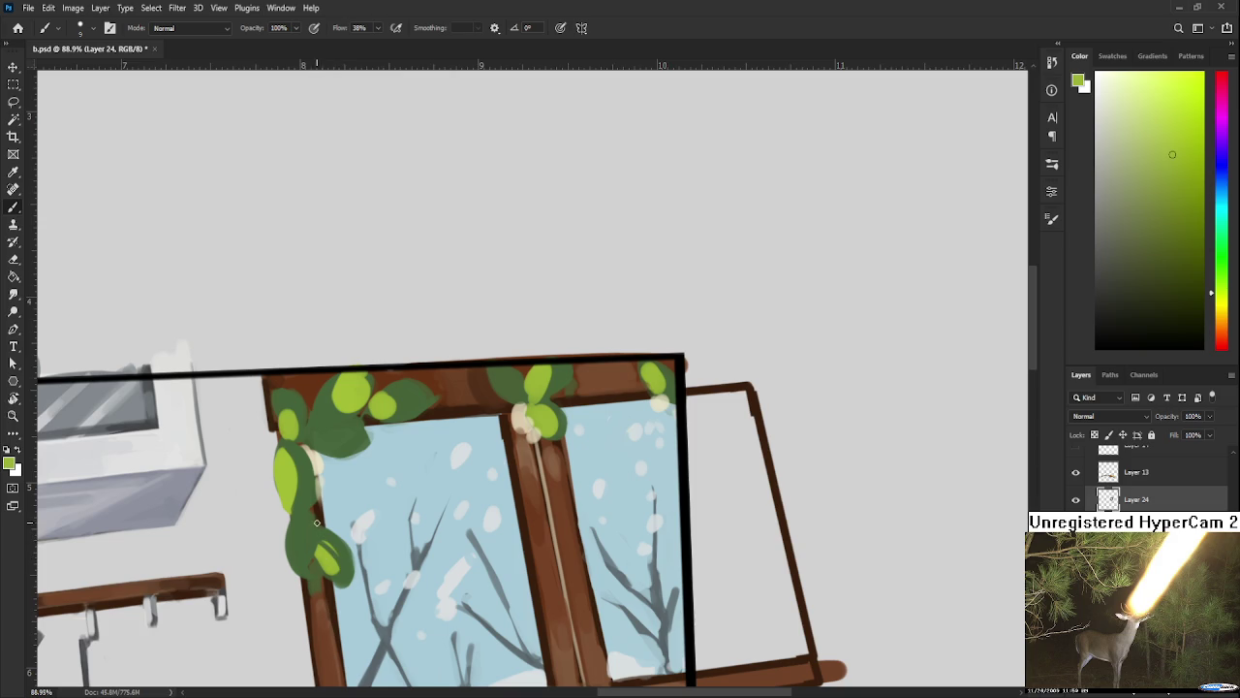
key("bracketright")
key("bracketright")
key("bracketright")
key("bracketright")
key("bracketright")
key("bracketright")
left_click_drag(298, 508, 294, 540)
Step: Sample a range of darker and varied greens from the left leaves
left_click(313, 523, "alt")
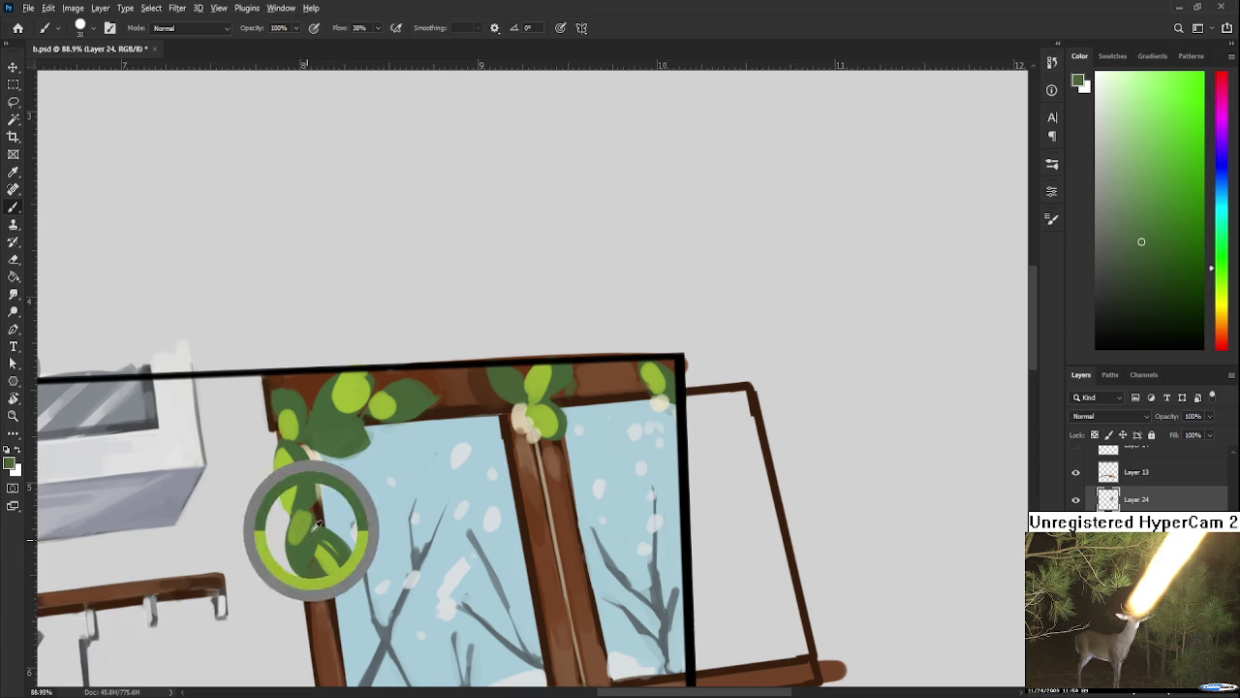
left_click(301, 523, "alt")
left_click(290, 482, "alt")
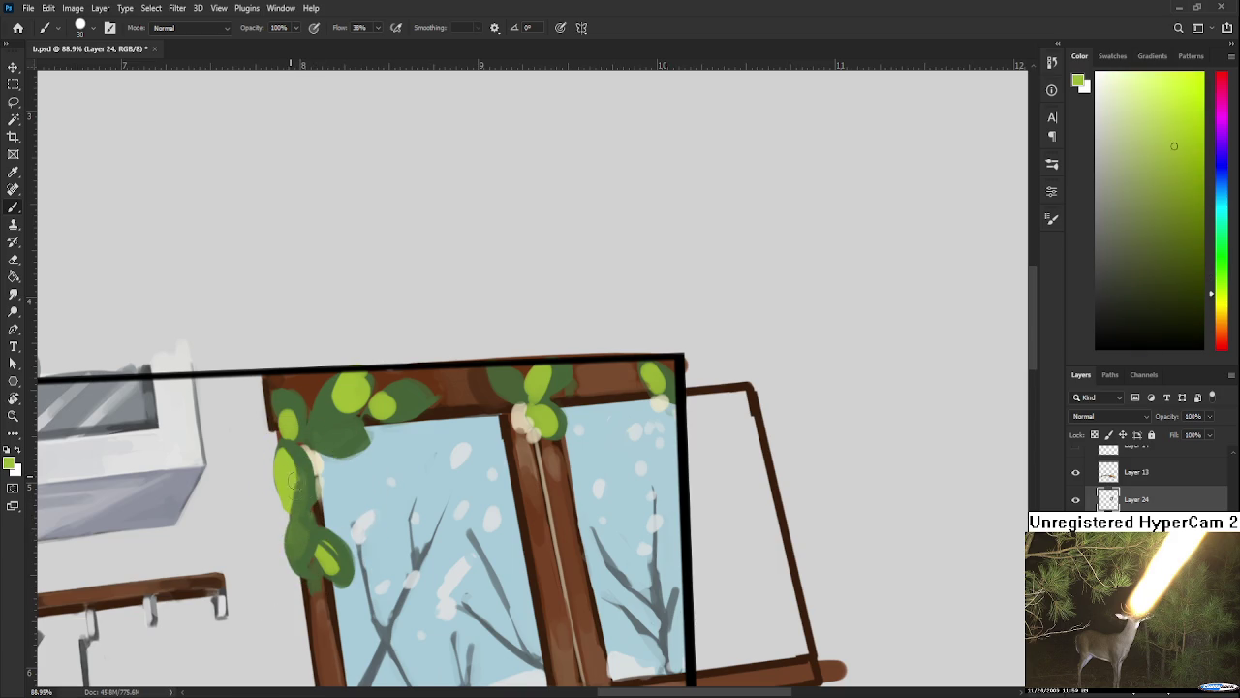
left_click(311, 521, "alt")
left_click(317, 542, "alt")
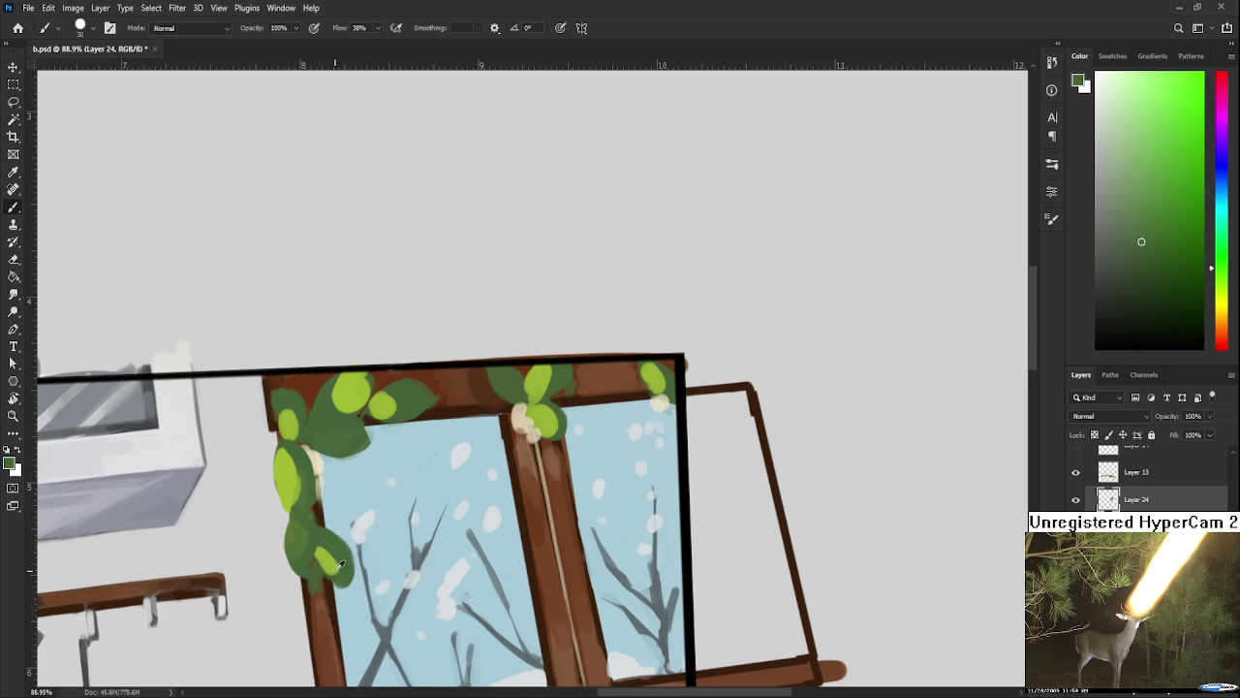
left_click(324, 562, "alt")
left_click(338, 568, "alt")
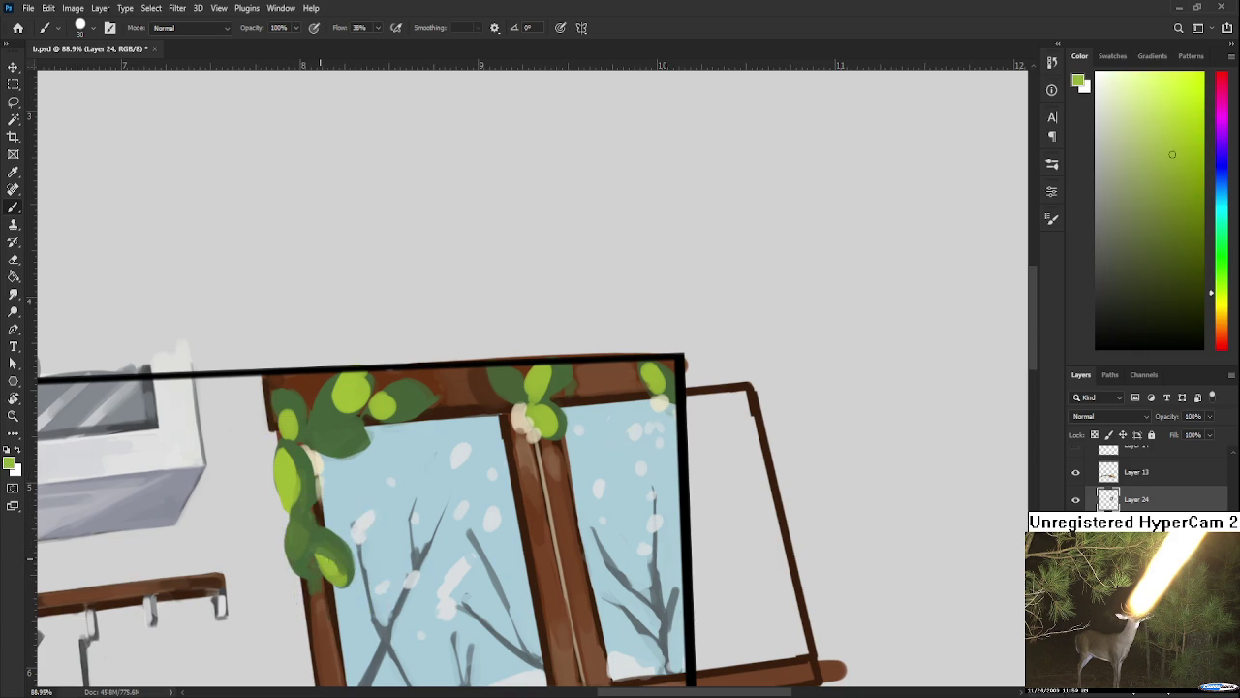
Step: Try brighter and darker leaf greens, briefly switching to the Pen tool and back to Brush
left_click(334, 541, "alt")
left_click(315, 547, "alt")
left_click(338, 571, "alt")
left_click(332, 546, "alt")
left_click(343, 575, "alt")
left_click(333, 553, "alt")
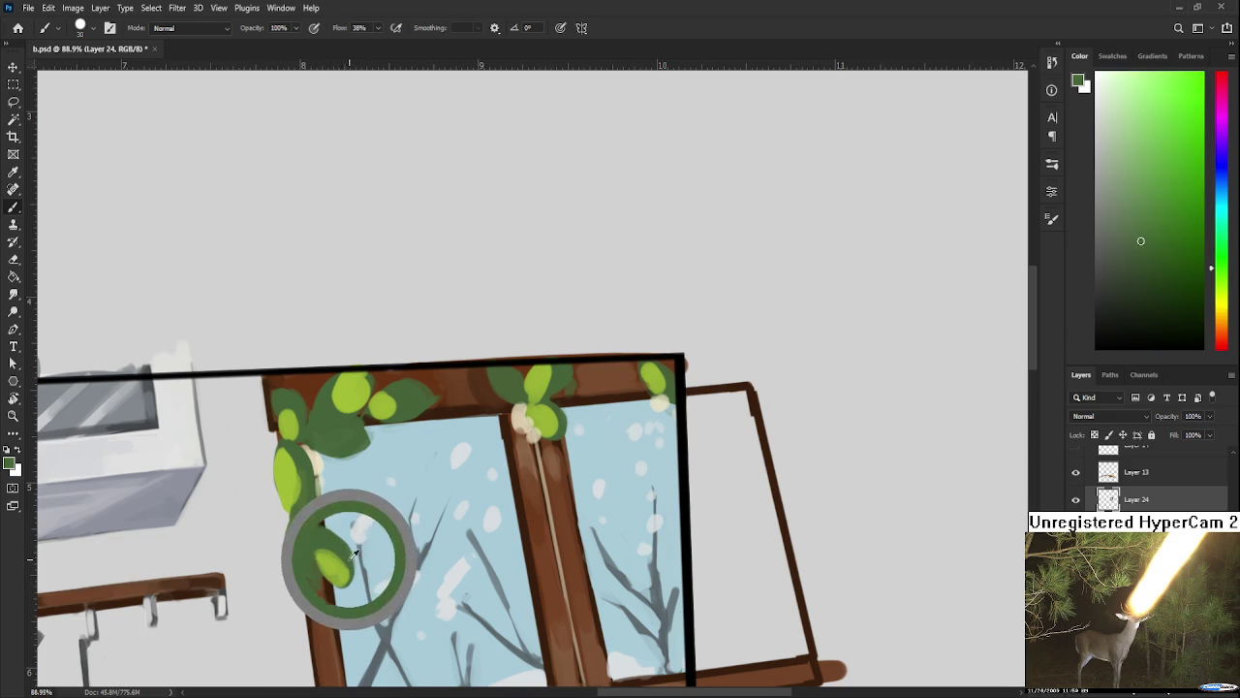
key("p")
key("b")
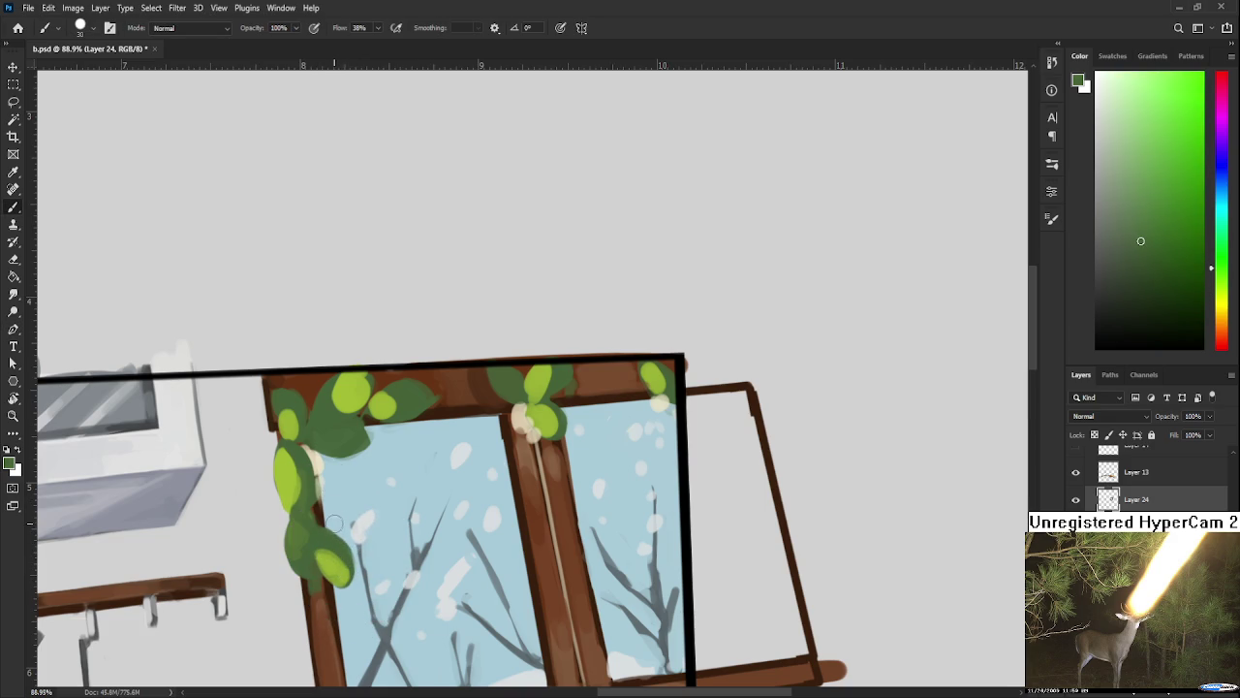
Step: Sample nearby sky blue and frame brown, then shift the view of the window
left_click(347, 538, "alt")
left_click(327, 524, "alt")
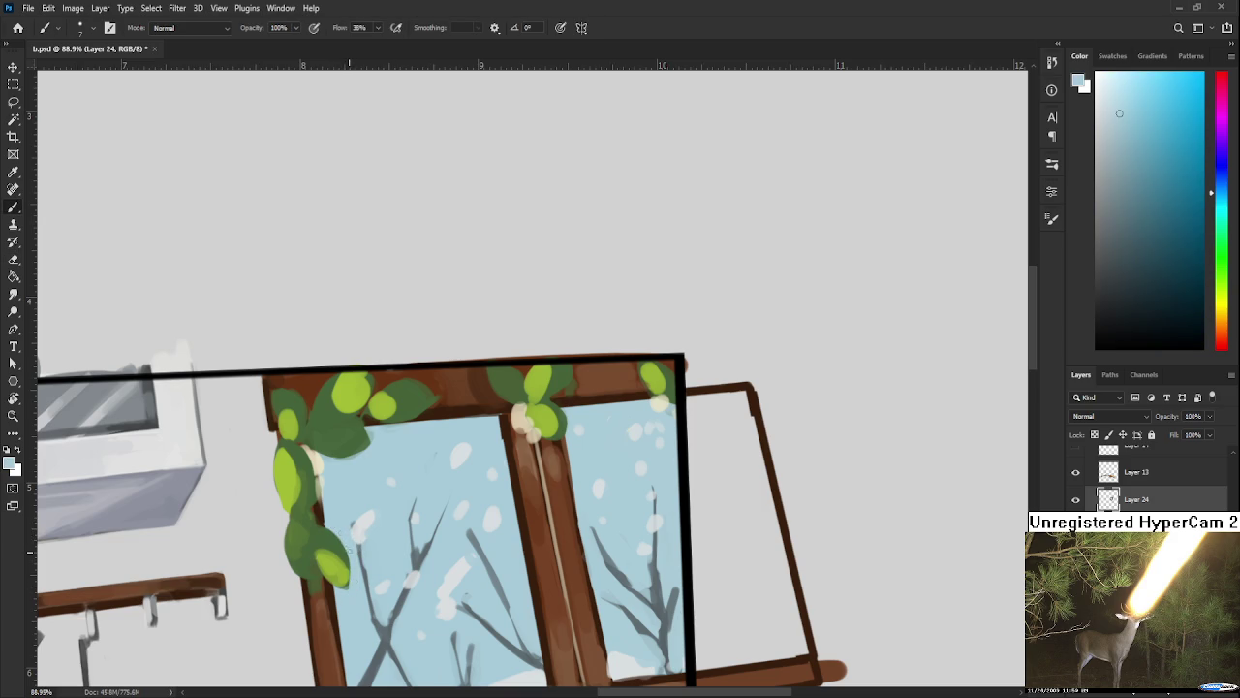
left_click_drag(319, 539, 312, 557)
left_click_drag(300, 560, 332, 622)
Step: Lighten the left leaf's edge with a sampled light yellow-green stroke
left_click(312, 496, "alt")
left_click(314, 498, "alt")
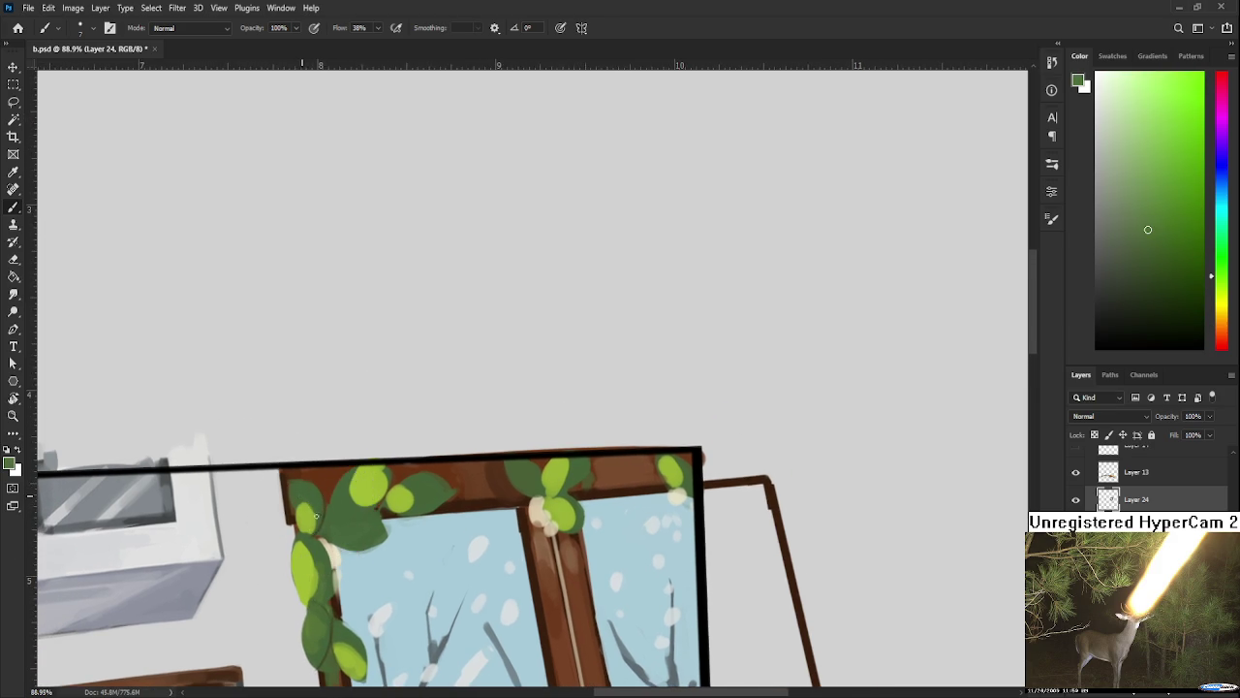
left_click(300, 506, "alt")
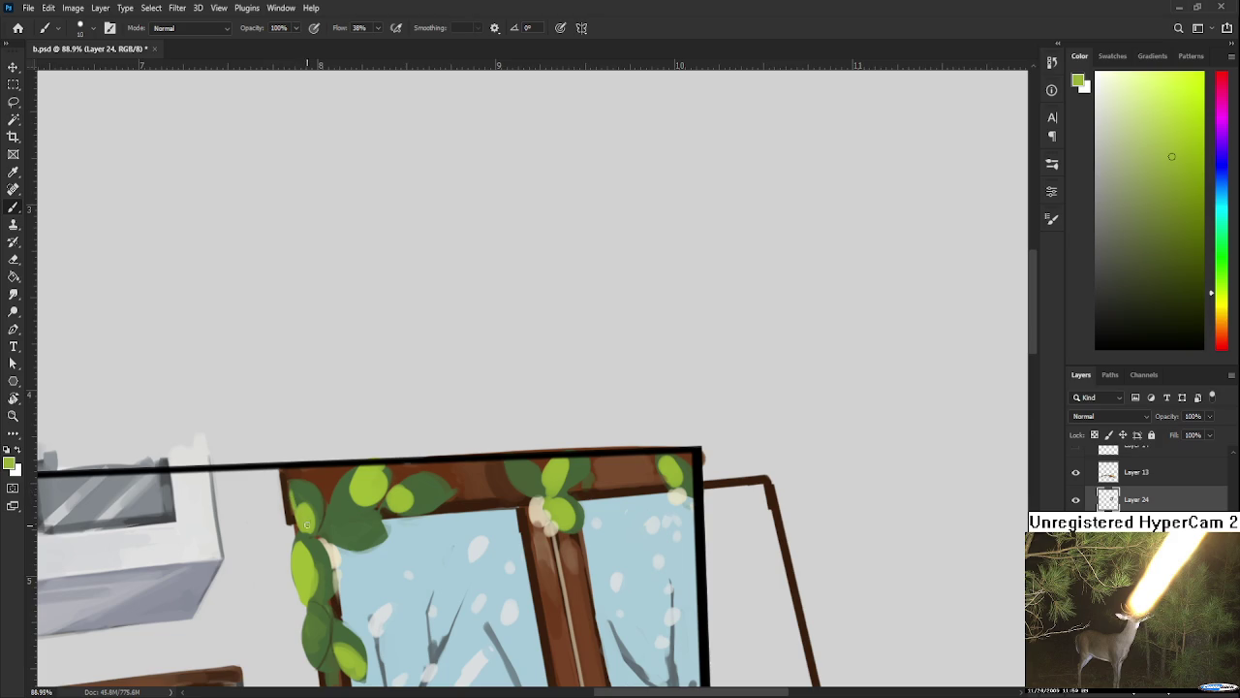
left_click_drag(306, 524, 300, 504)
Step: Darken the left leaf's edge with a sampled darker leaf green
left_click(306, 495, "alt")
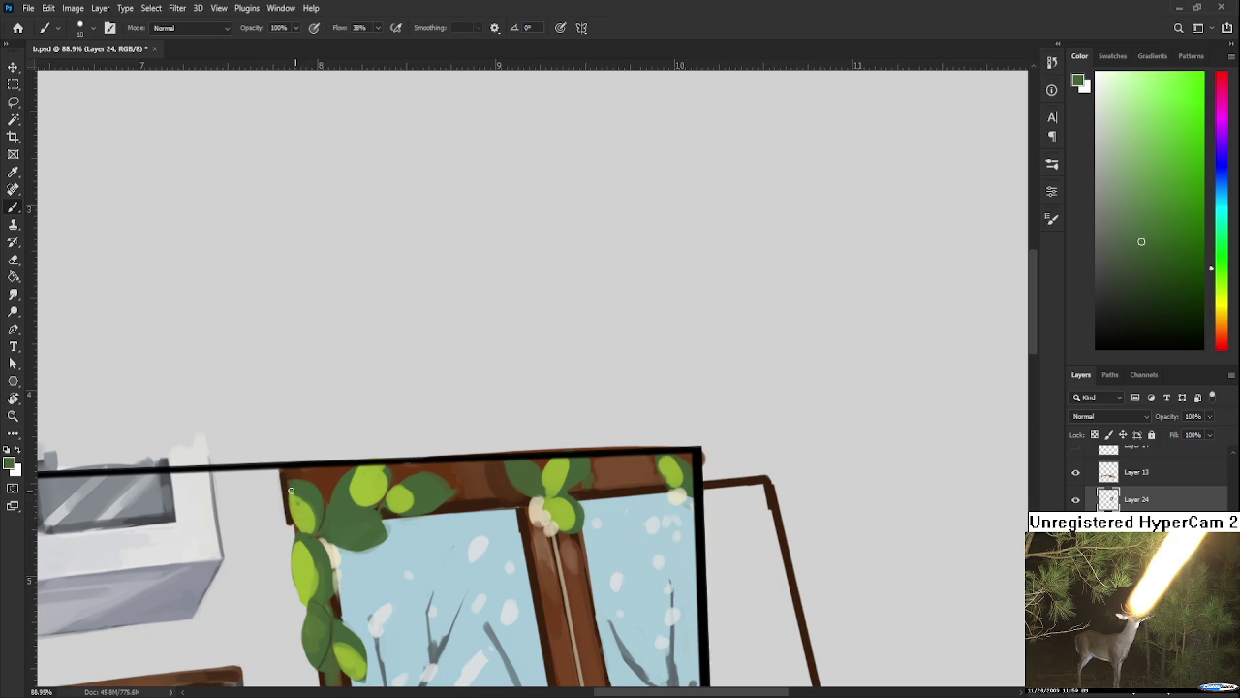
left_click(301, 509, "alt")
left_click(307, 497, "alt")
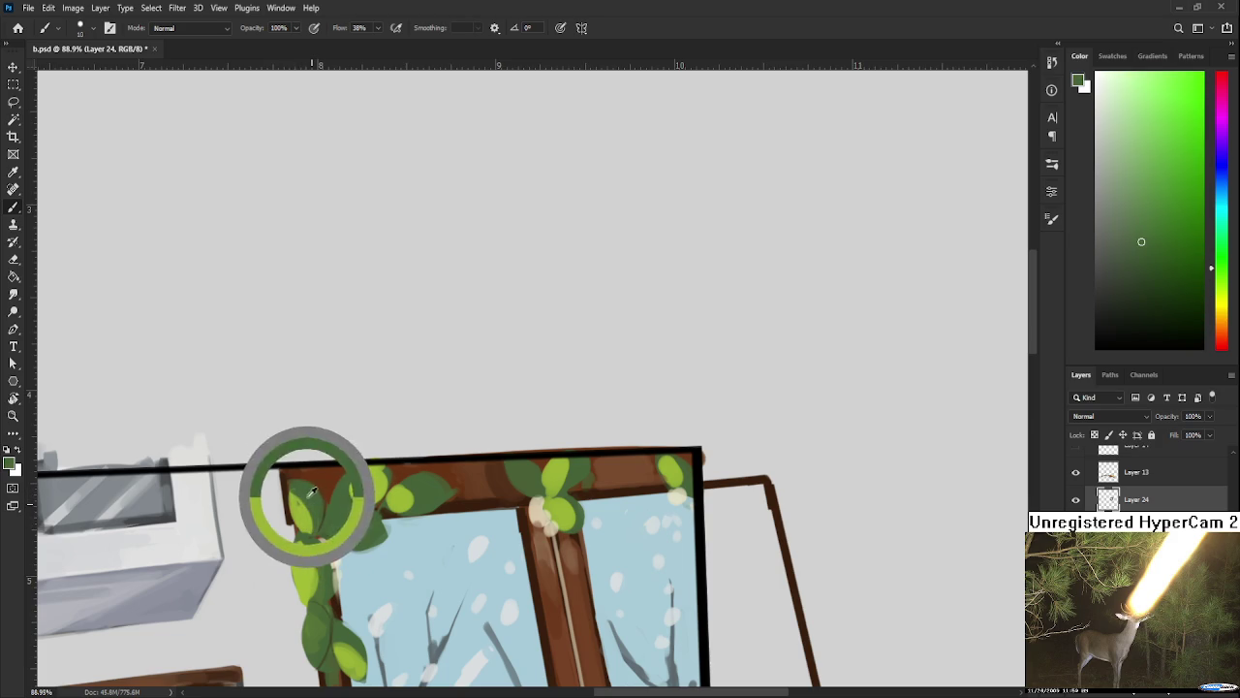
left_click(312, 506, "alt")
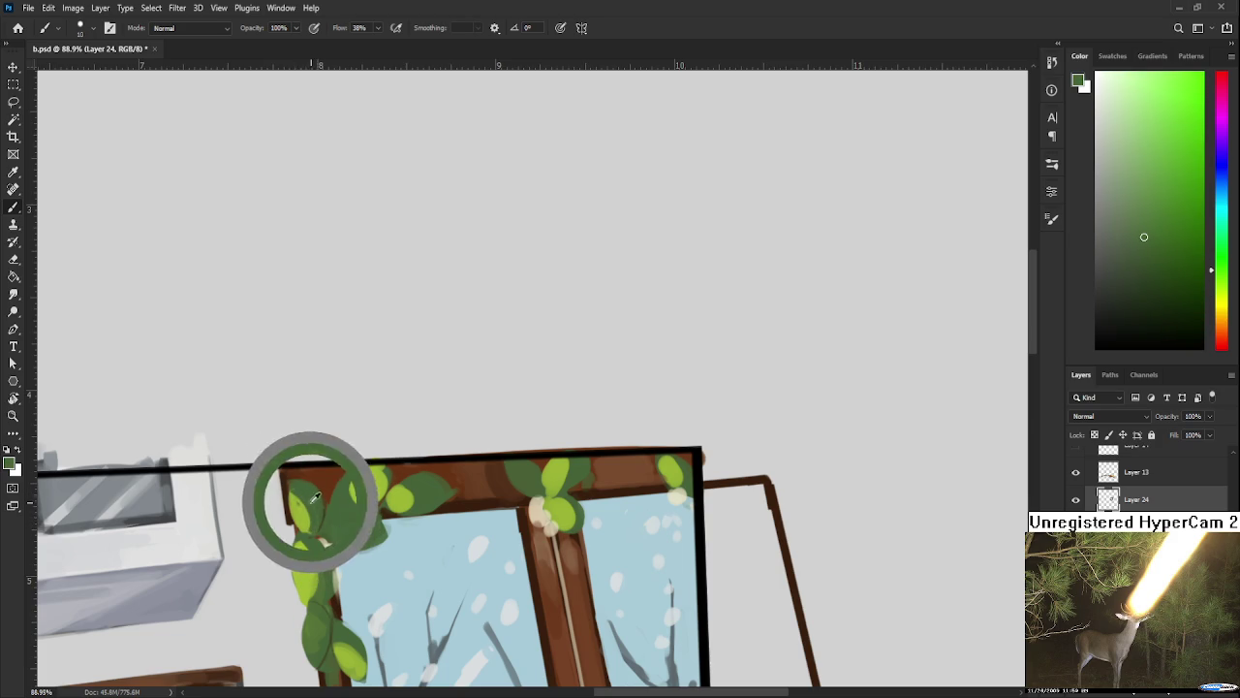
left_click(308, 540, "alt")
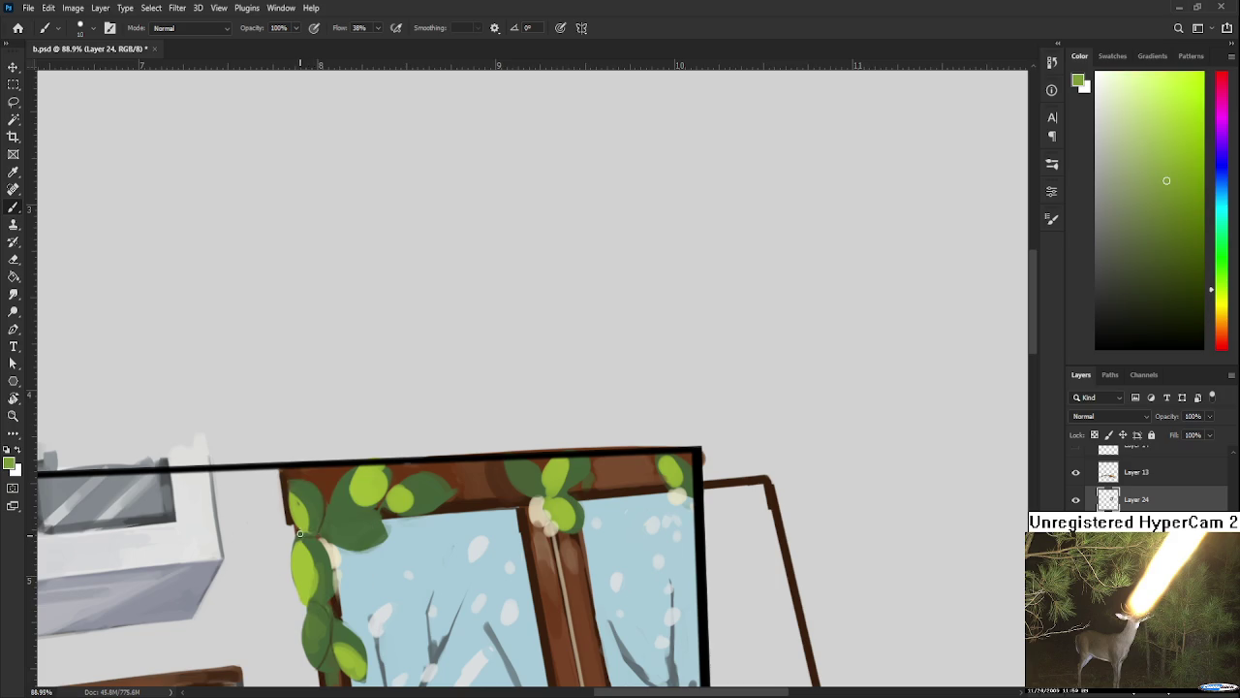
left_click(307, 537, "alt")
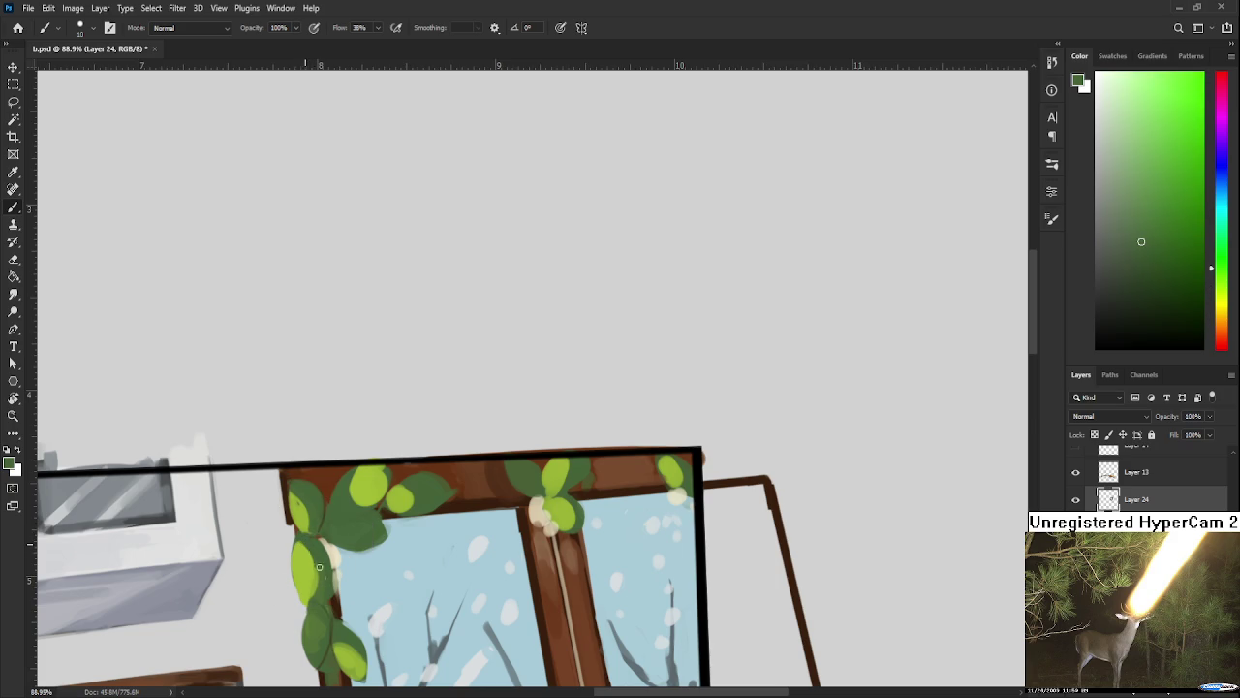
mouse_move(303, 552)
left_mouse_down()
mouse_move(318, 601)
mouse_move(304, 602)
mouse_move(297, 538)
left_mouse_up()
Step: Rotate the canvas view and sample light and dark greens from the top-left leaves
scroll(206, 469, "down", 3)
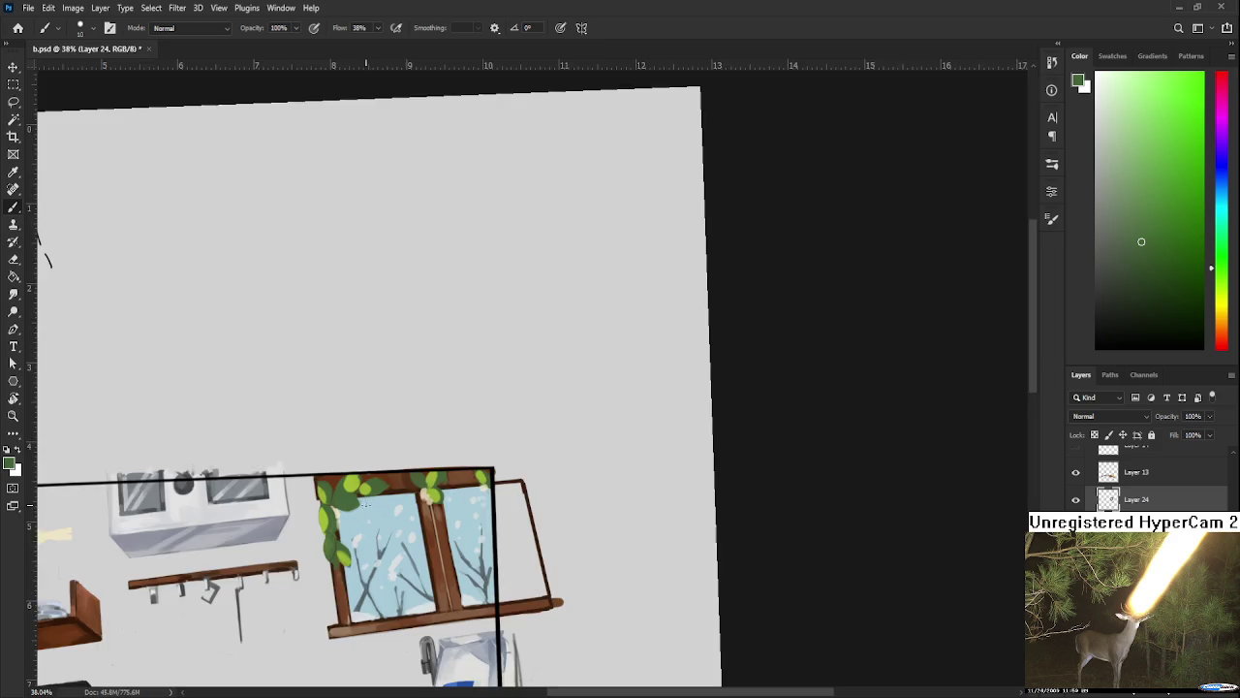
scroll(334, 501, "up", 6)
left_click_drag(333, 501, 325, 426)
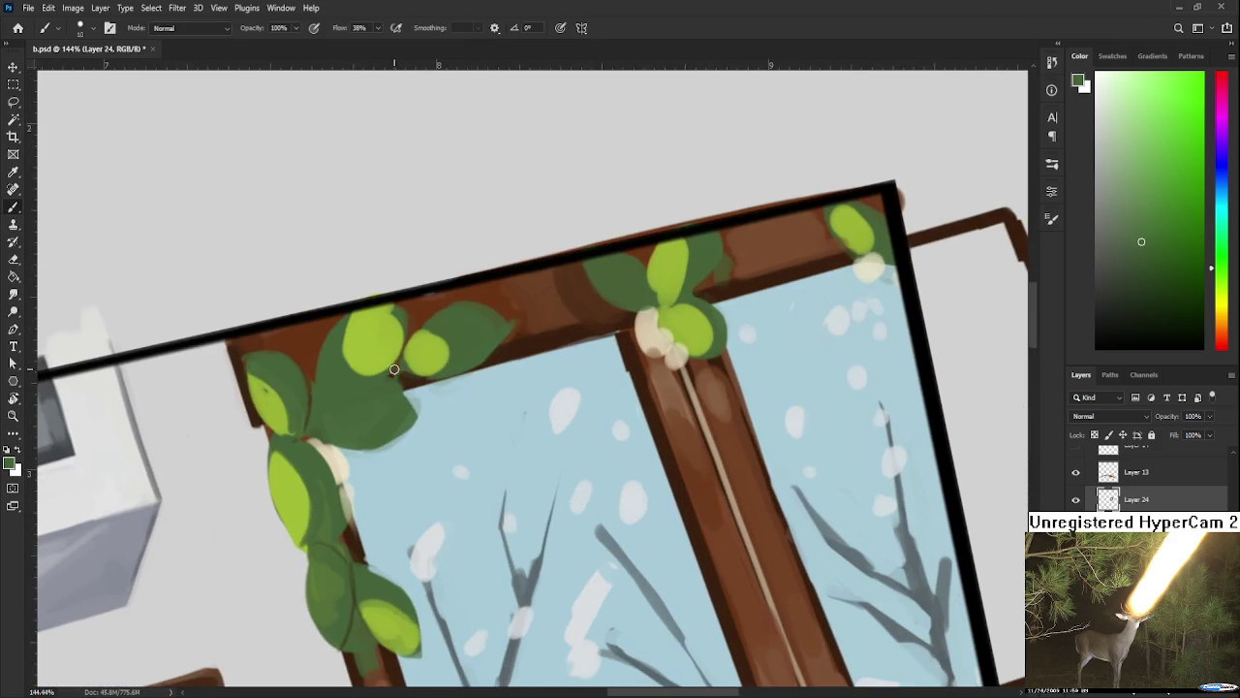
left_click(396, 361, "alt")
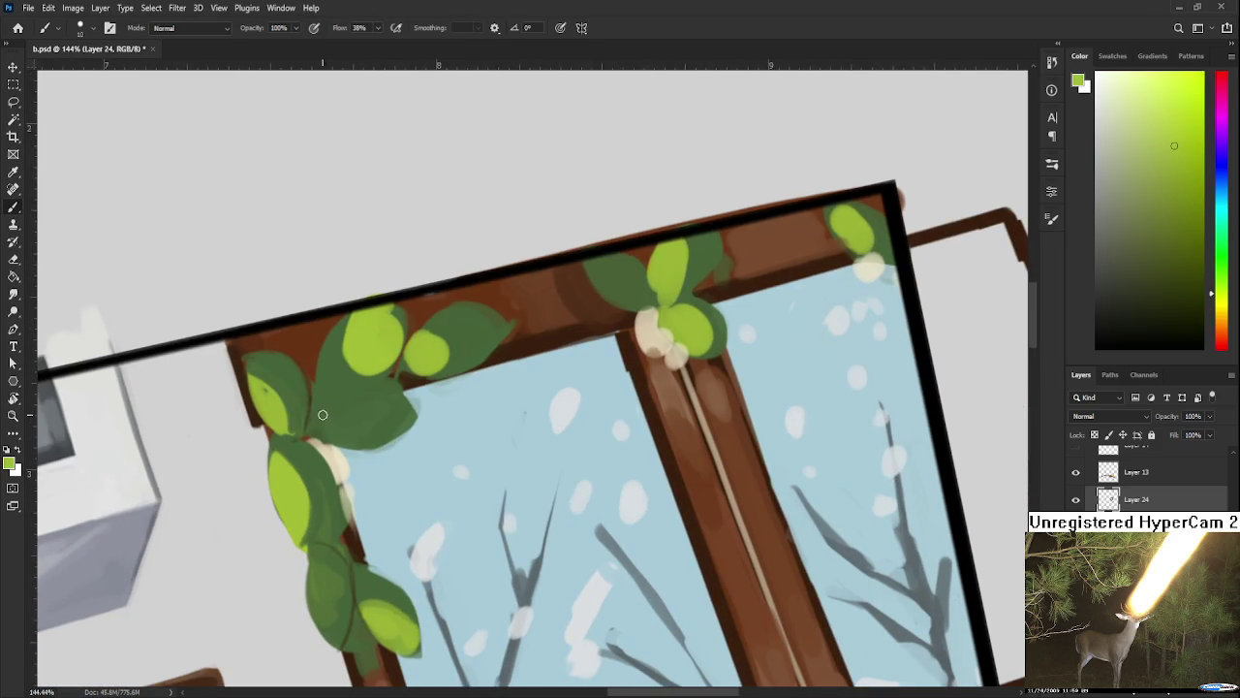
left_click(373, 395, "alt")
left_click(393, 376, "alt")
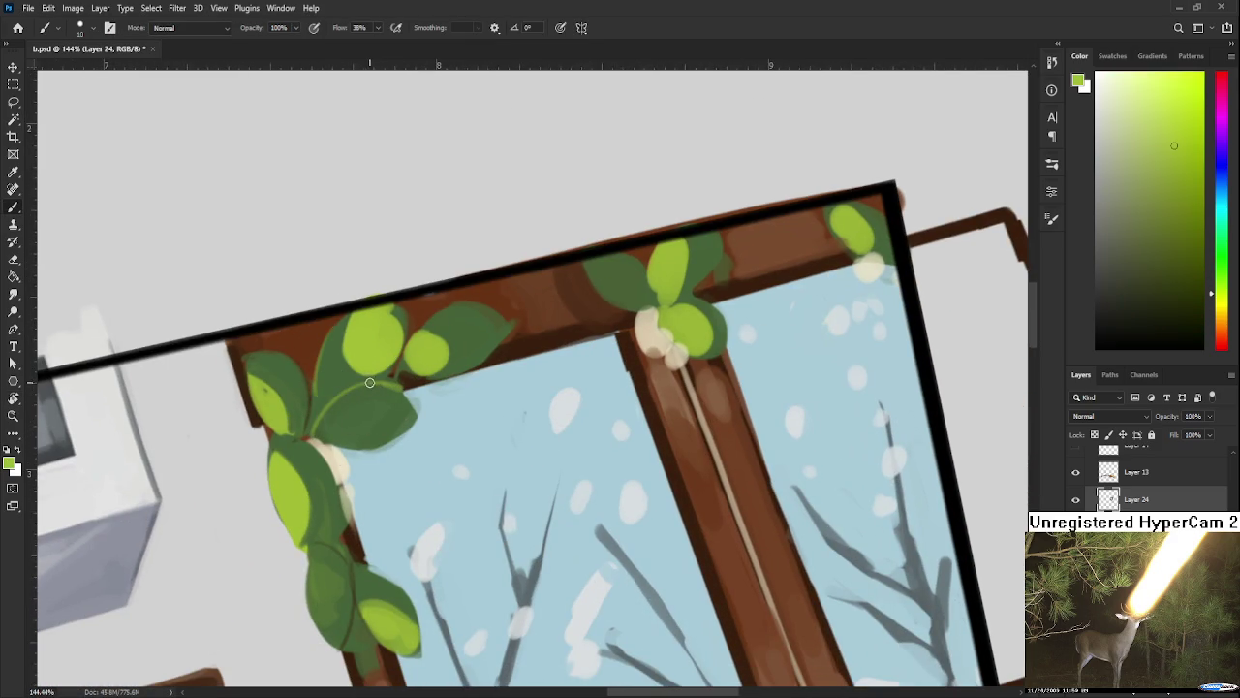
Step: Paint dark green over the light leaf at the window's top-left corner
left_click(332, 393, "alt")
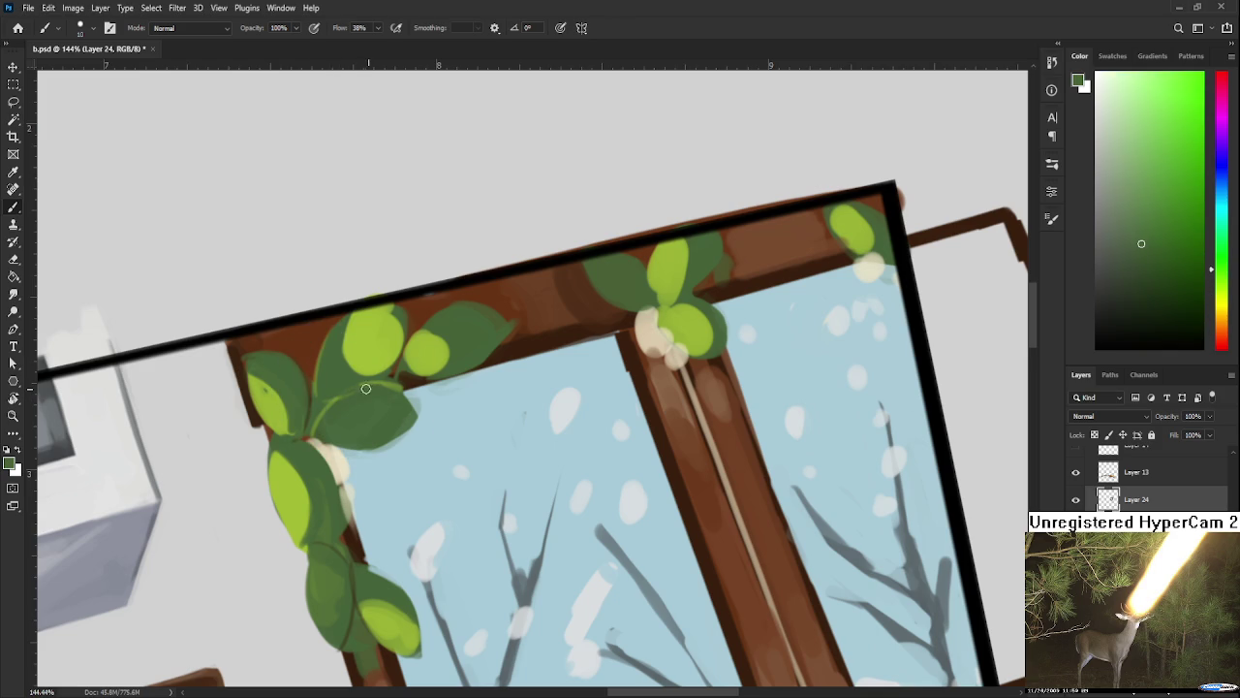
left_click(301, 378, "alt")
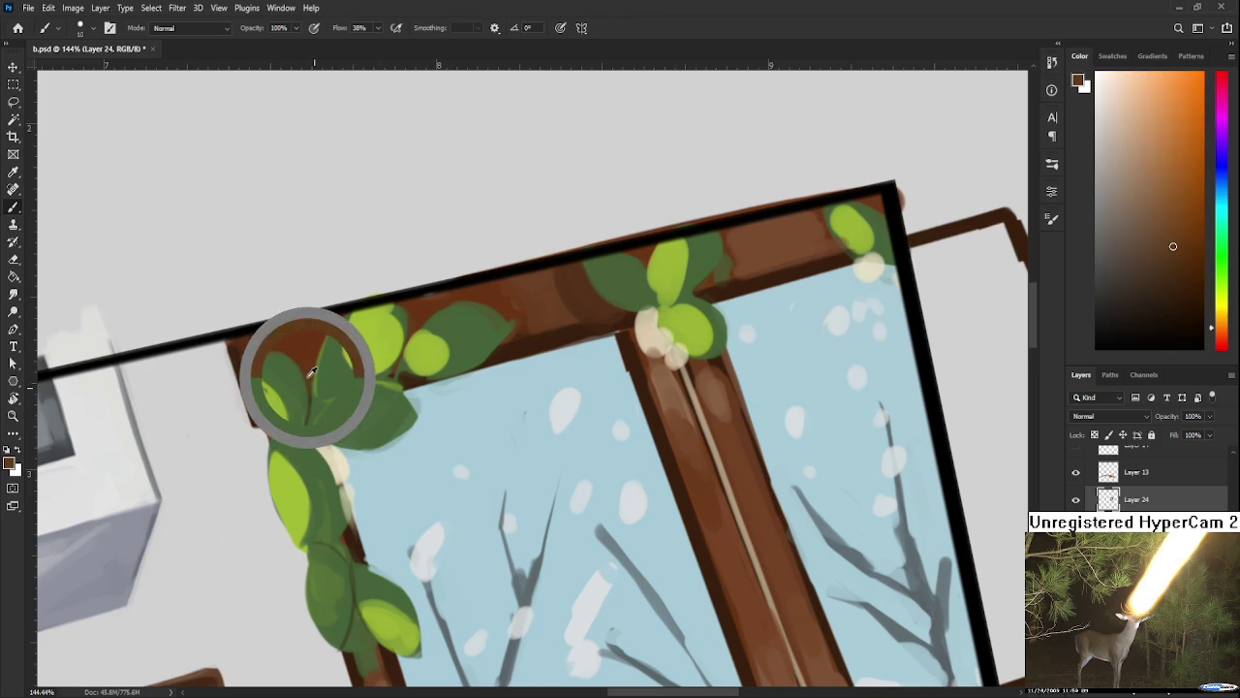
left_click(332, 401, "alt")
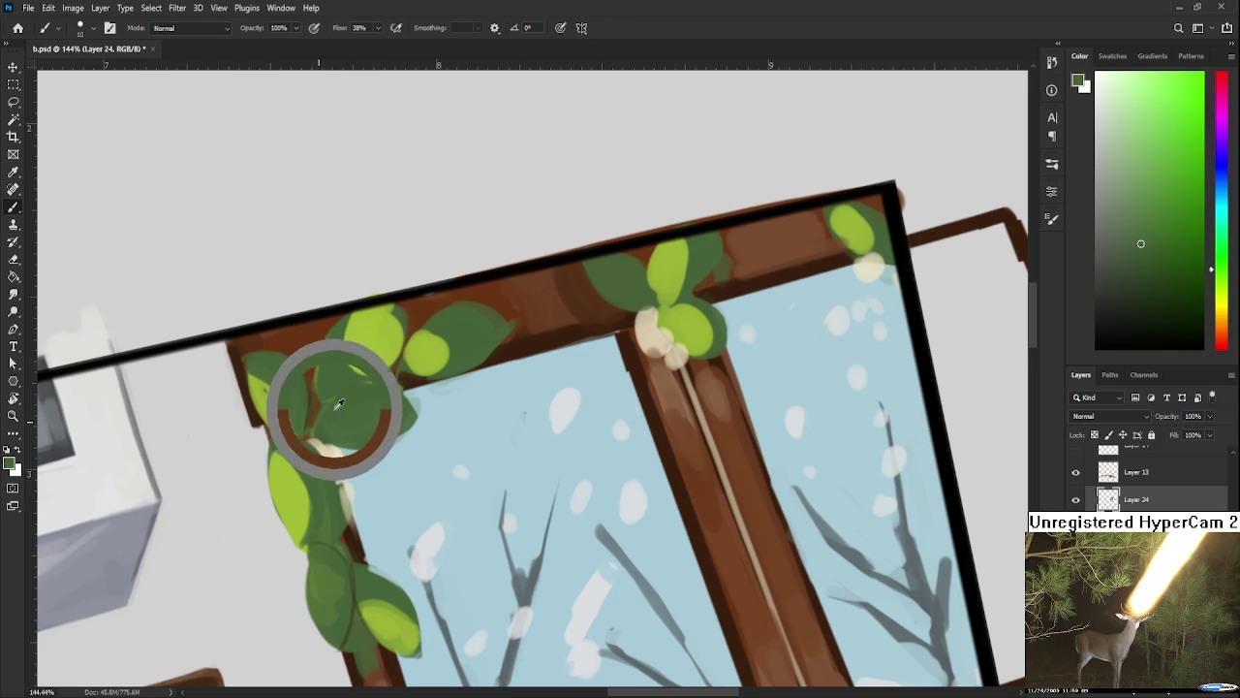
mouse_move(340, 362)
left_mouse_down()
mouse_move(285, 414)
mouse_move(304, 378)
left_mouse_up()
left_click(286, 415, "alt")
mouse_move(301, 426)
left_mouse_down()
mouse_move(310, 385)
mouse_move(334, 360)
left_mouse_up()
Step: Add lighter yellow-green strokes and a light-green leaf over the dark one
left_click(308, 392, "alt")
left_click(320, 403, "alt")
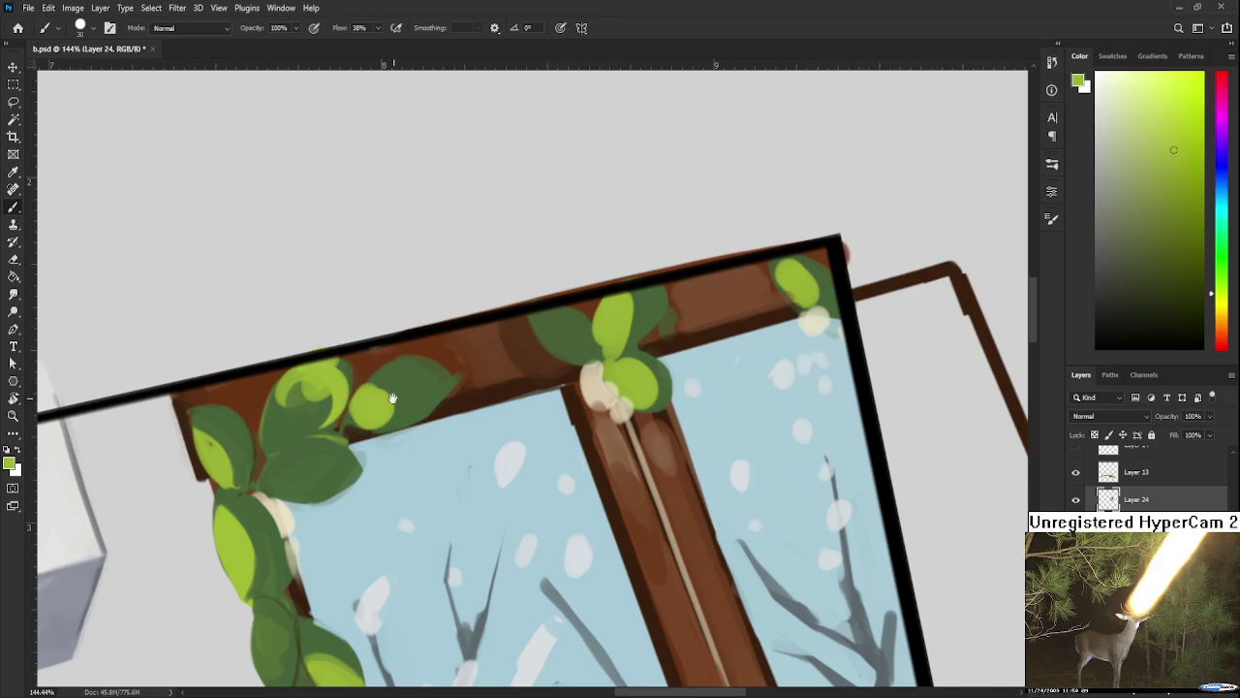
scroll(317, 433, "down", 1)
left_click(324, 423, "alt")
left_click_drag(320, 441, 339, 417)
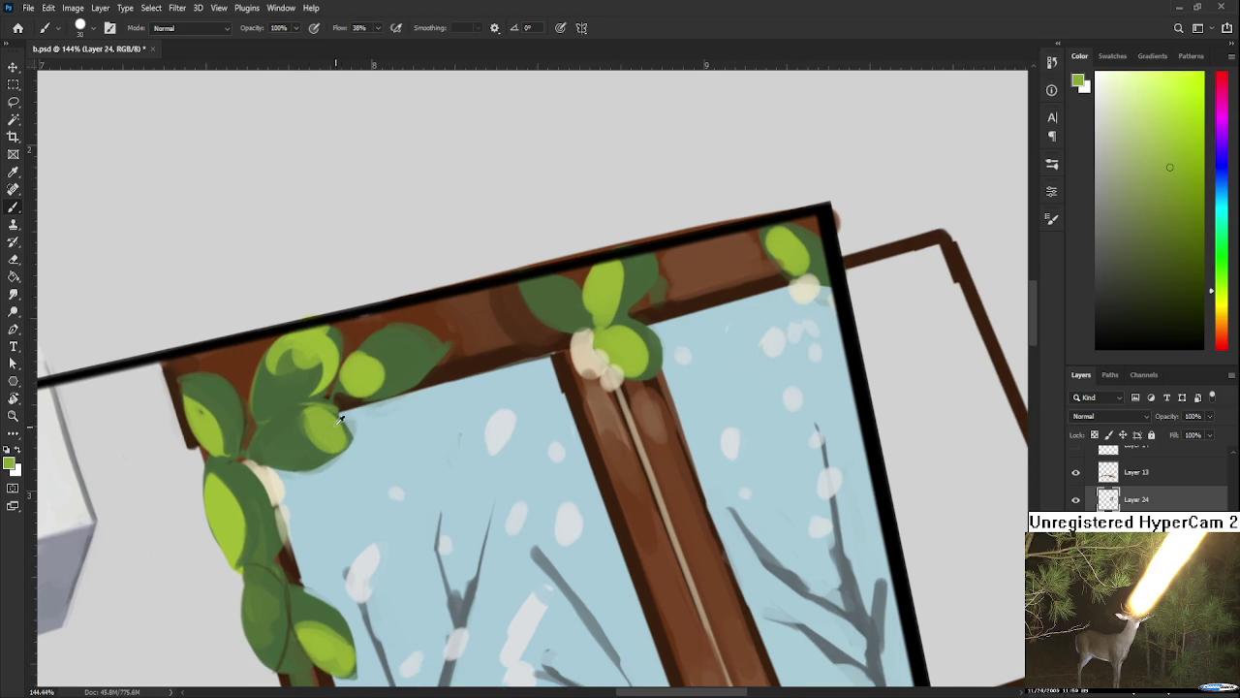
Step: Repaint the top-left leaf alternating dark and light greens, then re-centre the window
left_click(392, 358, "alt")
mouse_move(393, 358)
left_mouse_down()
mouse_move(378, 380)
mouse_move(431, 344)
mouse_move(379, 360)
left_mouse_up()
left_click(356, 370, "alt")
left_click(398, 352, "alt")
left_click_drag(325, 500, 362, 462)
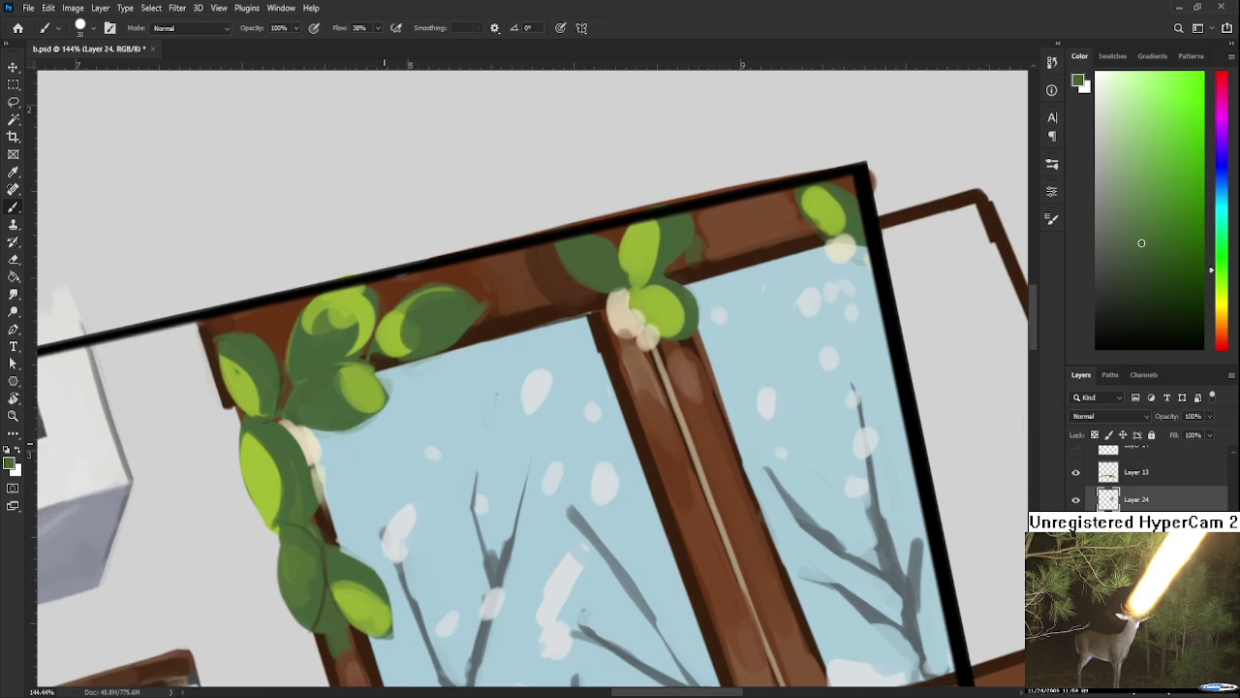
scroll(417, 416, "down", 4)
Step: Sample the lighter yellow-green from the left-side leaves as the foreground colour
scroll(417, 417, "up", 2)
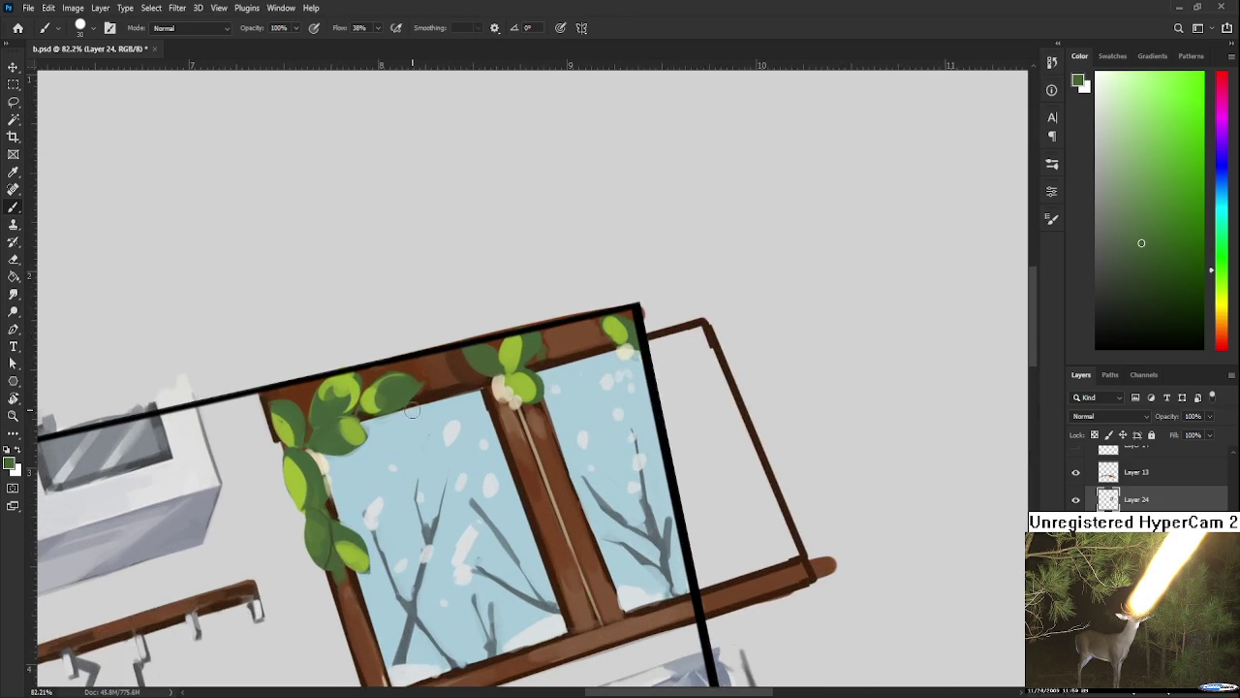
left_click_drag(417, 379, 394, 414)
left_click(302, 419, "alt")
left_click(308, 442, "alt")
left_click(300, 433, "alt")
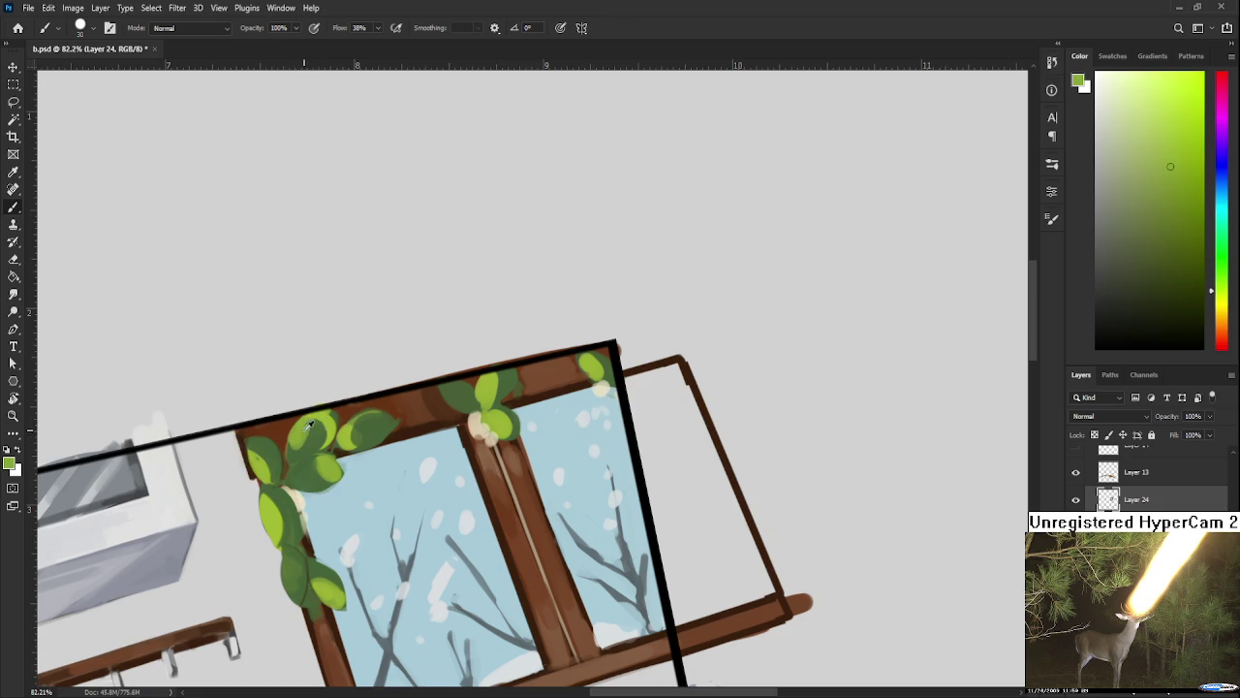
left_click(310, 431, "alt")
left_click(302, 430, "alt")
left_click_drag(311, 423, 297, 433)
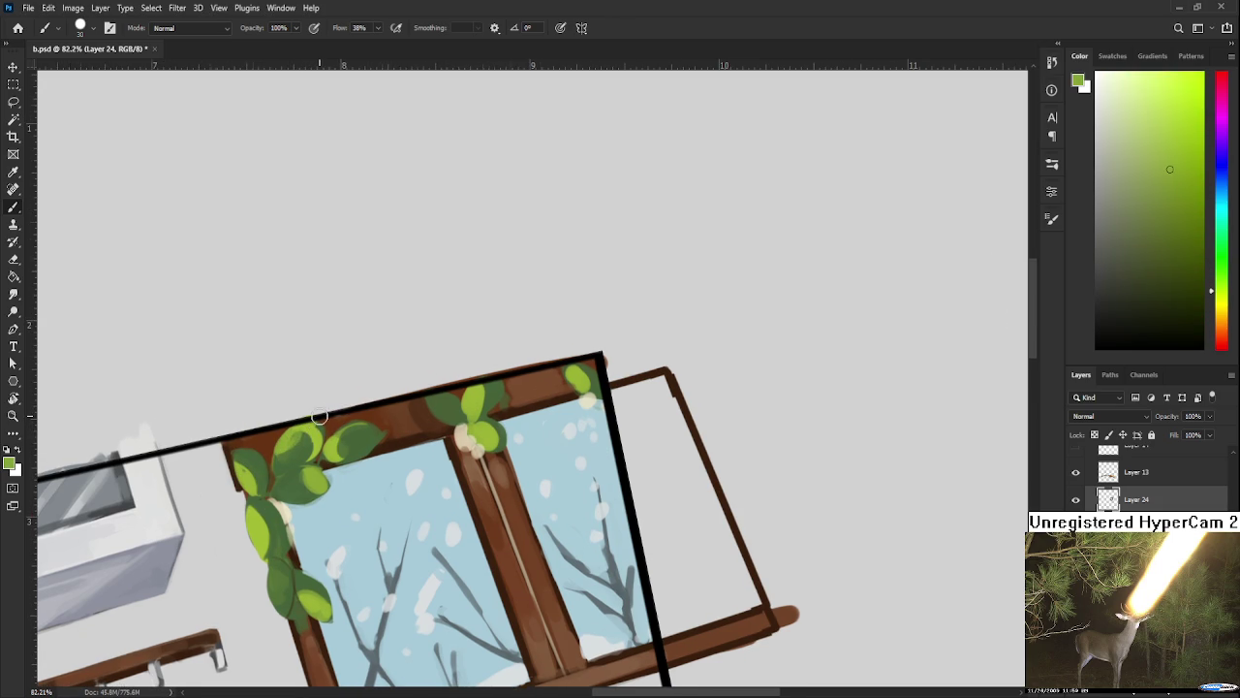
scroll(319, 413, "down", 2)
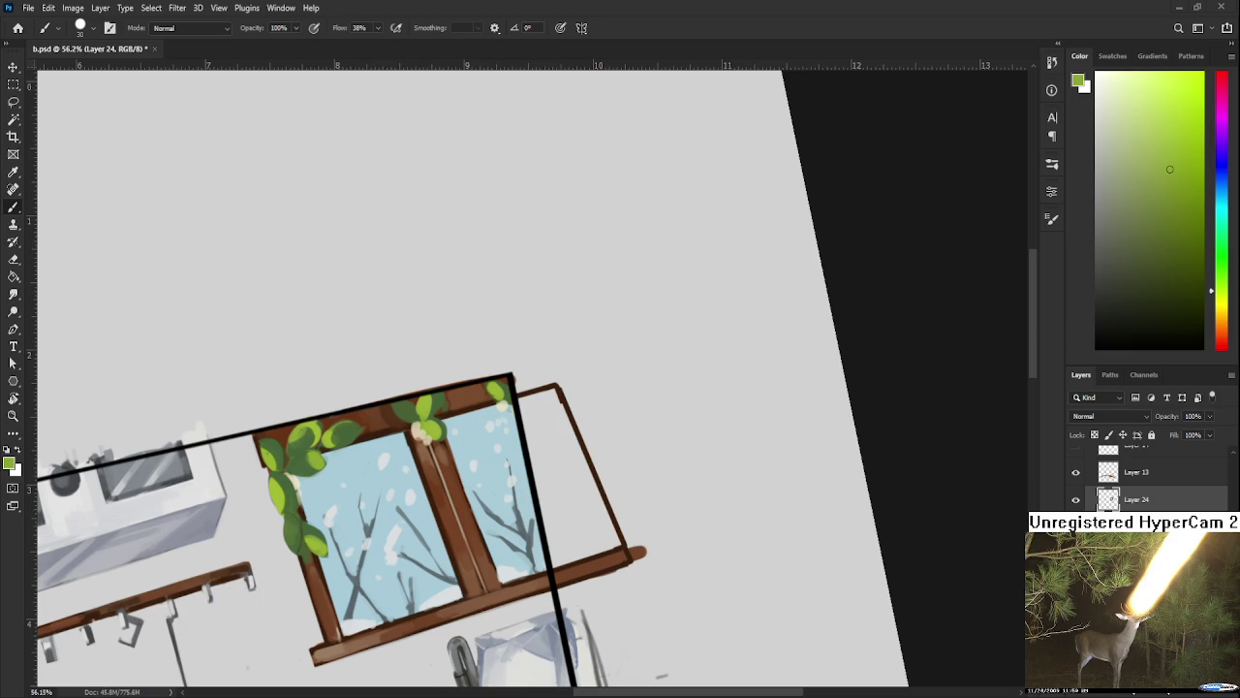
scroll(371, 428, "up", 5)
Step: Move to the middle cluster and paint light green onto the leaf left of the joint
left_click(302, 427, "alt")
left_click_drag(303, 426, 247, 434)
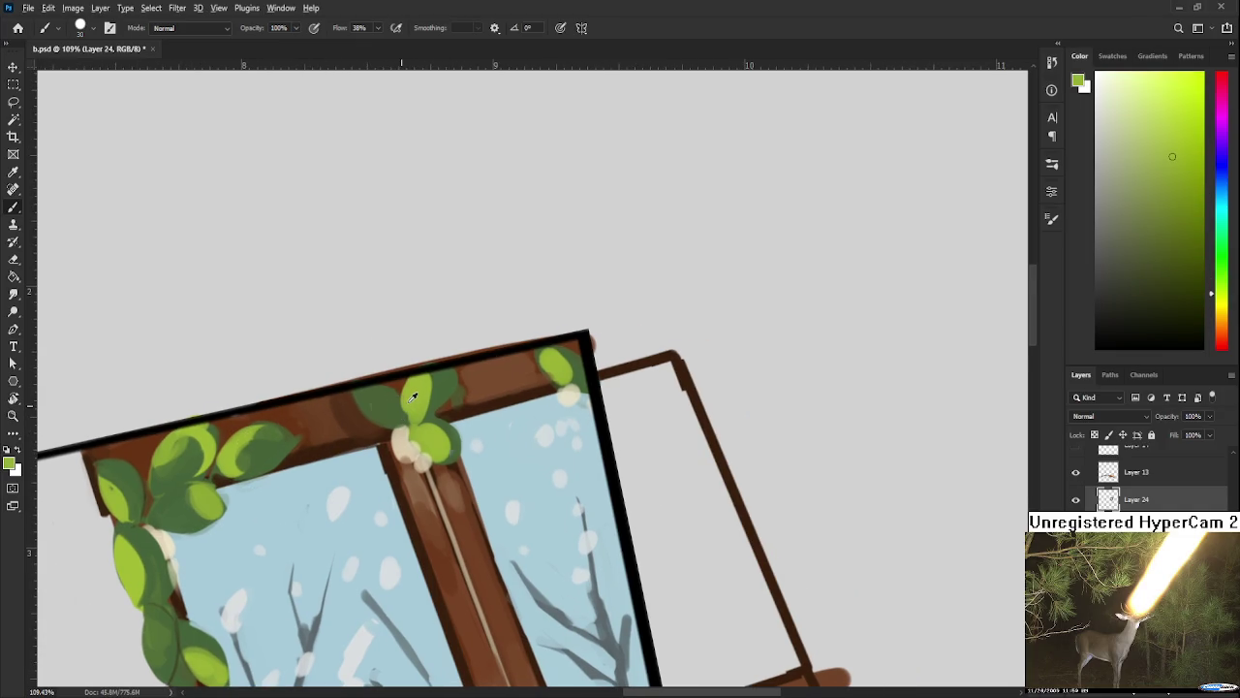
left_click(441, 376, "alt")
left_click(438, 380, "alt")
left_click(431, 391, "alt")
left_click(431, 401, "alt")
left_click(394, 399, "alt")
left_click(424, 390, "alt")
mouse_move(397, 391)
left_mouse_down()
mouse_move(366, 397)
mouse_move(384, 397)
left_mouse_up()
Step: Dab darker green on the joint leaf and extend light yellow-green up to the frame top
left_click(378, 407, "alt")
left_click(387, 395, "alt")
left_click(383, 411, "alt")
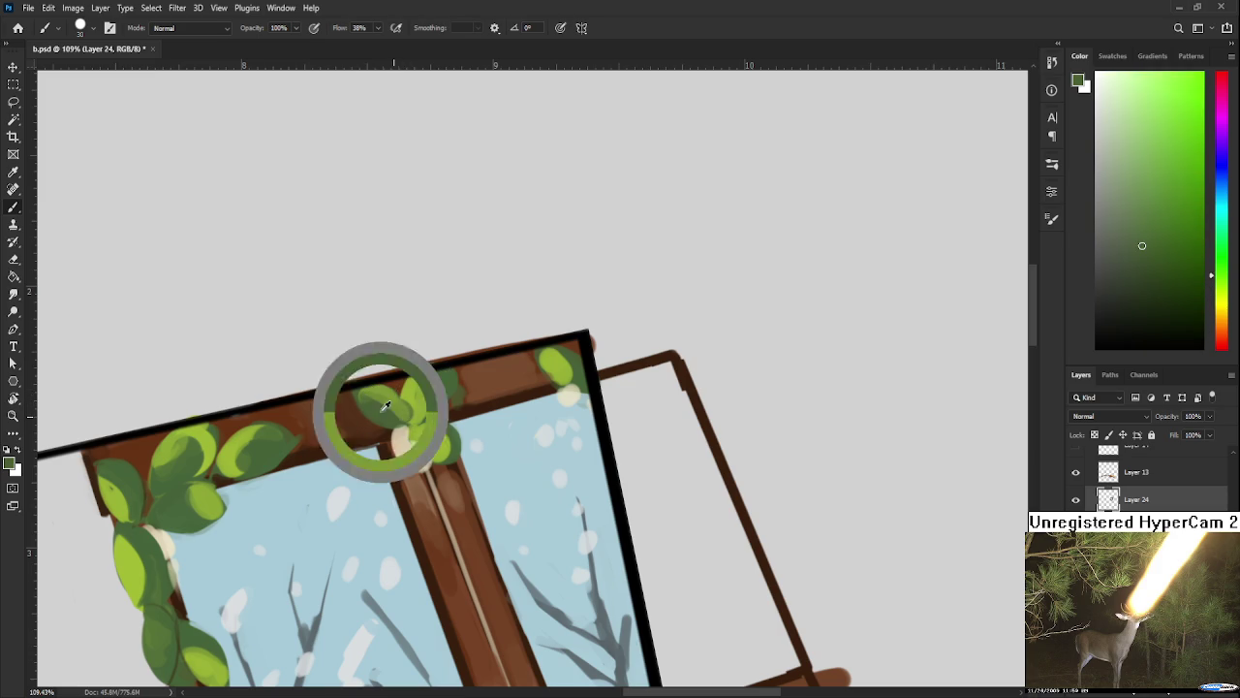
left_click(401, 400, "alt")
left_click(410, 380, "alt")
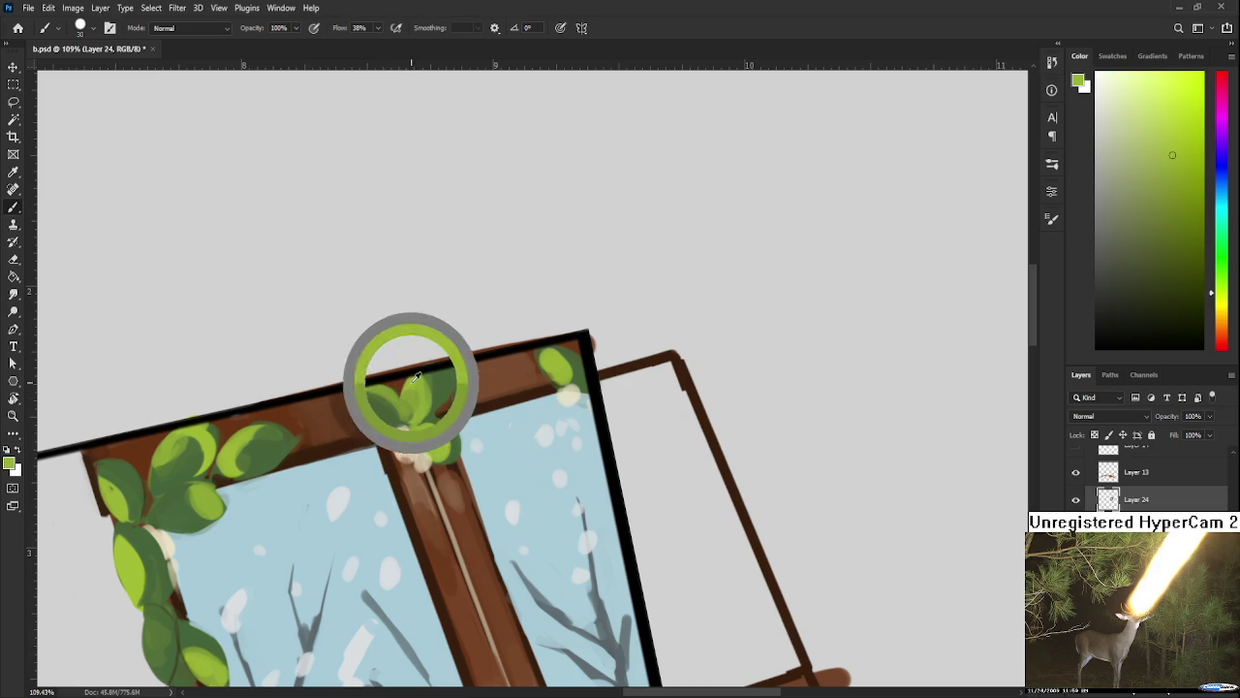
left_click_drag(451, 368, 448, 389)
Step: Alternate sampling light and darker greens from the middle leaf cluster
left_click(429, 410, "alt")
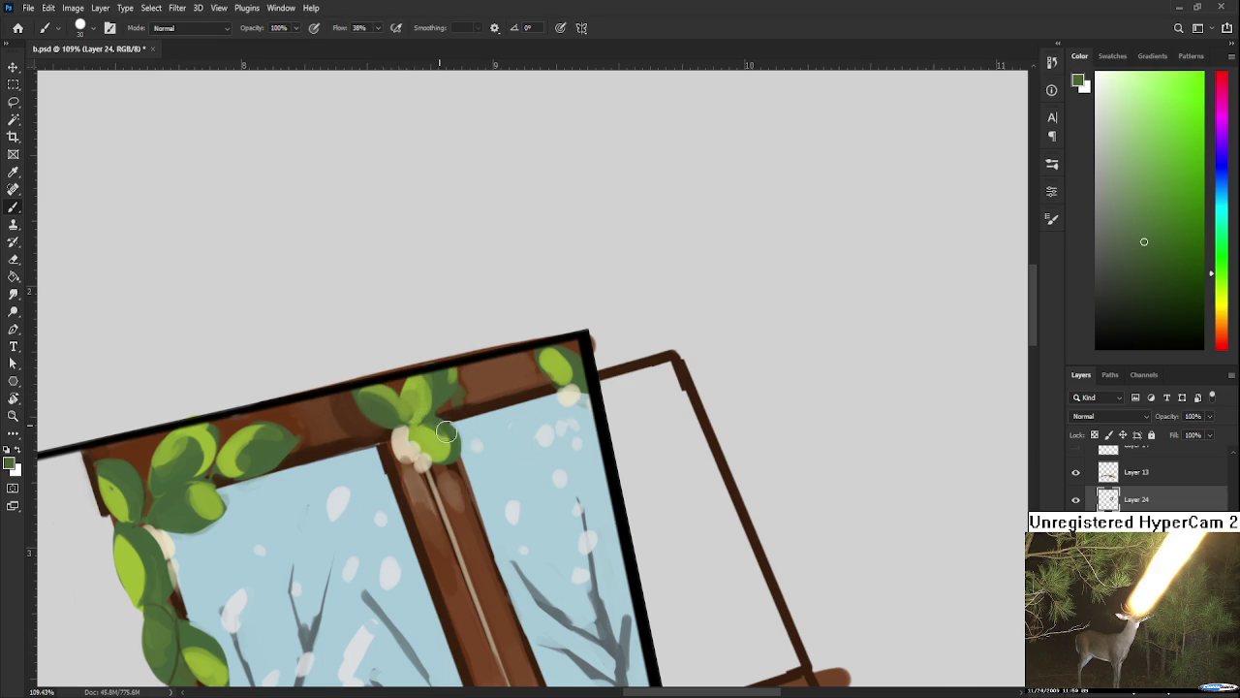
left_click(424, 434, "alt")
left_click(436, 441, "alt")
left_click(442, 453, "alt")
left_click(427, 441, "alt")
left_click(433, 430, "alt")
left_click(436, 441, "alt")
left_click(441, 431, "alt")
Step: Sample darker and lighter yellow-greens from the top-right corner leaf
left_click(570, 360, "alt")
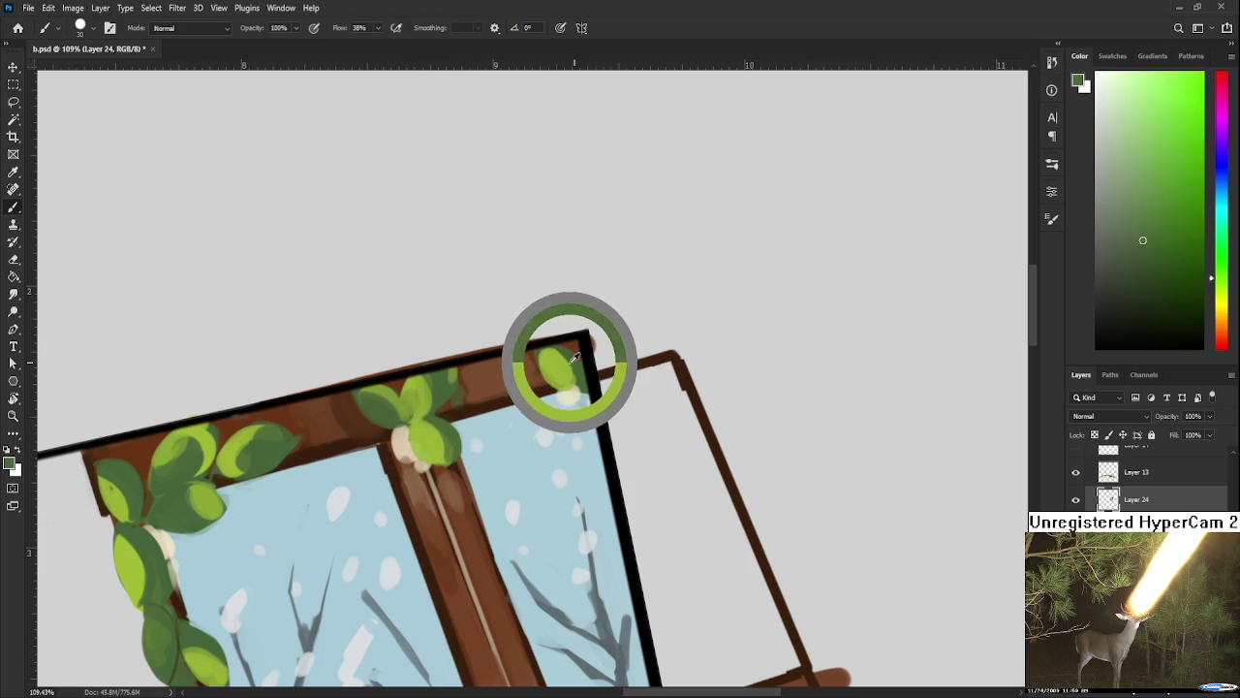
left_click(553, 360, "alt")
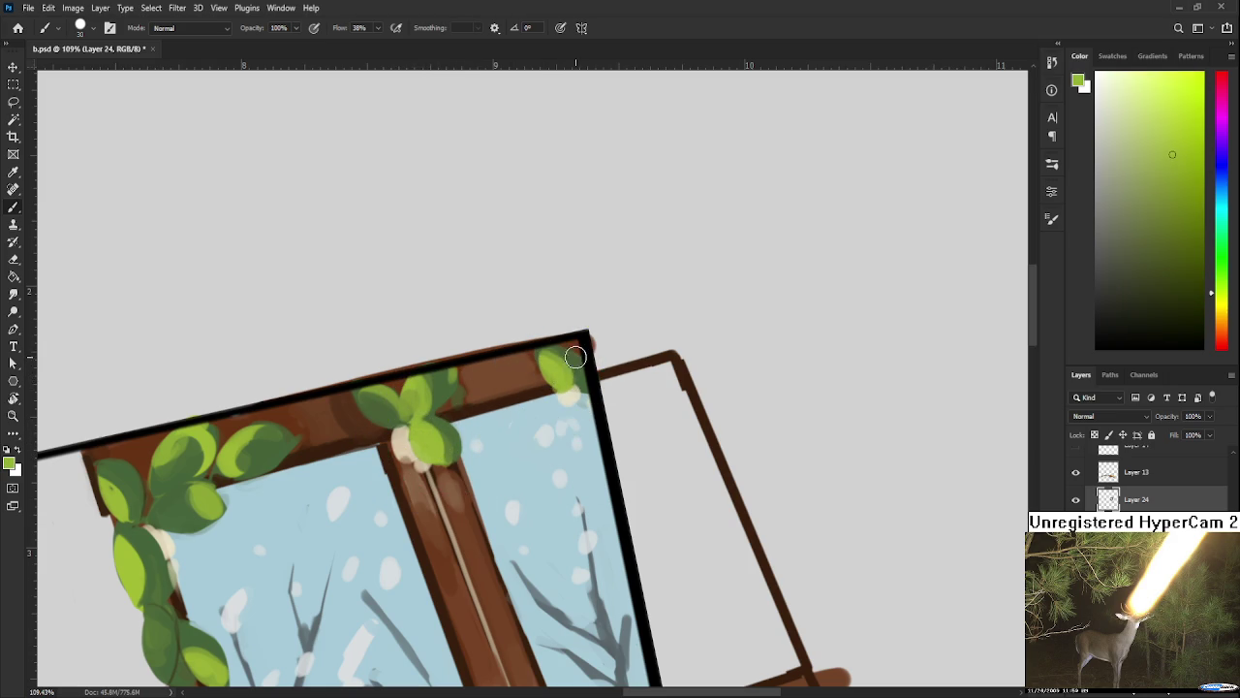
left_click(565, 352, "alt")
left_click(576, 356, "alt")
left_click(568, 364, "alt")
left_click(565, 358, "alt")
left_click(558, 358, "alt")
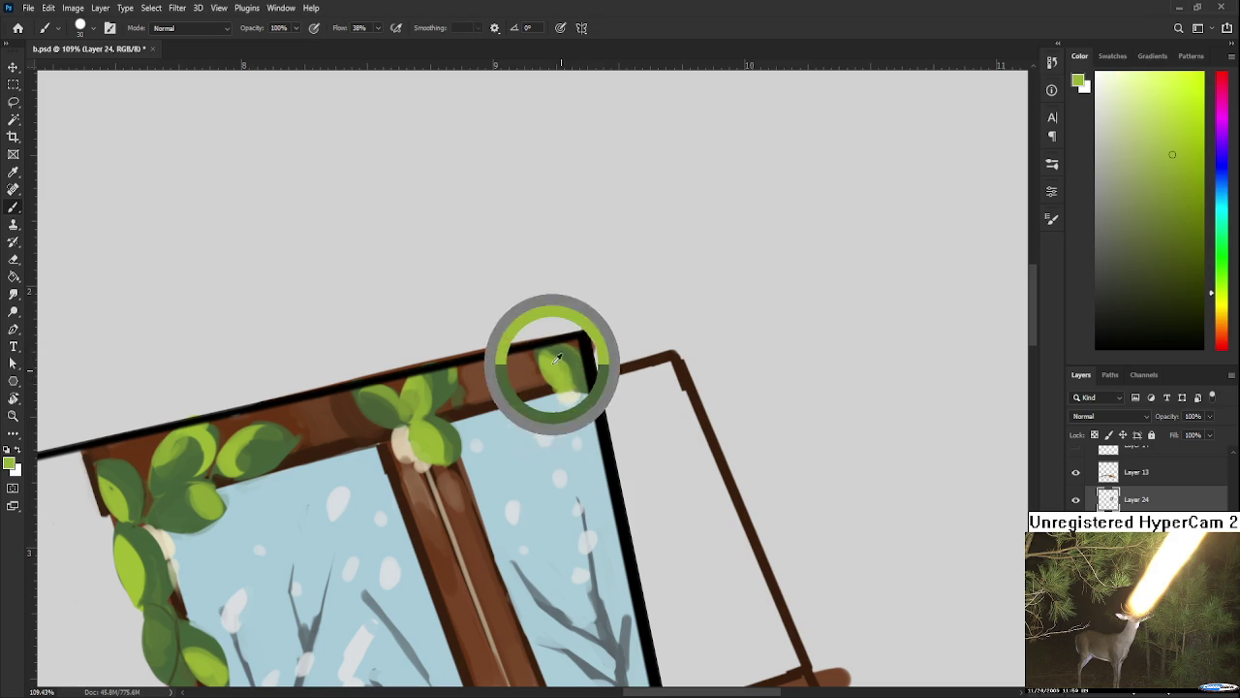
left_click(559, 360, "alt")
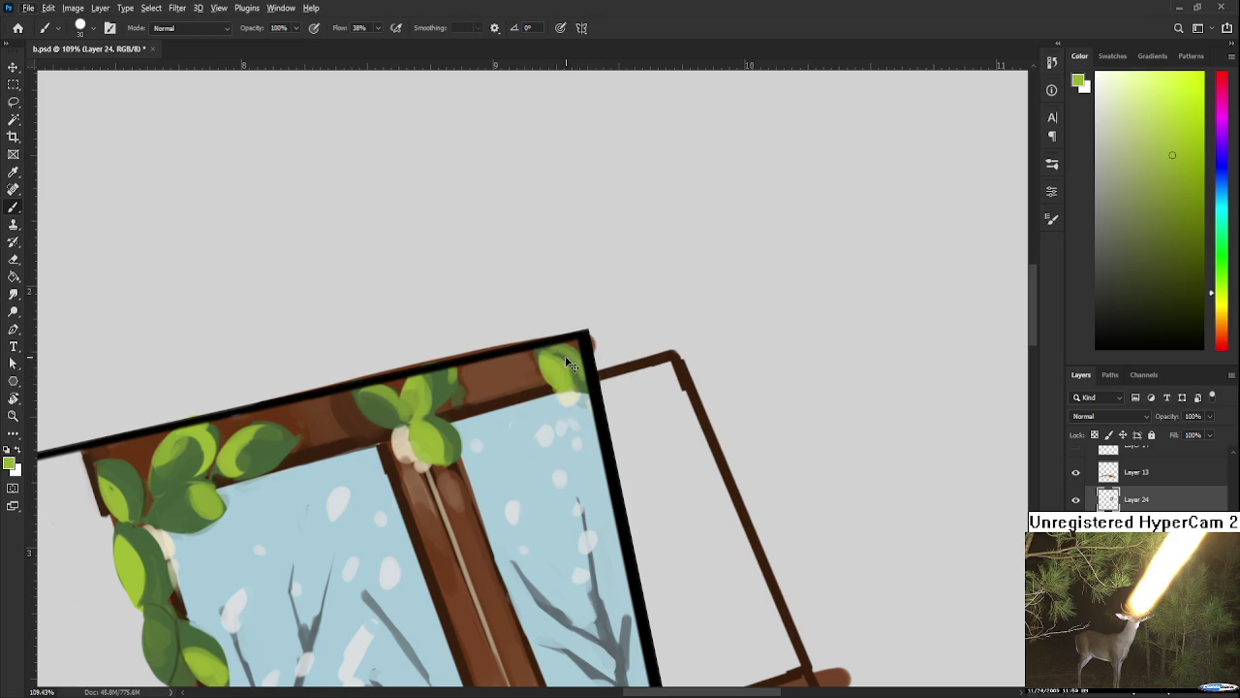
Step: Keep alternating dark and light top-right leaf greens, rotating the canvas view
left_click(570, 358, "alt")
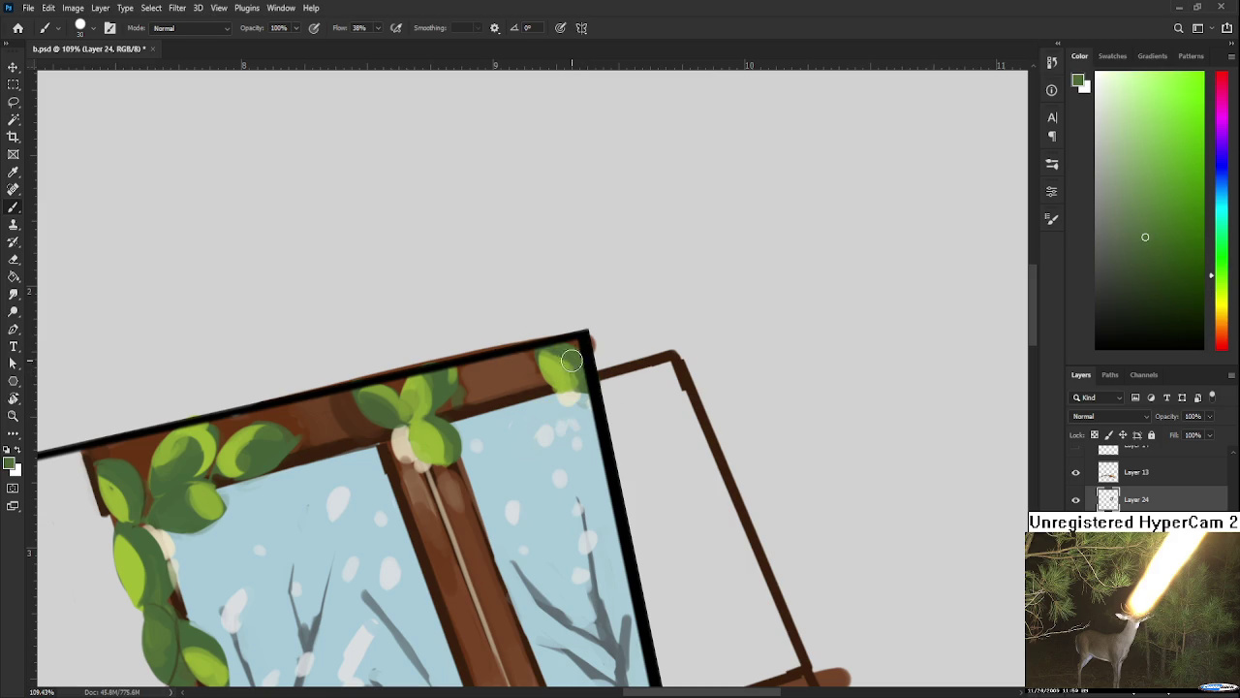
left_click(554, 361, "alt")
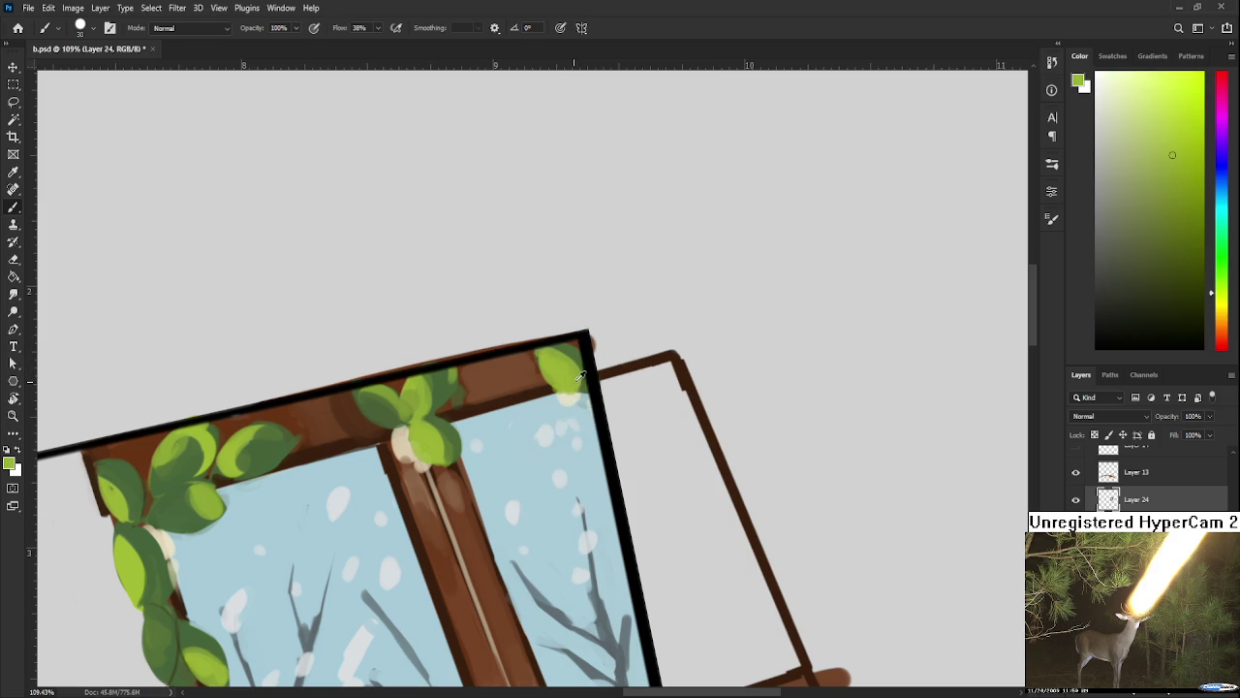
left_click(572, 367, "alt")
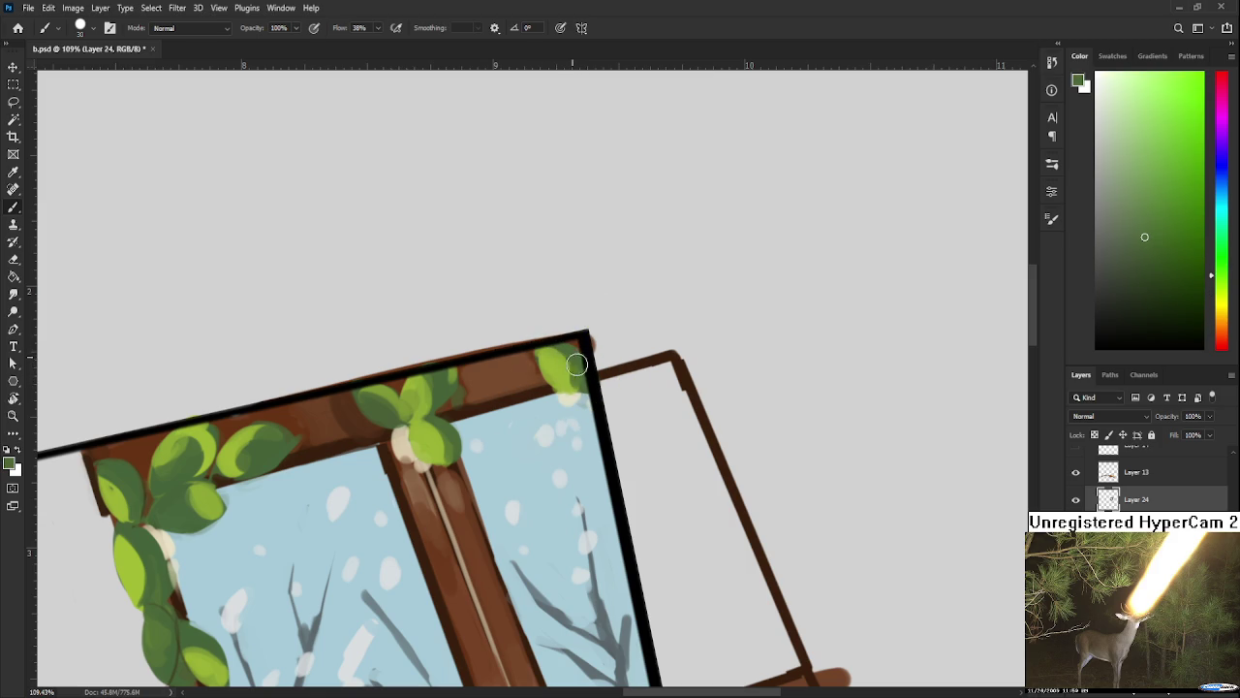
left_click(571, 373, "alt")
left_click(573, 386, "alt")
left_click(560, 355, "alt")
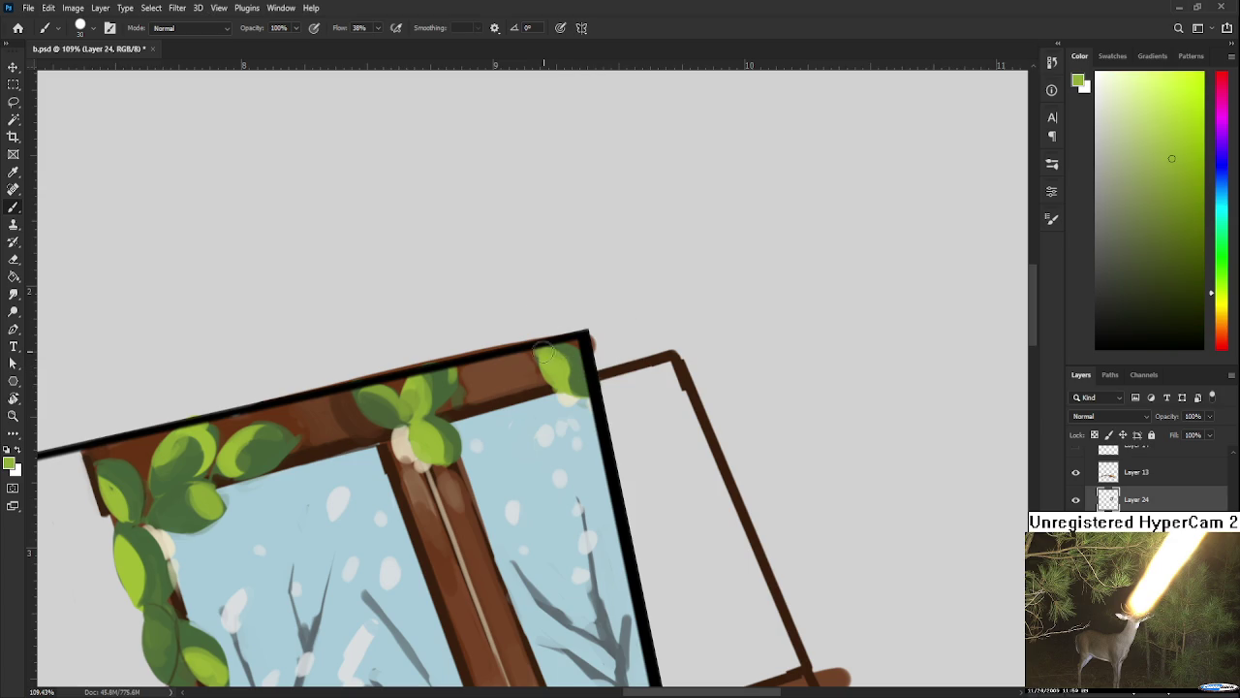
mouse_move(502, 393)
left_mouse_down()
mouse_move(542, 291)
mouse_move(502, 393)
left_mouse_up()
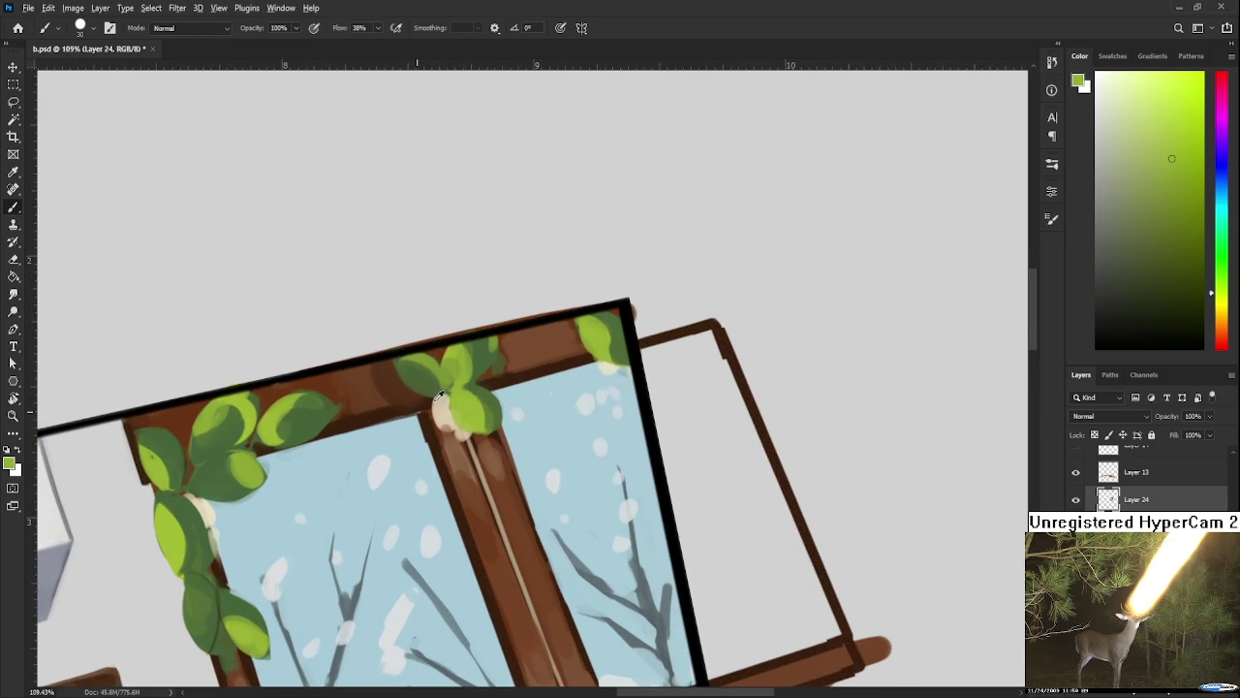
left_click(484, 385, "alt")
Step: Shrink the brush and paint thin darker shading strokes on the top and left leaves
key("bracketleft")
key("bracketleft")
key("bracketleft")
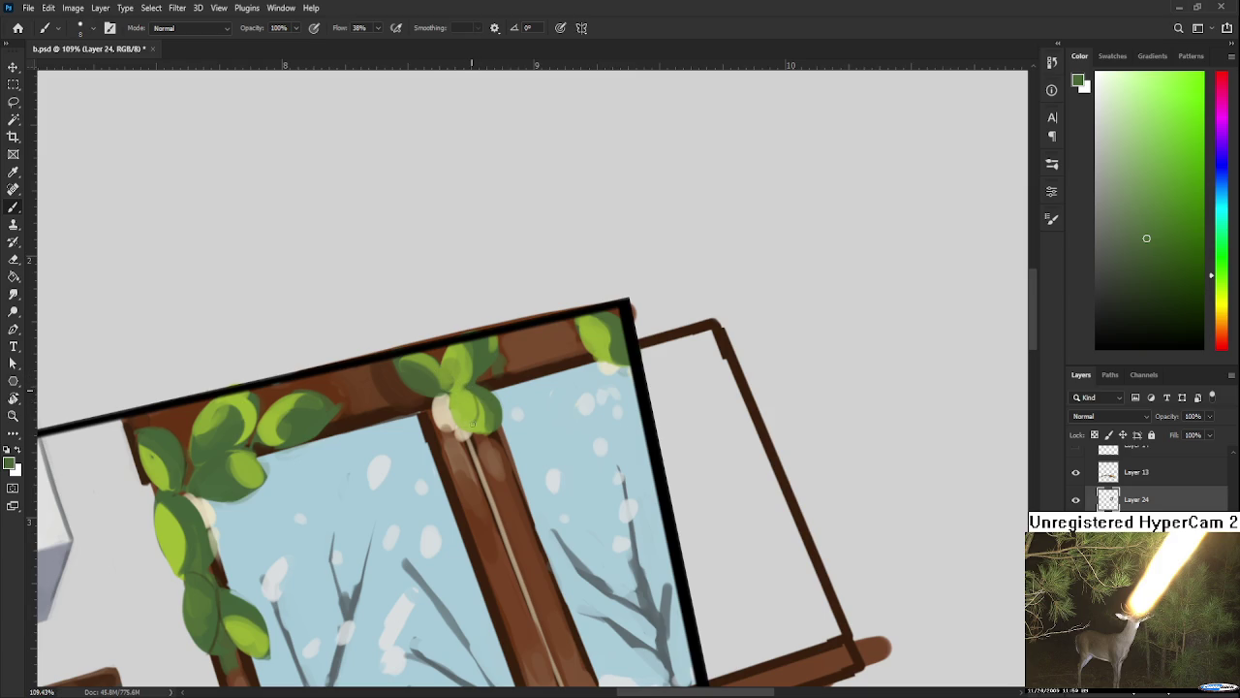
left_click_drag(479, 428, 492, 401)
left_click_drag(413, 351, 469, 411)
left_click_drag(616, 324, 608, 337)
mouse_move(280, 431)
left_mouse_down()
mouse_move(273, 409)
mouse_move(294, 429)
left_mouse_up()
left_click_drag(213, 415, 244, 404)
left_click_drag(144, 452, 161, 477)
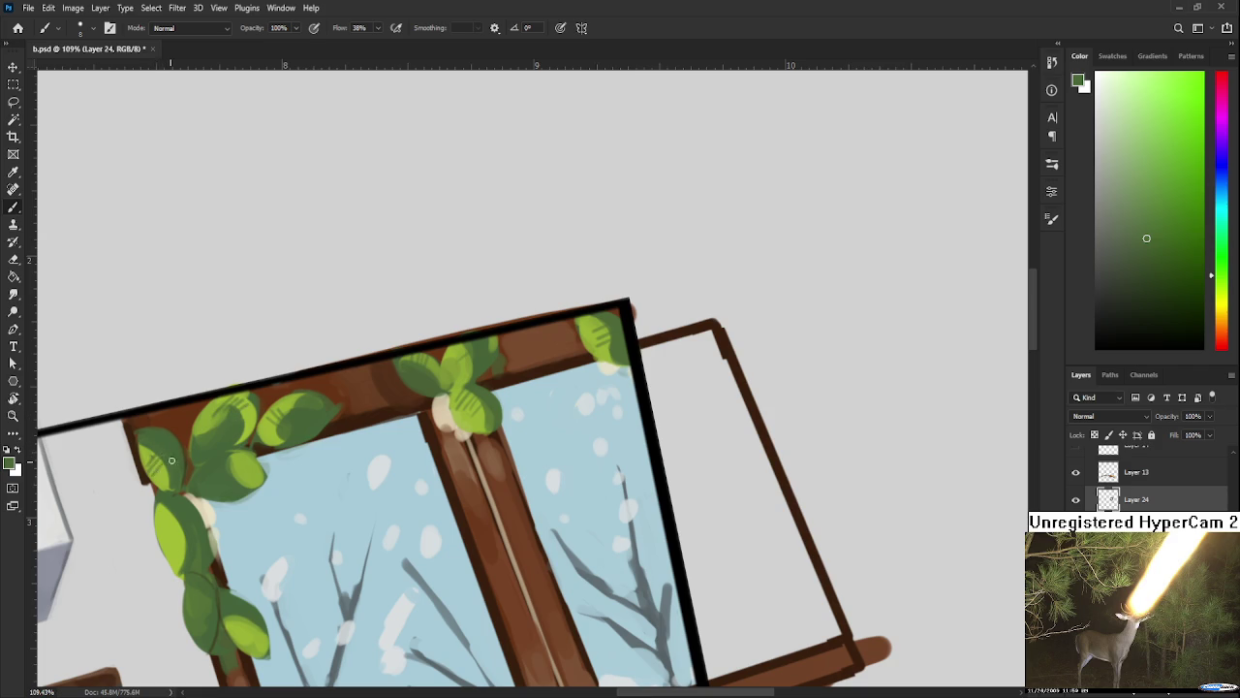
left_click_drag(175, 528, 253, 597)
Step: Sample frame browns and darker leaf green around the lower-left leaf's base
scroll(223, 556, "down", 1)
left_click(223, 620, "alt")
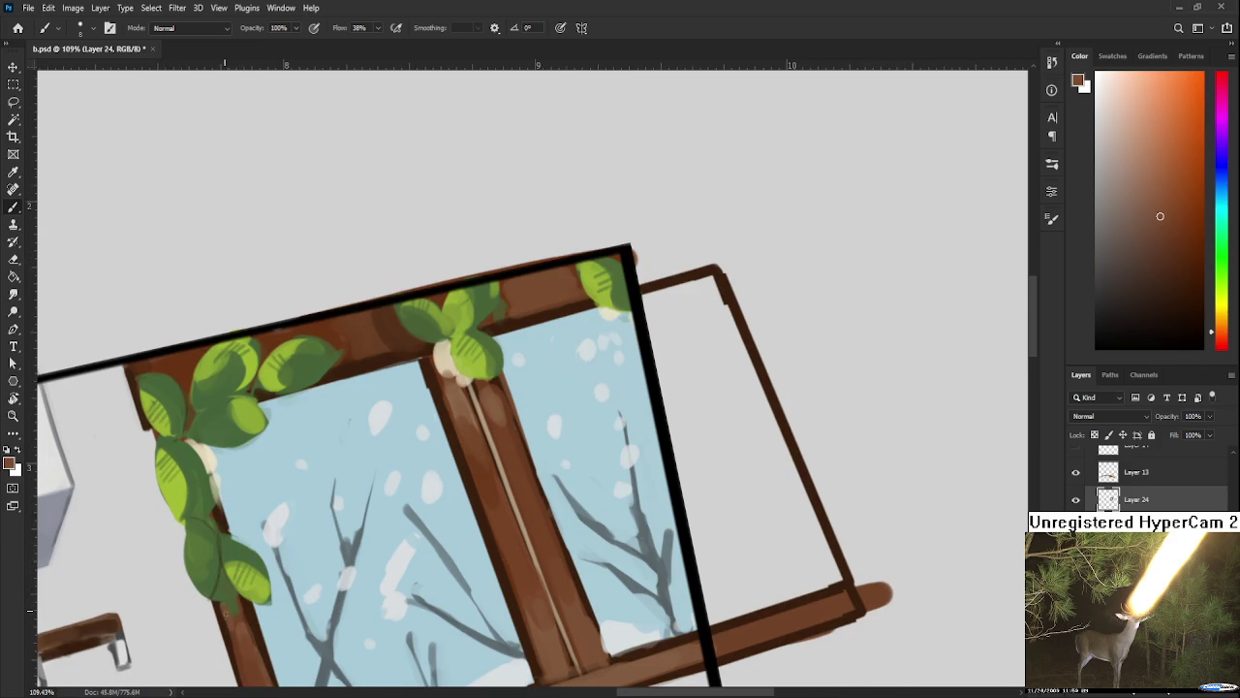
left_click(233, 599, "alt")
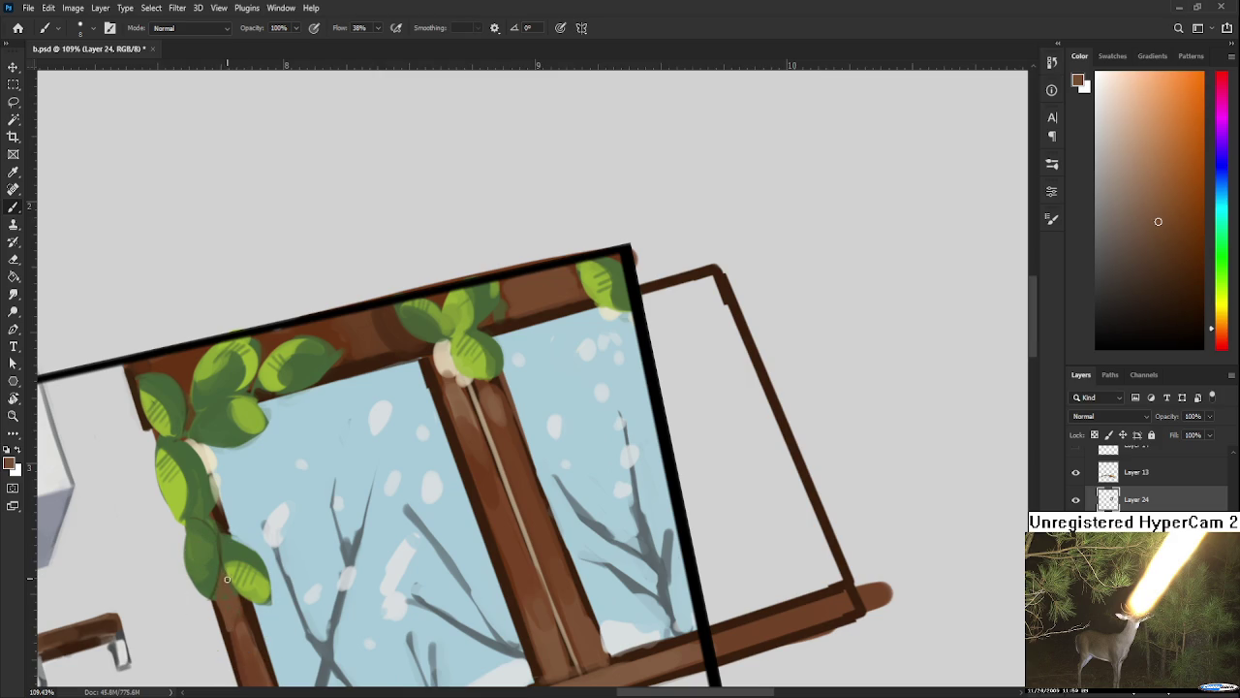
left_click(237, 576, "alt")
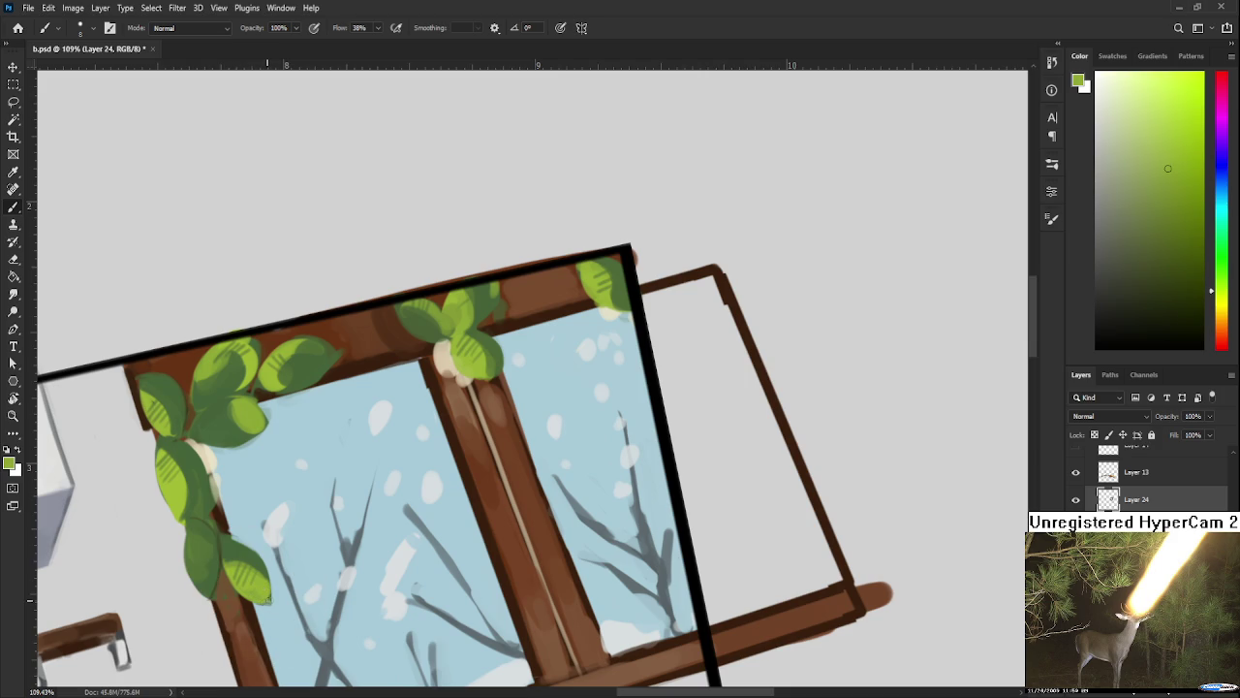
left_click(237, 552, "alt")
left_click(233, 593, "alt")
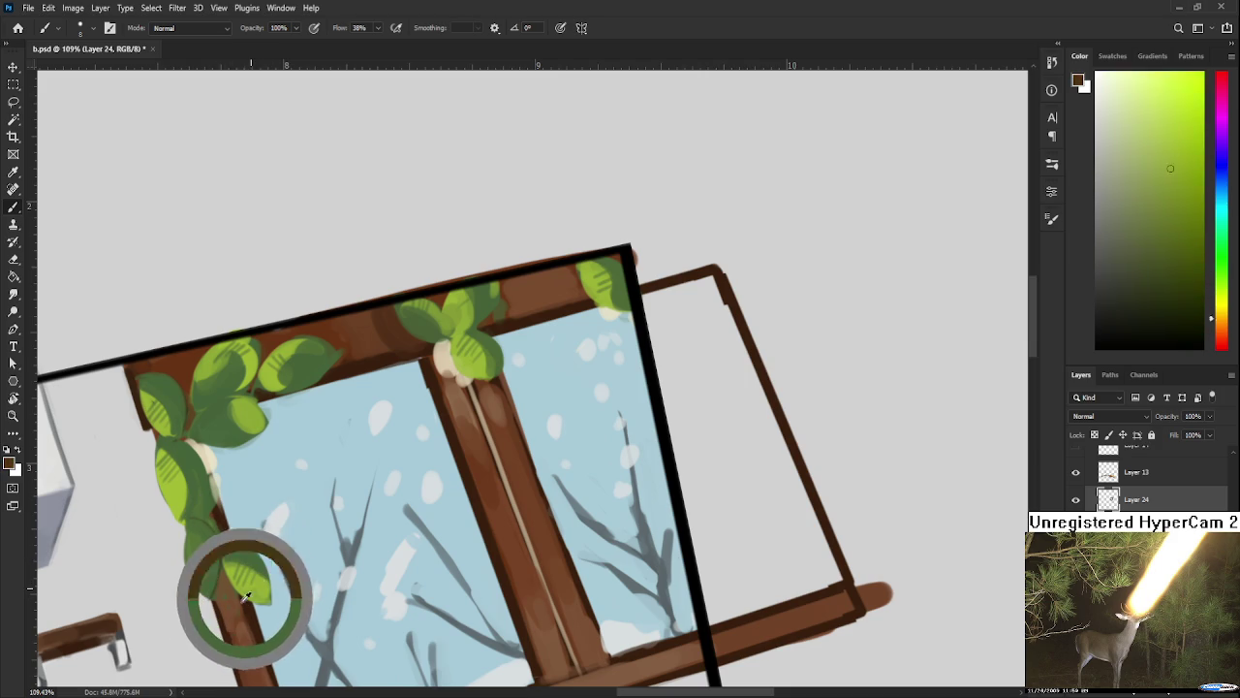
Step: Bring the lower window into view and fine-tune a sampled frame brown
left_click_drag(225, 585, 221, 520)
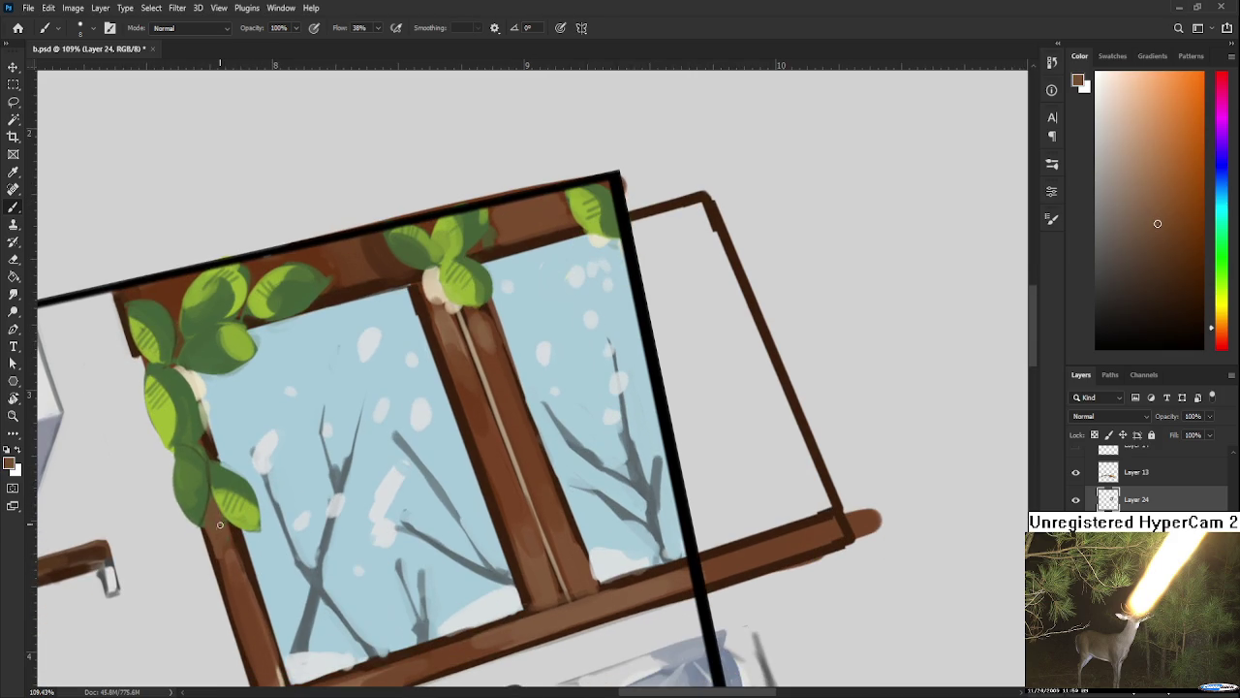
left_click(222, 538, "alt")
left_click(215, 529, "alt")
left_click(232, 544, "alt")
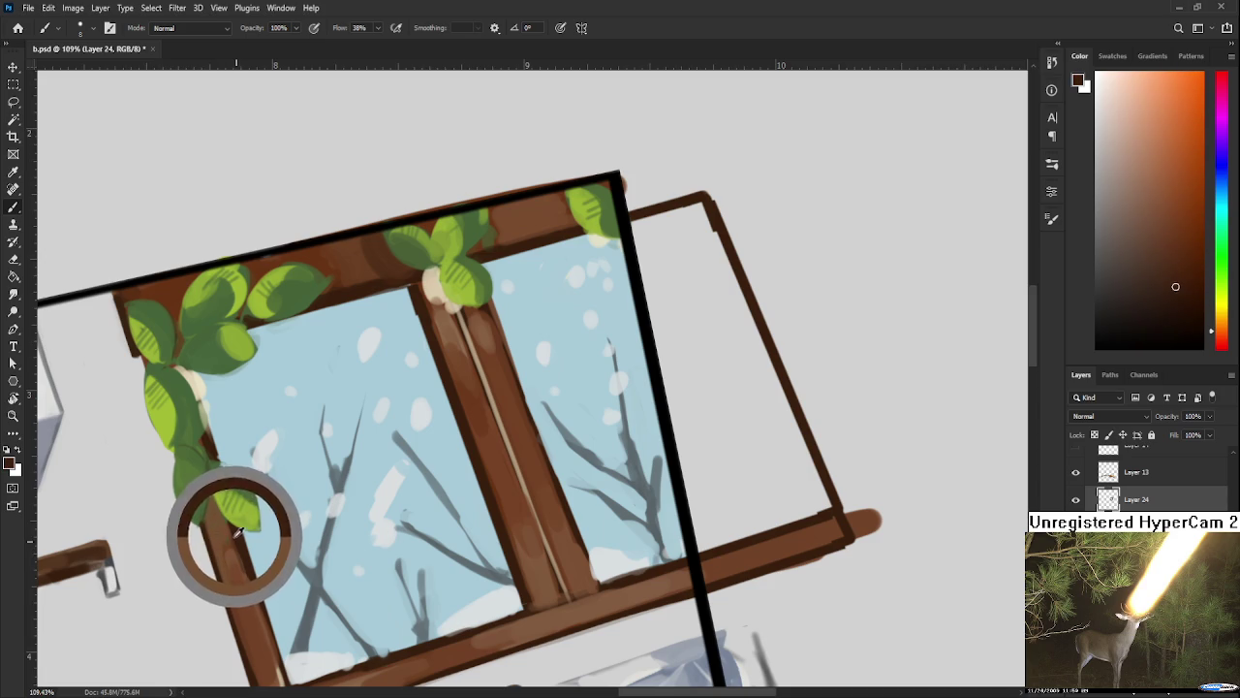
left_click(236, 543, "alt")
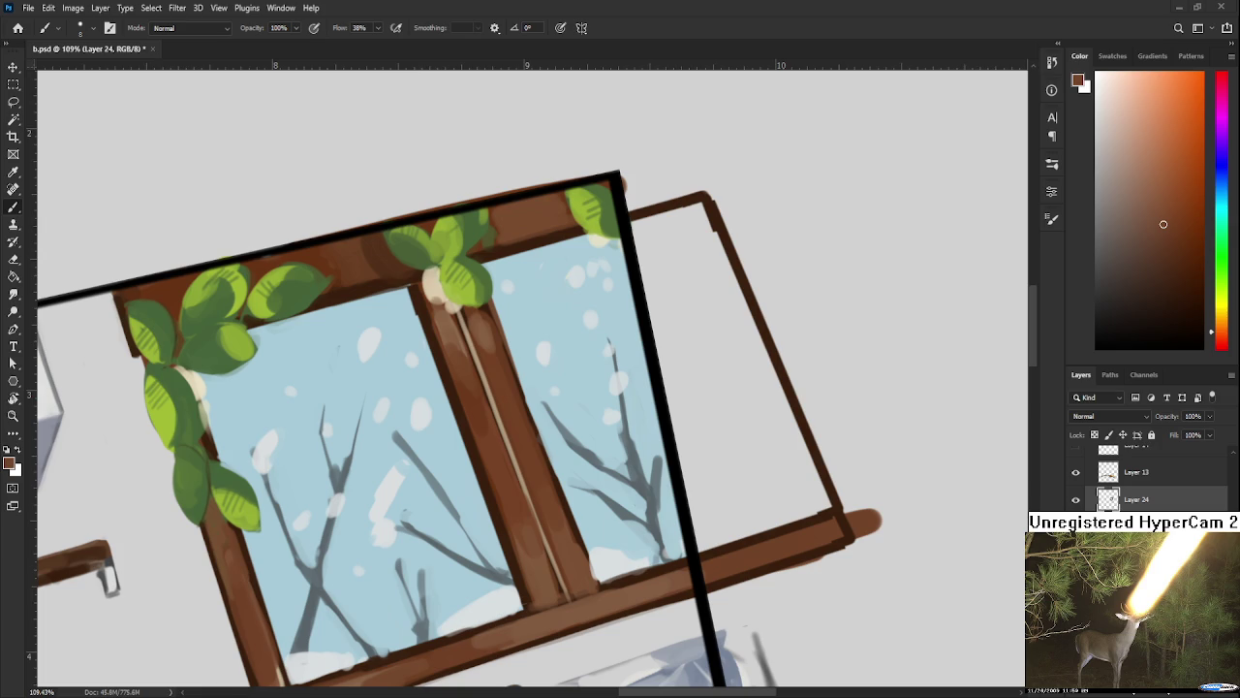
Step: Sample light yellow-green and darker greens from the top leaves
scroll(488, 373, "up", 5)
left_click(476, 373, "alt")
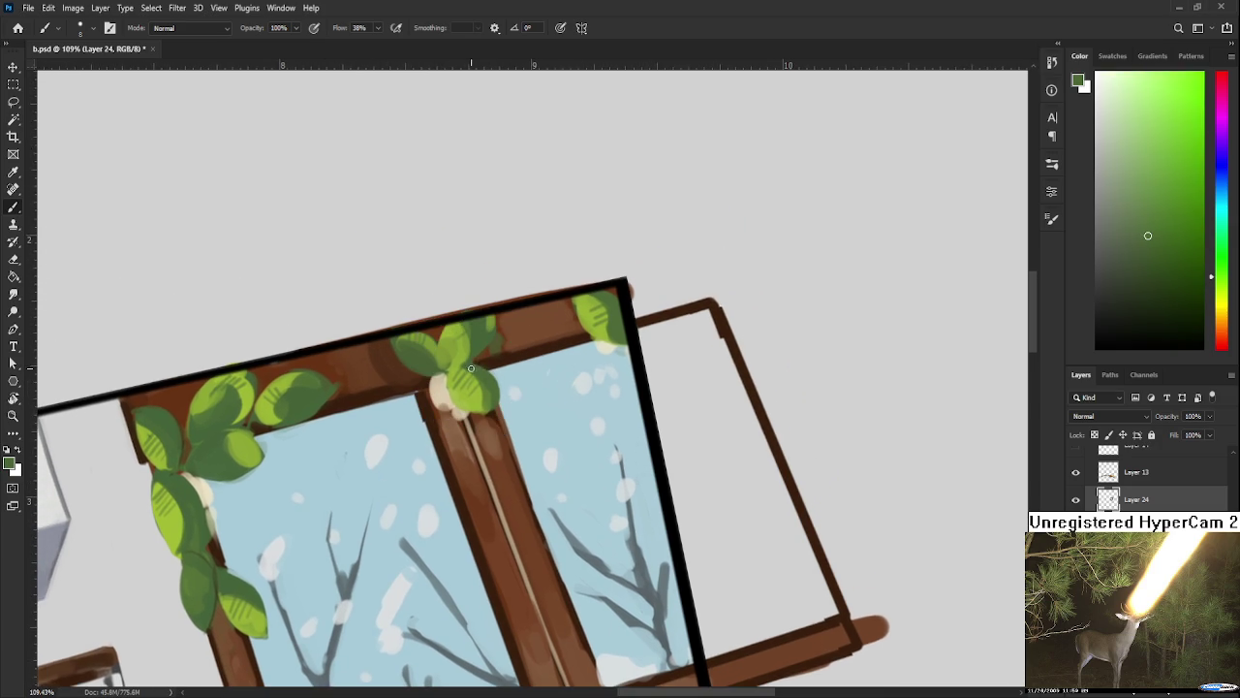
left_click(463, 385, "alt")
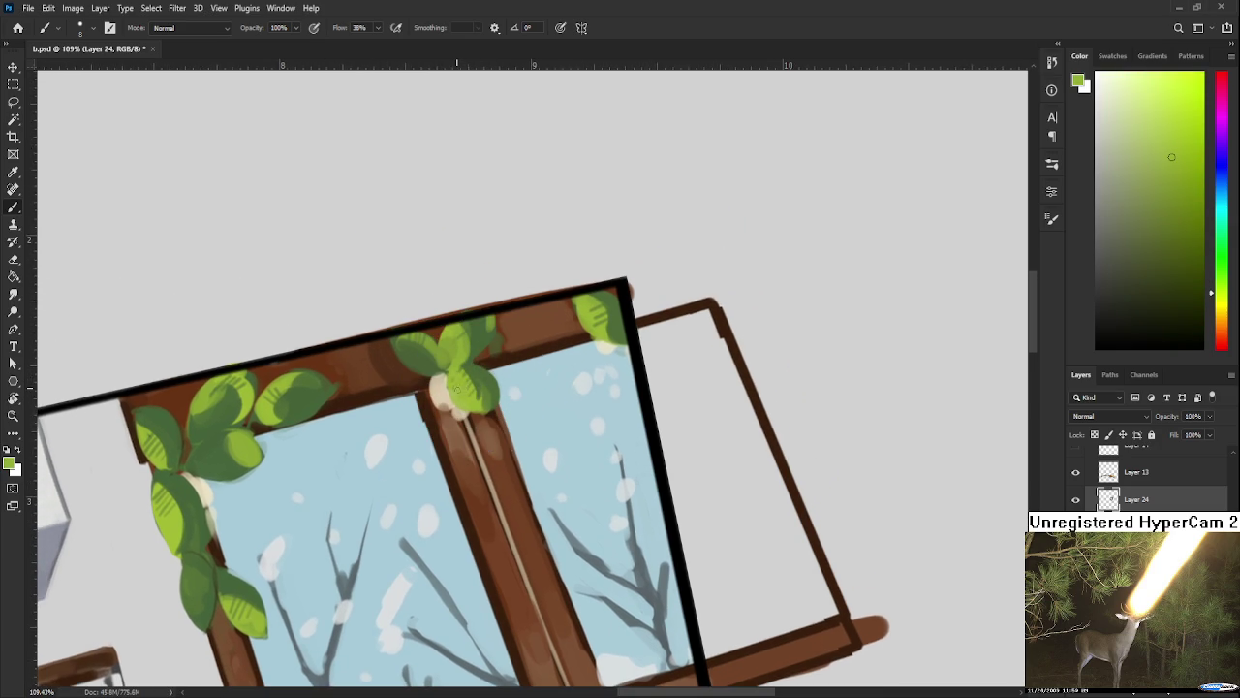
left_click(475, 379, "alt")
left_click(475, 386, "alt")
left_click(412, 344, "alt")
left_click(434, 341, "alt")
Step: Brush a lighter green from the left leaves over the lower-left leaf, then zoom out
left_click(417, 339, "alt")
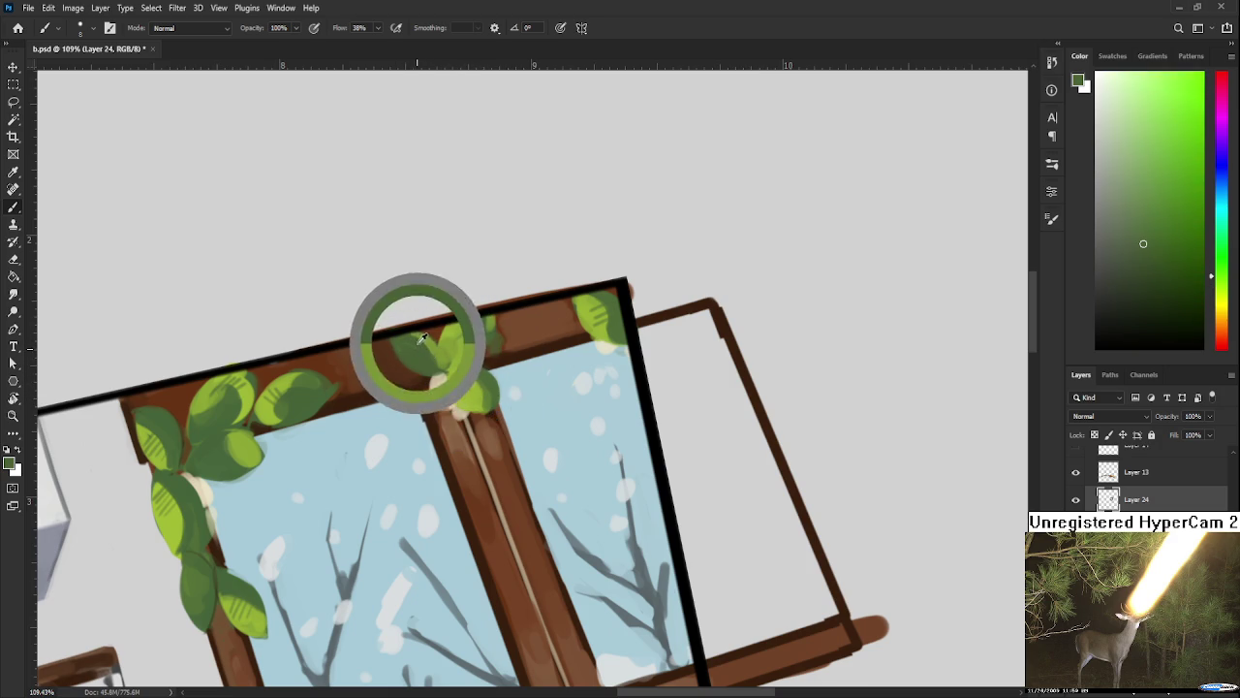
left_click(249, 384, "alt")
left_click(238, 383, "alt")
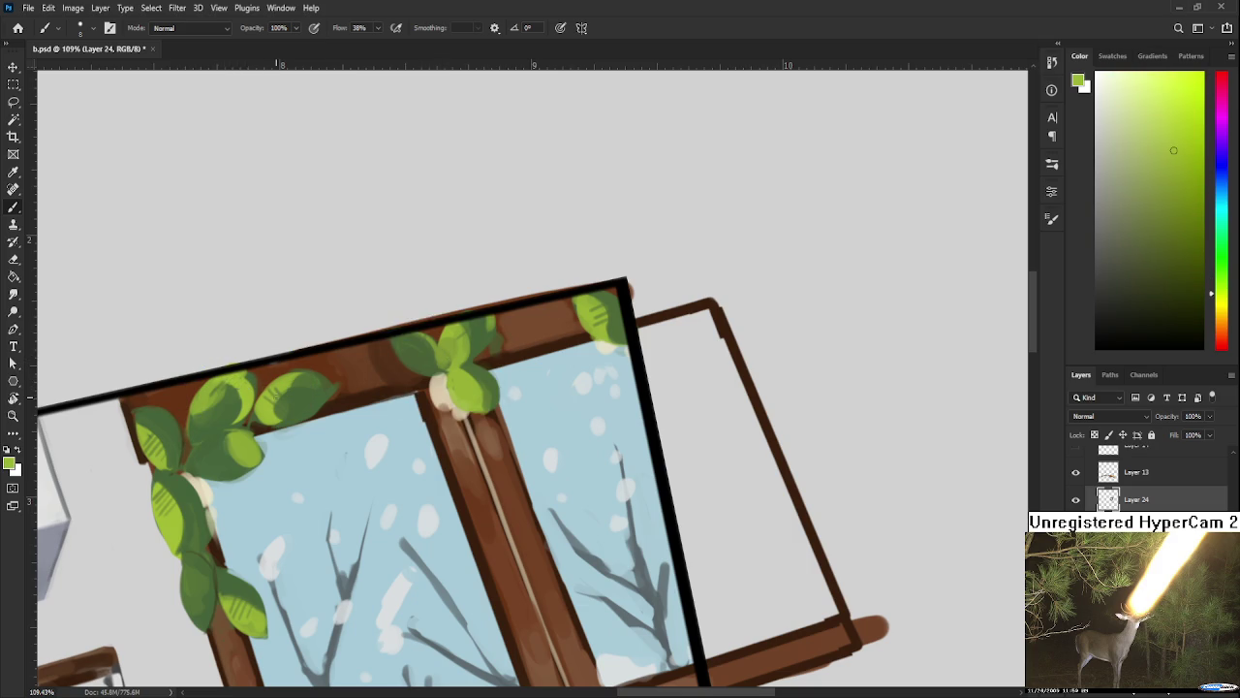
left_click_drag(141, 432, 162, 461)
scroll(343, 435, "down", 5)
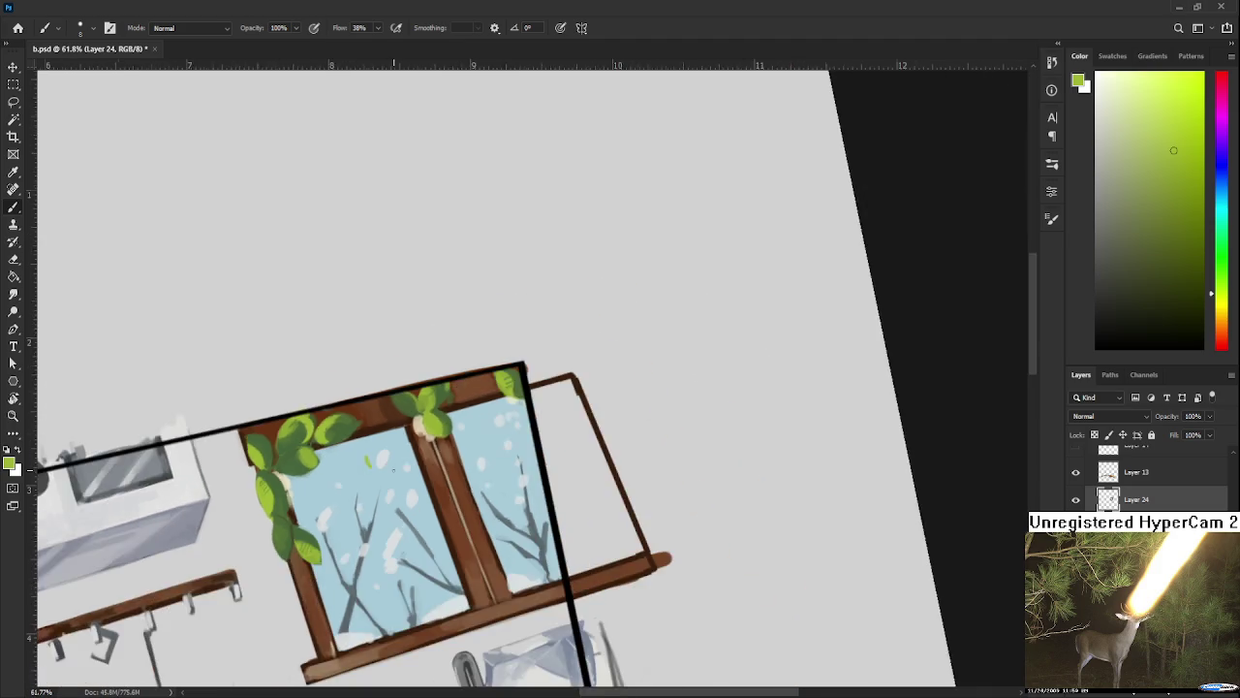
scroll(485, 441, "down", 3)
scroll(519, 445, "down", 1)
Step: Reset the canvas rotation to upright and zoom in on the window's top-left corner
key("r")
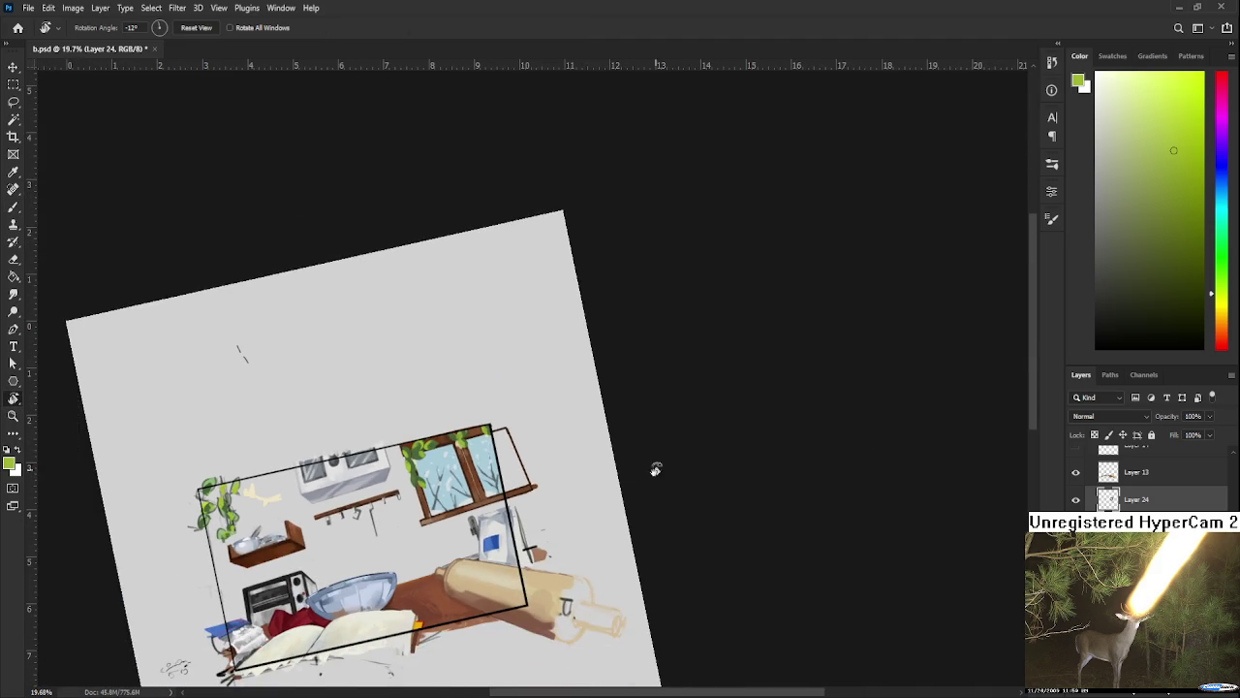
left_click_drag(519, 445, 653, 504)
scroll(635, 523, "down", 1)
scroll(671, 400, "up", 2)
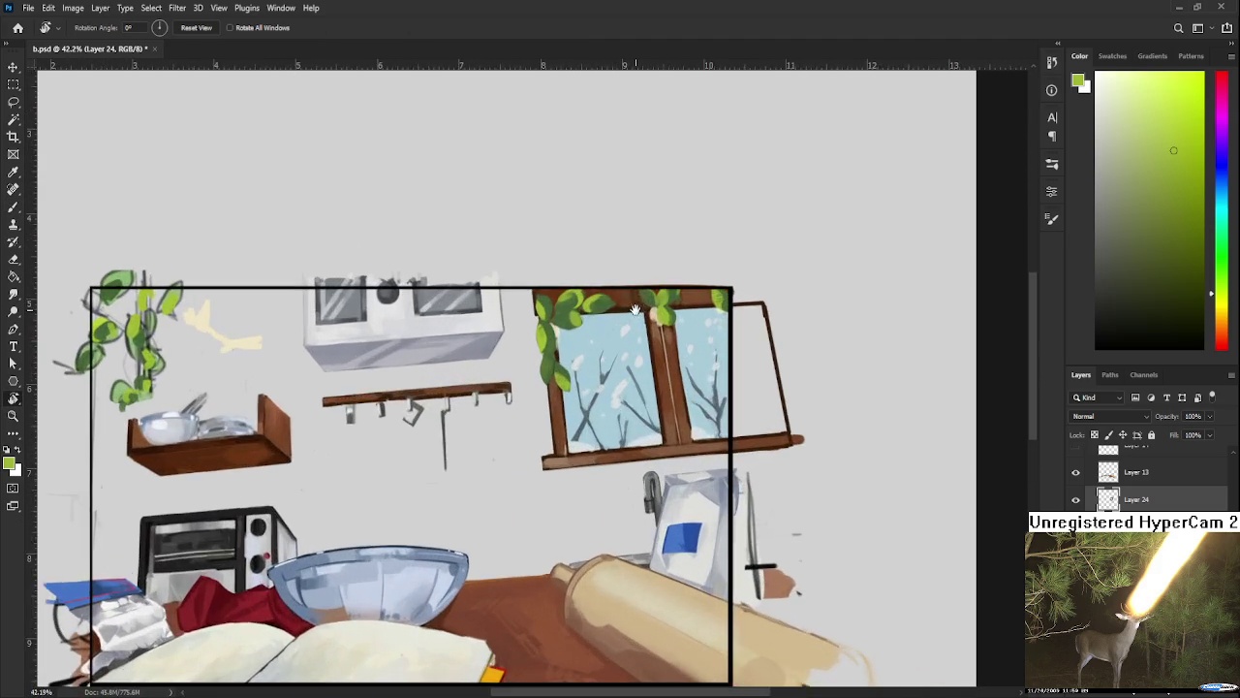
scroll(581, 436, "up", 2)
scroll(485, 485, "up", 2)
left_click_drag(415, 518, 478, 440)
Step: Switch the paint colour to dark navy and brush a small curl left of the green leaves
key("b")
left_click(387, 470, "alt")
left_click_drag(1168, 281, 1173, 325)
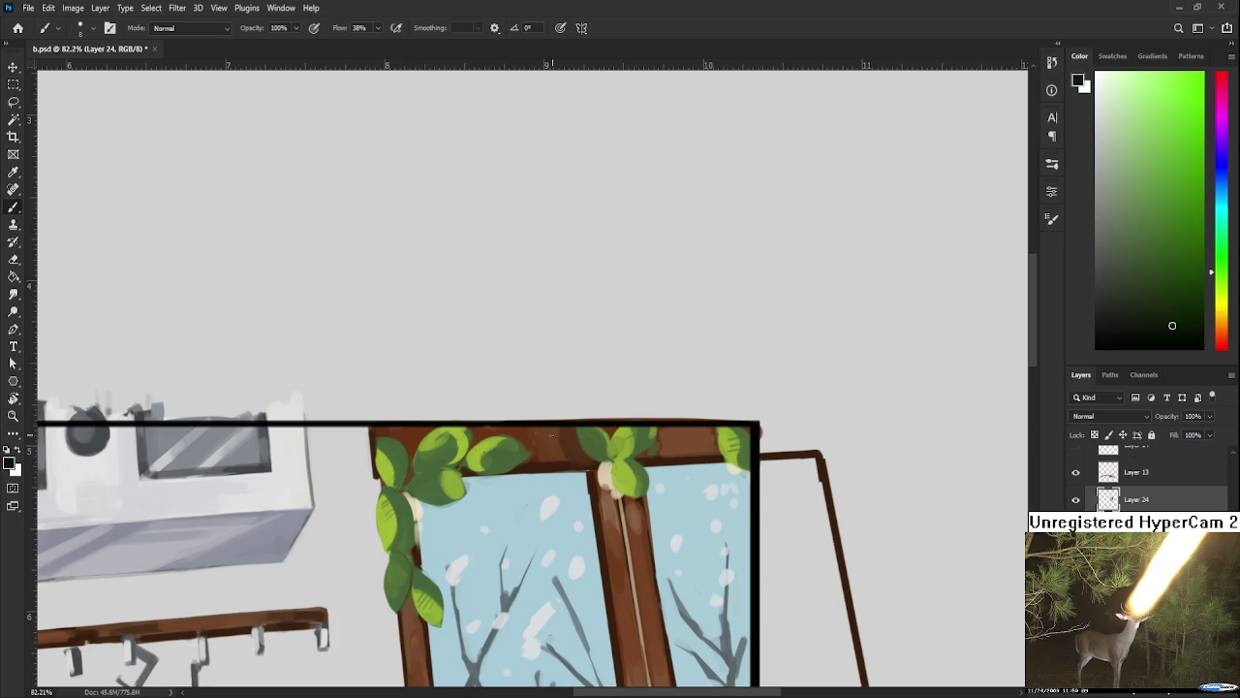
left_click_drag(380, 482, 364, 473)
left_click(1222, 173)
left_click_drag(1169, 235, 1158, 276)
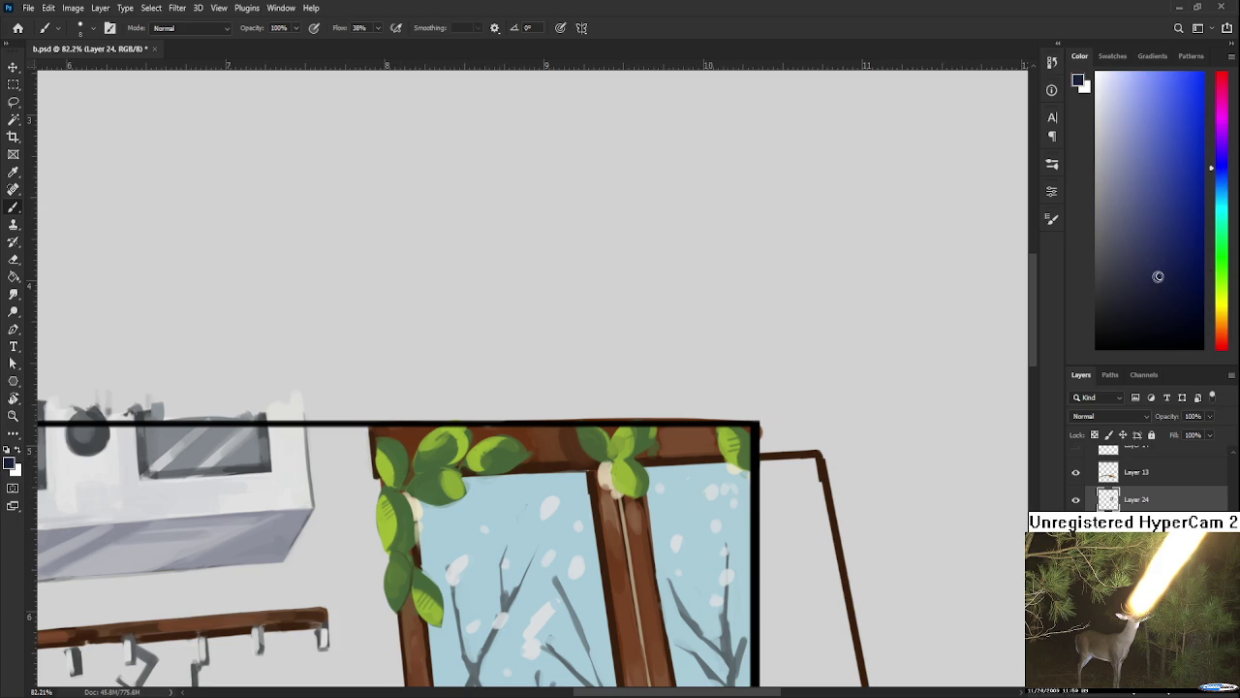
left_click_drag(383, 485, 364, 474)
Step: Fill the navy curl out into a solid leaf shape
scroll(436, 436, "down", 3)
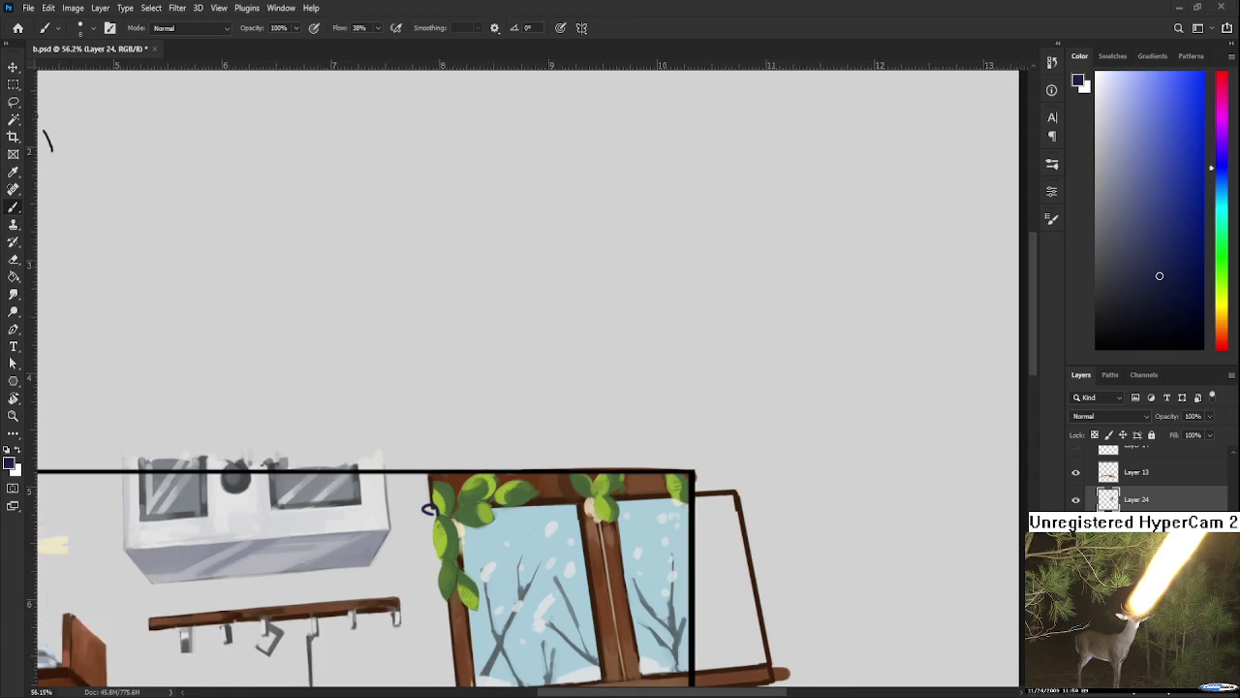
scroll(436, 436, "up", 3)
scroll(436, 436, "up", 2)
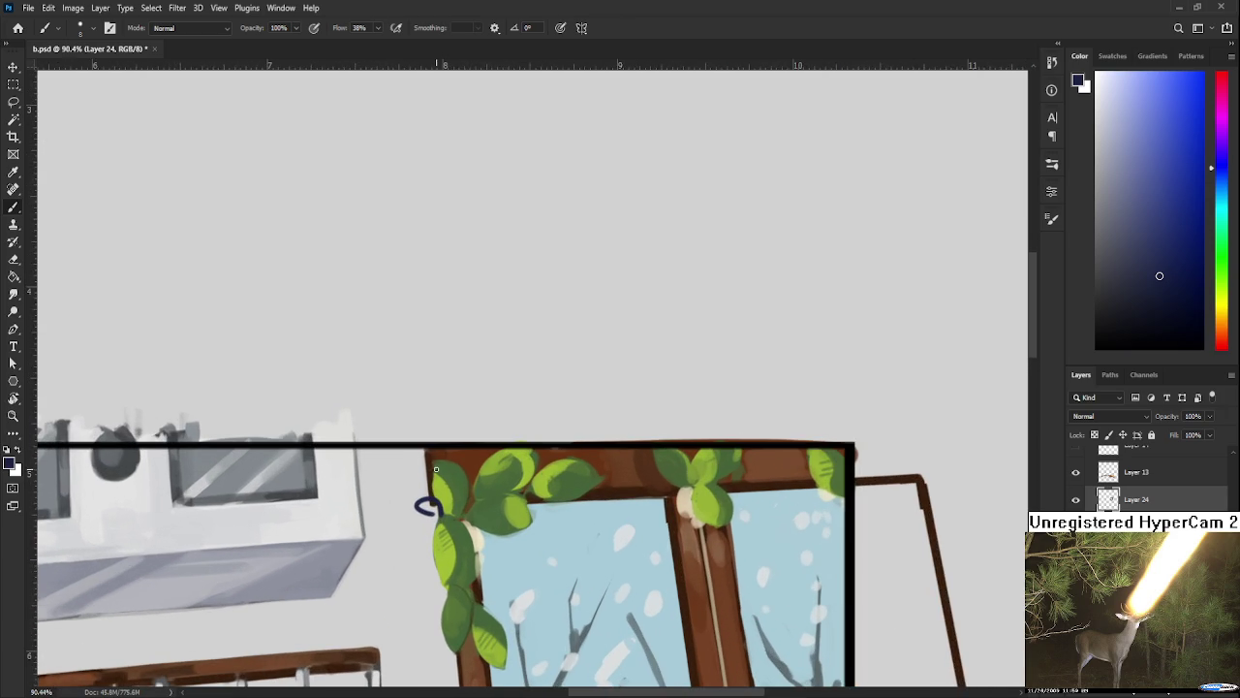
mouse_move(421, 503)
left_mouse_down()
mouse_move(442, 514)
mouse_move(414, 488)
left_mouse_up()
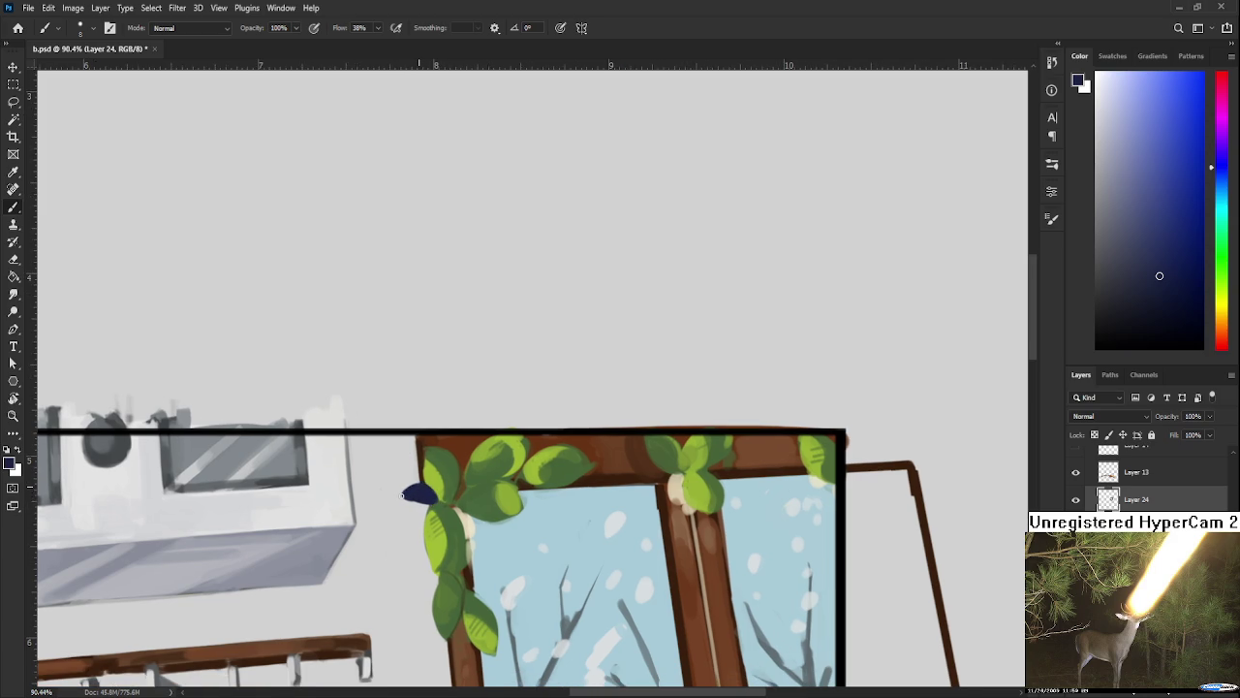
Step: Paint navy leaves, loops and curls among the green leaves on the window's left side
left_click_drag(417, 496, 425, 430)
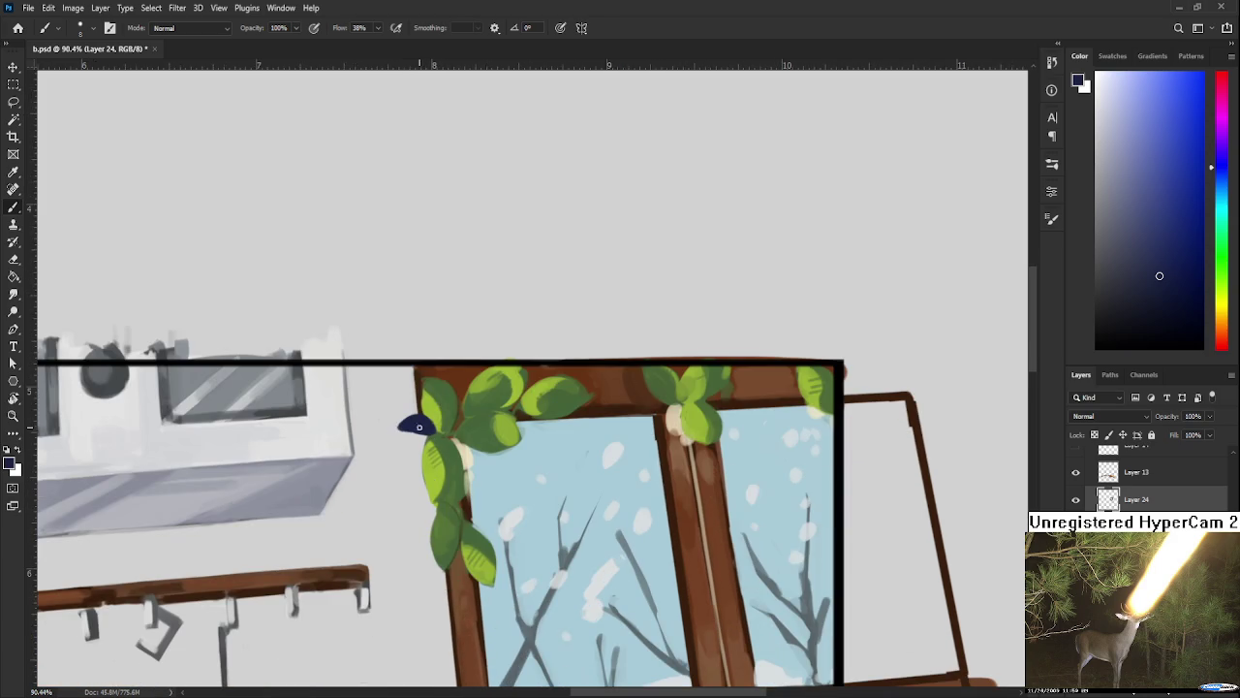
key("e")
key("b")
scroll(419, 426, "down", 2)
mouse_move(419, 401)
left_mouse_down()
mouse_move(402, 427)
mouse_move(422, 411)
mouse_move(412, 390)
left_mouse_up()
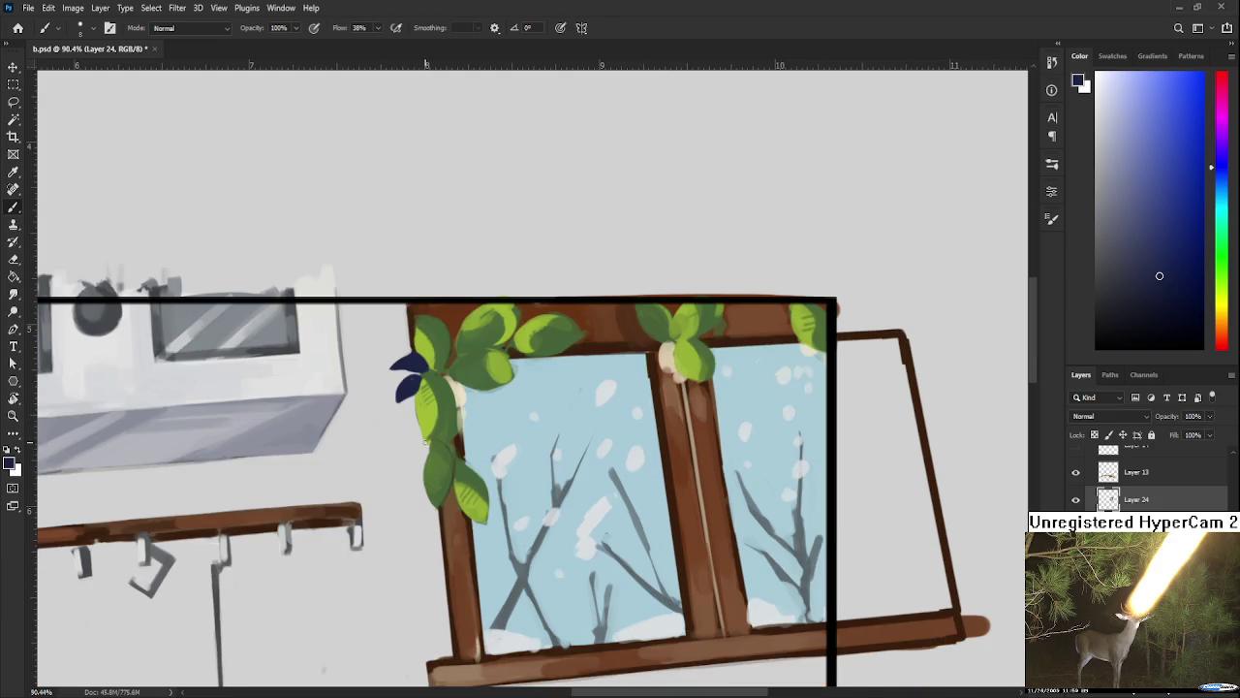
mouse_move(422, 443)
left_mouse_down()
mouse_move(391, 460)
mouse_move(436, 458)
left_mouse_up()
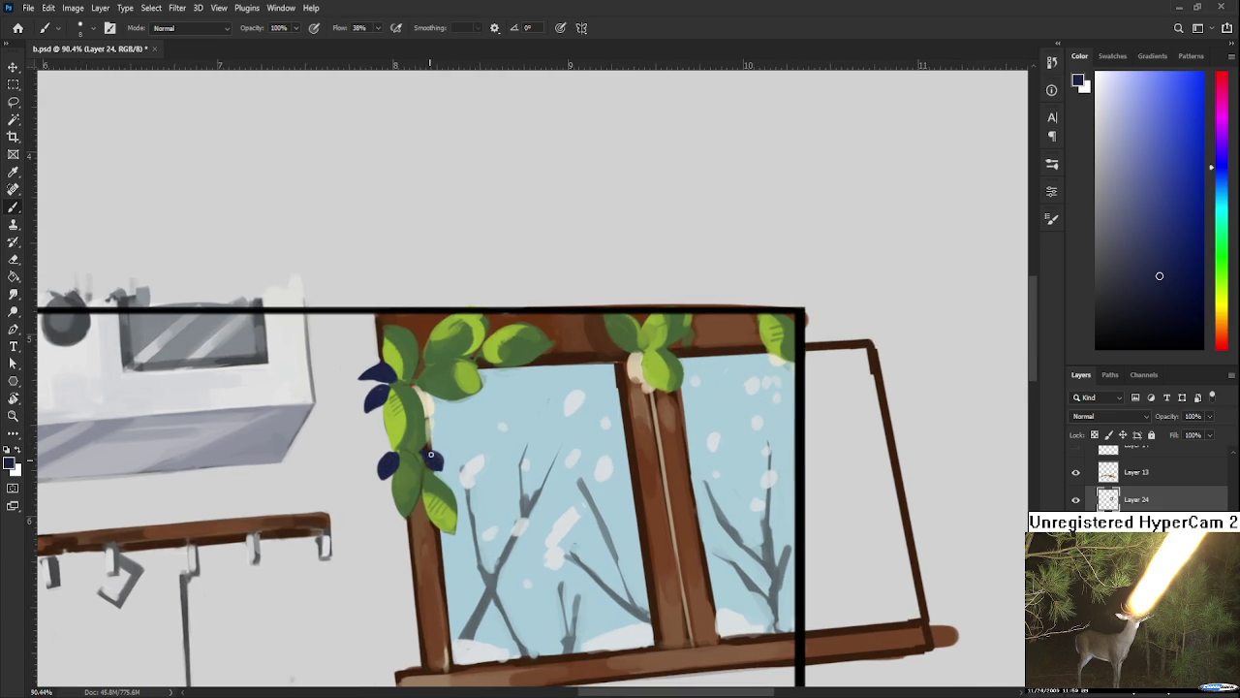
mouse_move(432, 405)
left_mouse_down()
mouse_move(427, 461)
mouse_move(424, 400)
left_mouse_up()
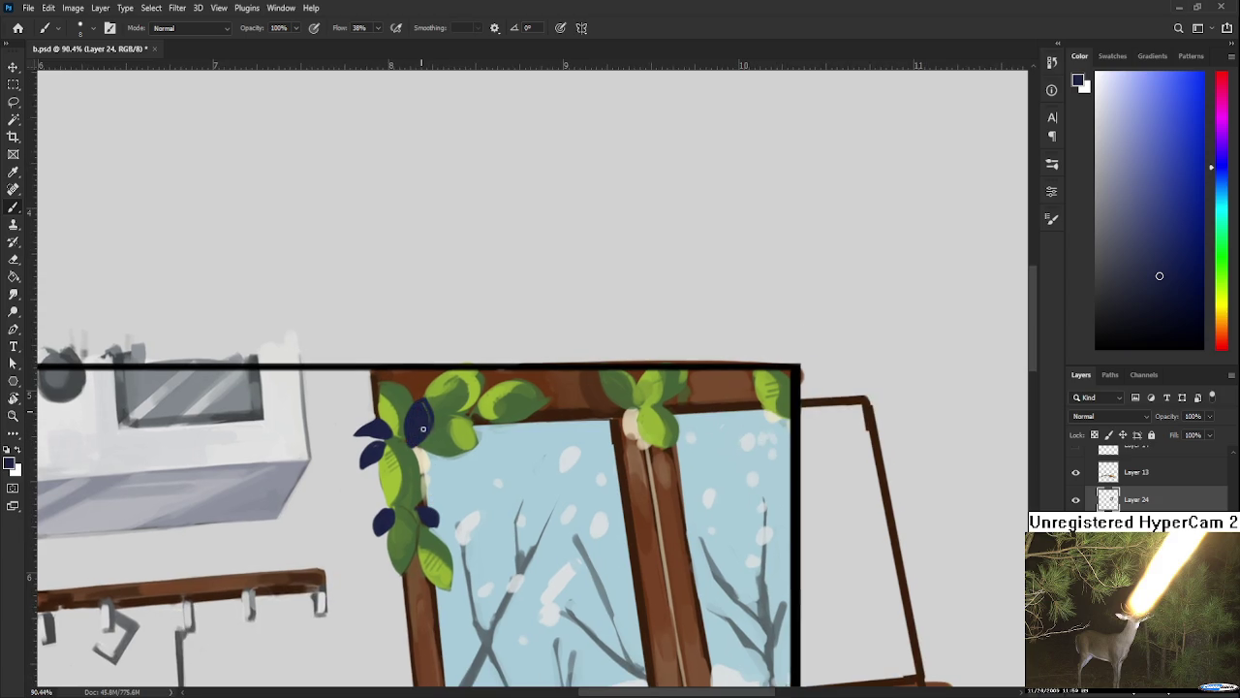
left_click_drag(424, 461, 438, 464)
mouse_move(426, 463)
left_mouse_down()
mouse_move(436, 456)
mouse_move(420, 463)
left_mouse_up()
Step: Fill out the navy leaves between the green ones
scroll(444, 453, "down", 3)
scroll(446, 445, "down", 2)
scroll(449, 429, "up", 3)
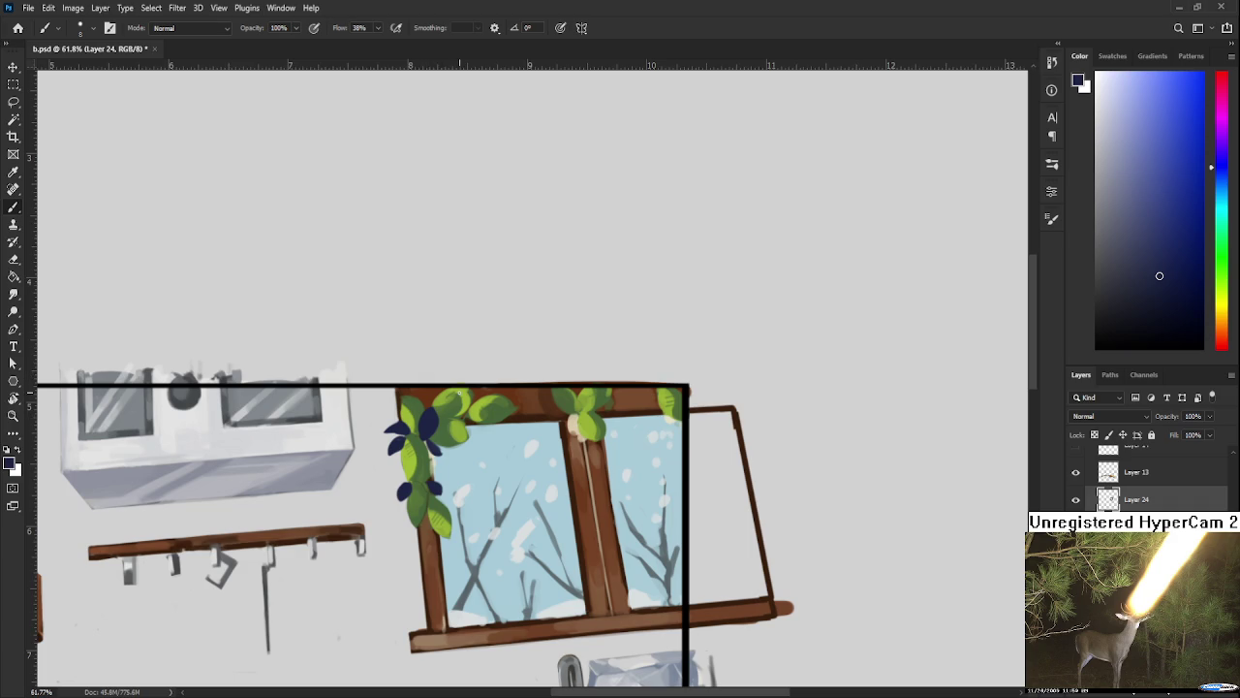
left_click_drag(412, 432, 426, 450)
Step: Paint a navy leaf extending right at the frame's top-right corner
scroll(426, 517, "up", 1)
scroll(427, 516, "right", 2)
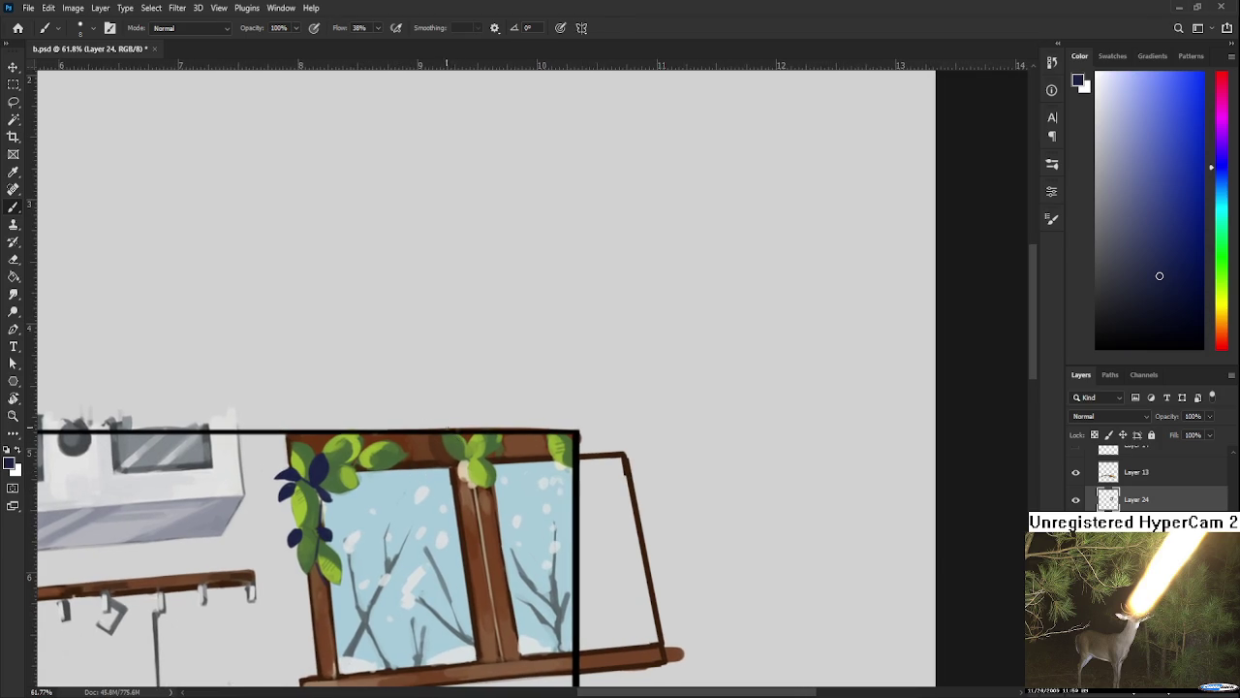
mouse_move(436, 458)
left_mouse_down()
mouse_move(454, 462)
mouse_move(469, 444)
mouse_move(478, 464)
left_mouse_up()
mouse_move(466, 452)
left_mouse_down()
mouse_move(562, 438)
mouse_move(565, 453)
mouse_move(560, 441)
left_mouse_up()
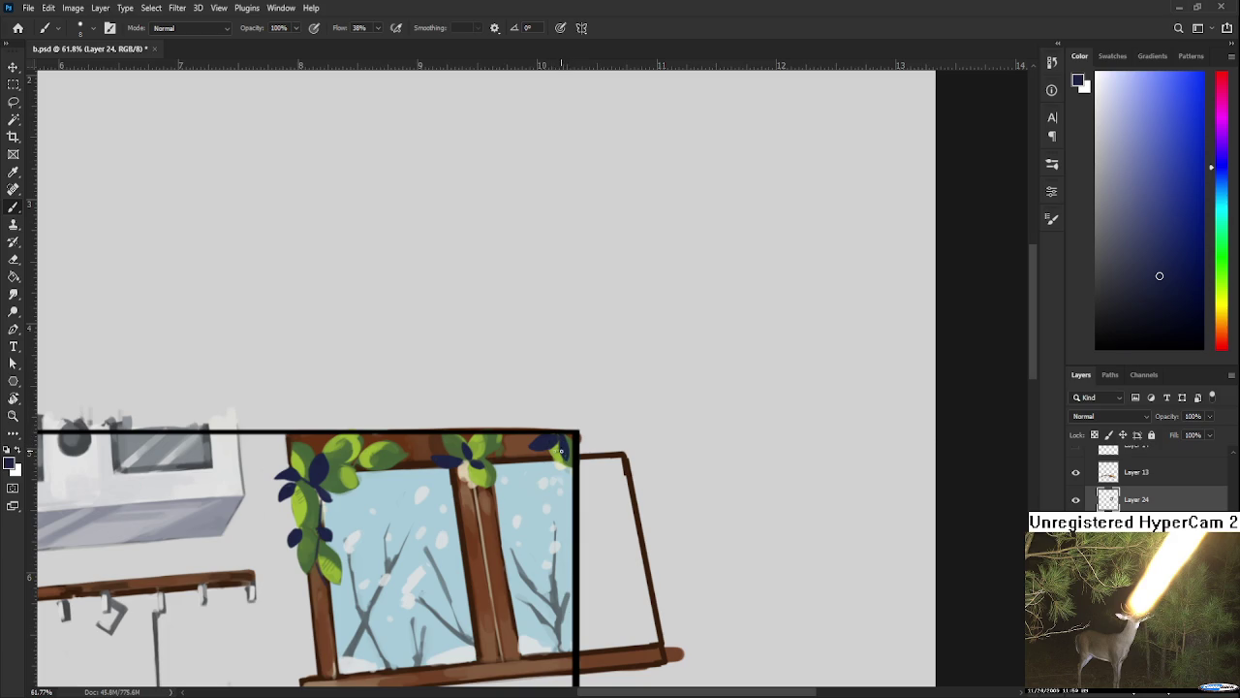
left_click_drag(383, 495, 465, 540)
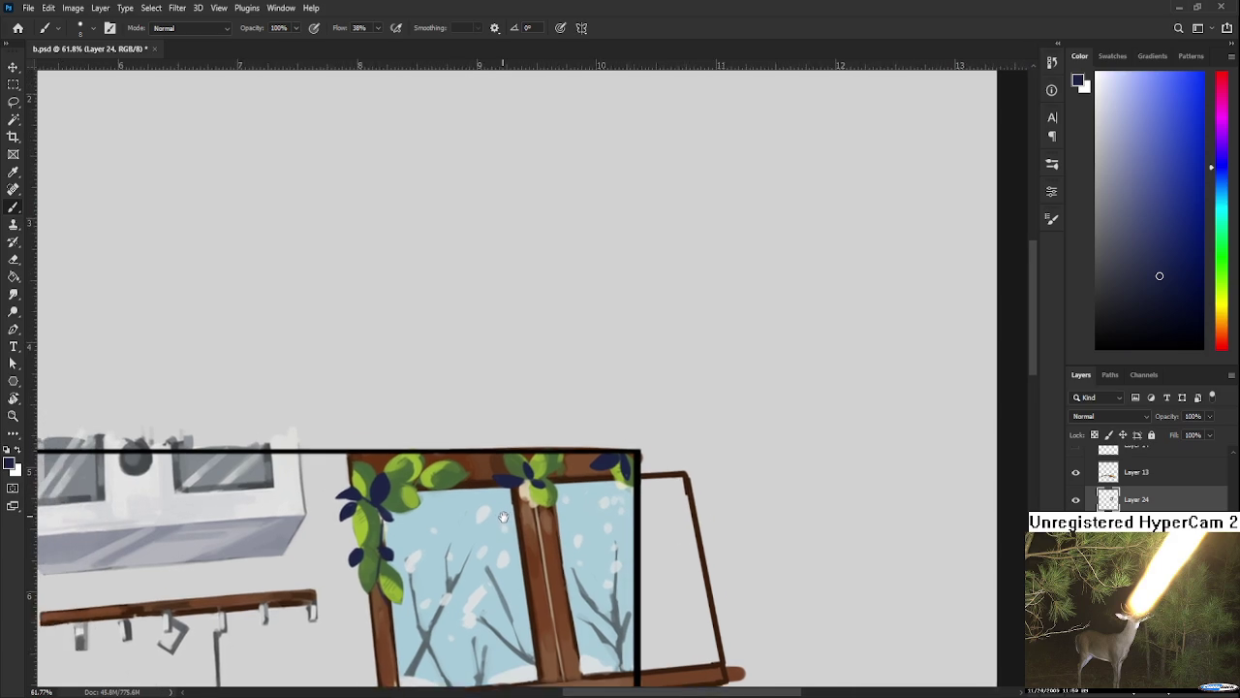
Step: Sample the navy leaf colour and add a darker navy stroke on a top-rail window leaf
key("e")
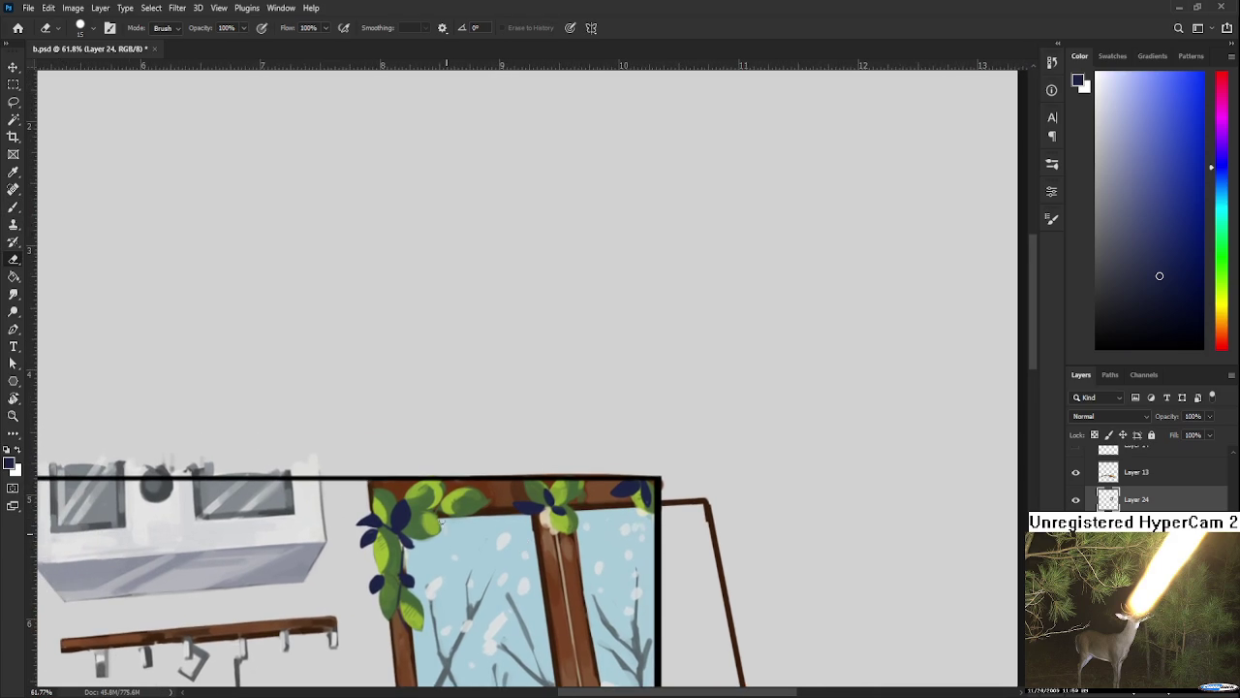
key("b")
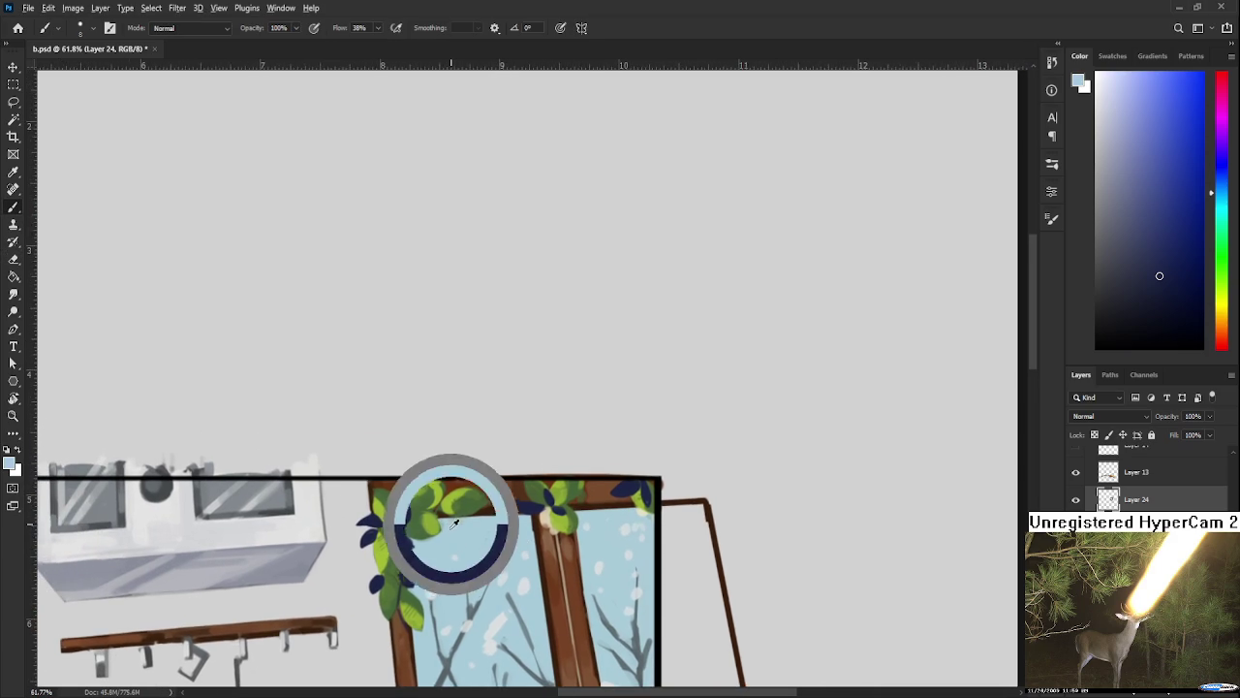
left_click(446, 521, "alt")
left_click(438, 539, "alt")
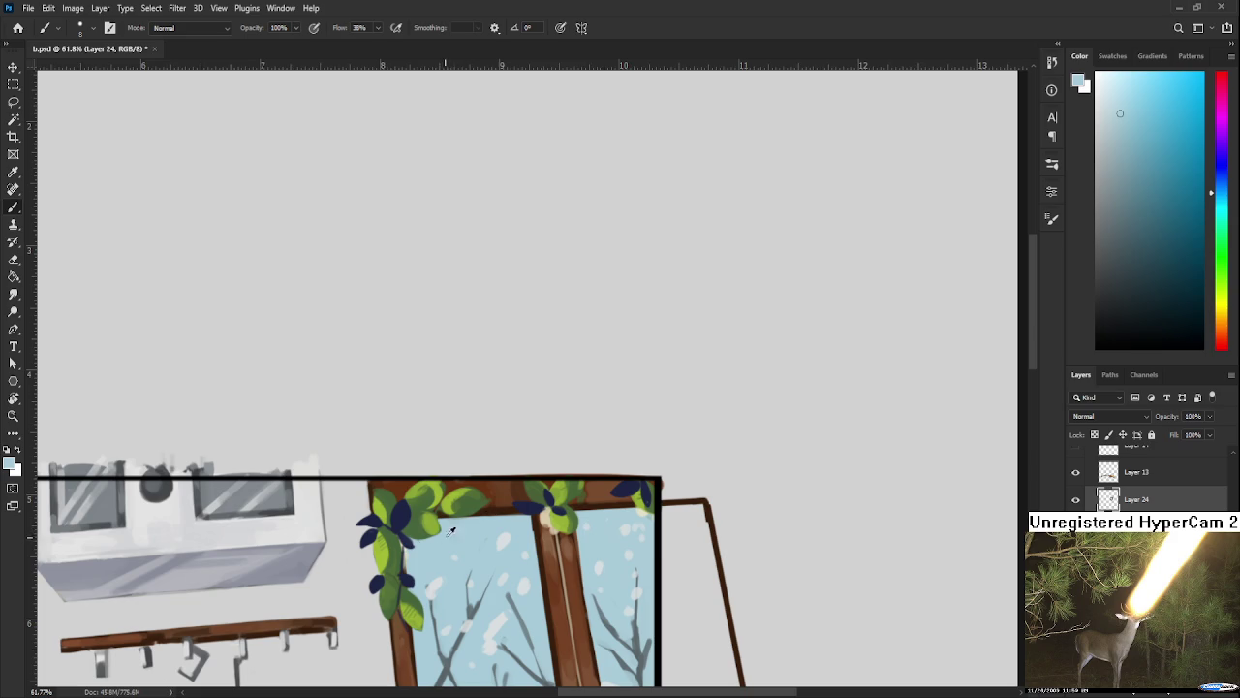
left_click(524, 499, "alt")
left_click_drag(526, 499, 544, 481)
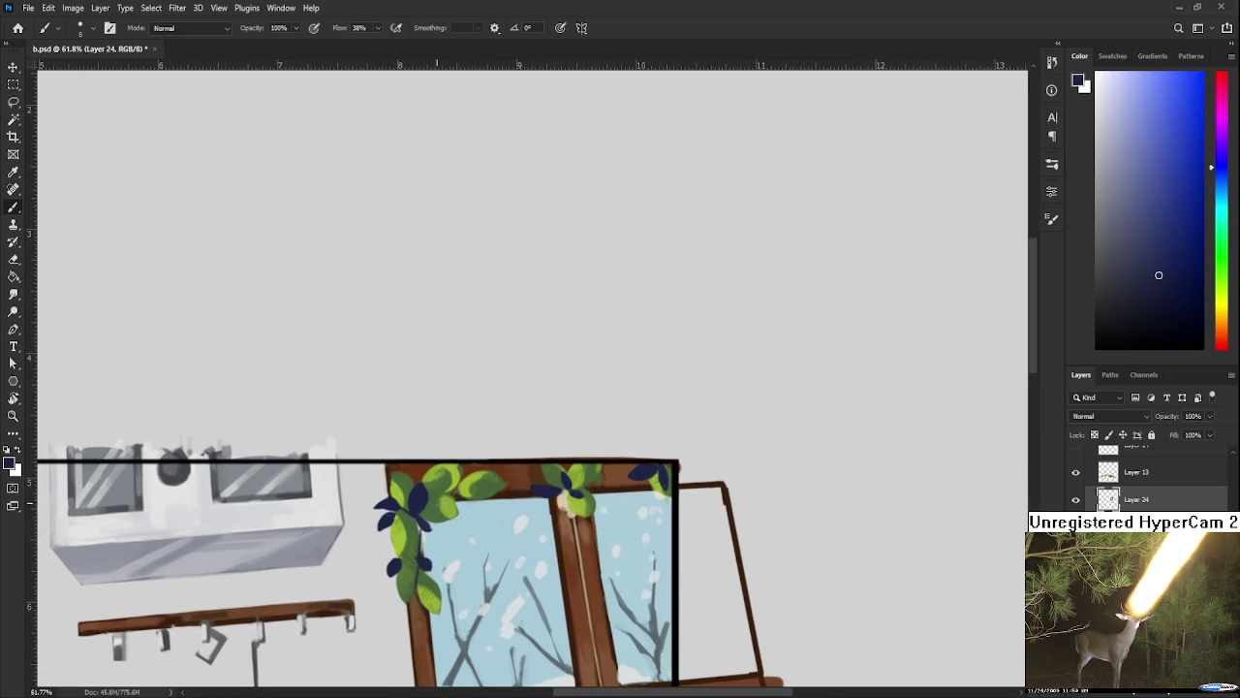
left_click(423, 492, "alt")
left_click_drag(452, 512, 470, 496)
scroll(546, 489, "down", 2)
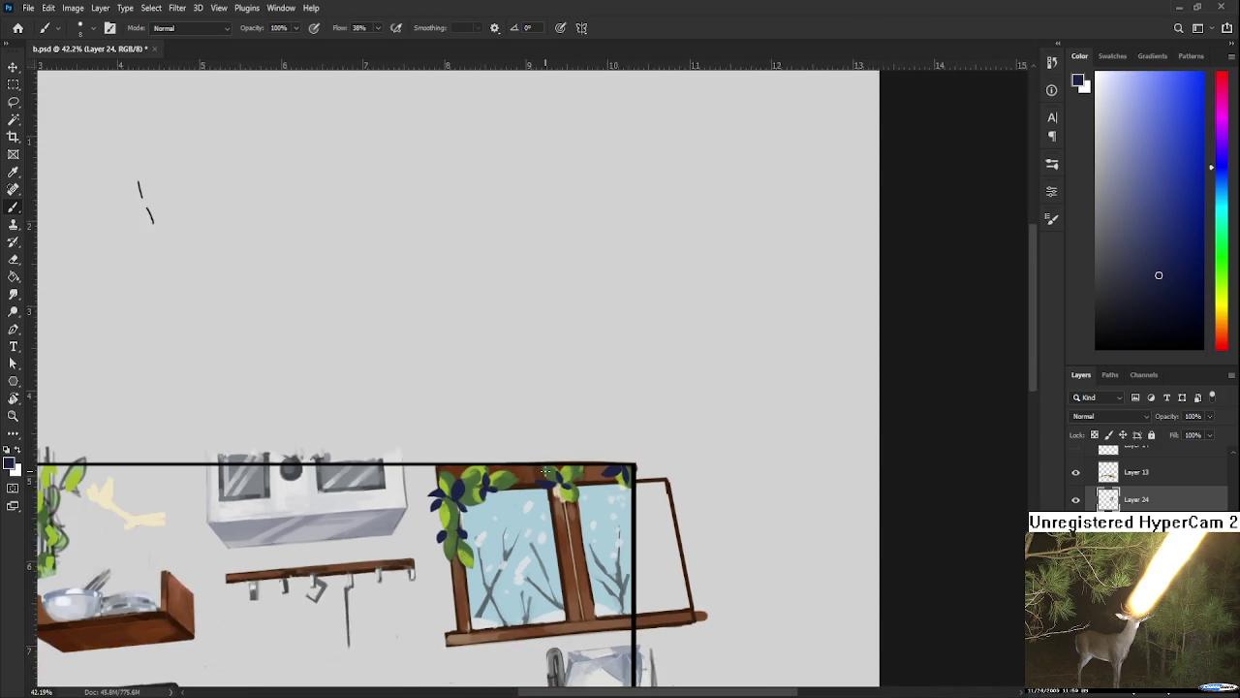
Step: Sample the window-leaf green, enlarge the brush to 15 px, and repaint the vine's lowest leaf
scroll(532, 480, "down", 1)
scroll(524, 475, "down", 1)
scroll(513, 469, "down", 1)
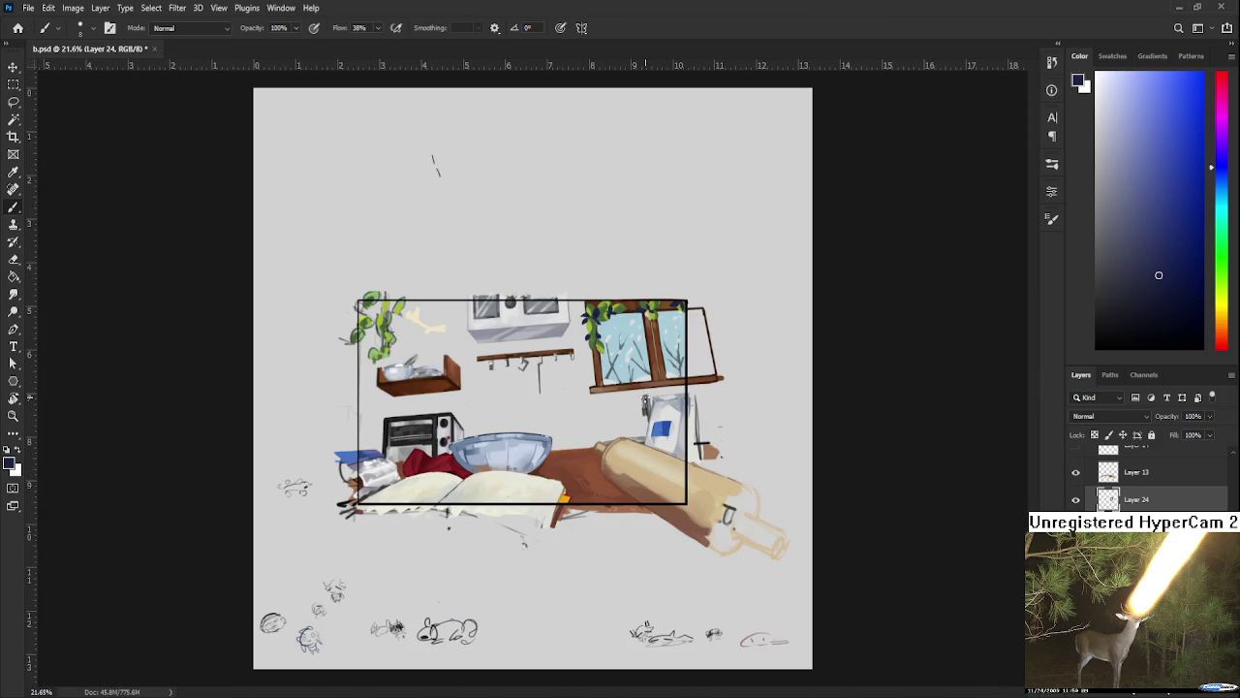
scroll(620, 378, "up", 1)
scroll(591, 339, "up", 1)
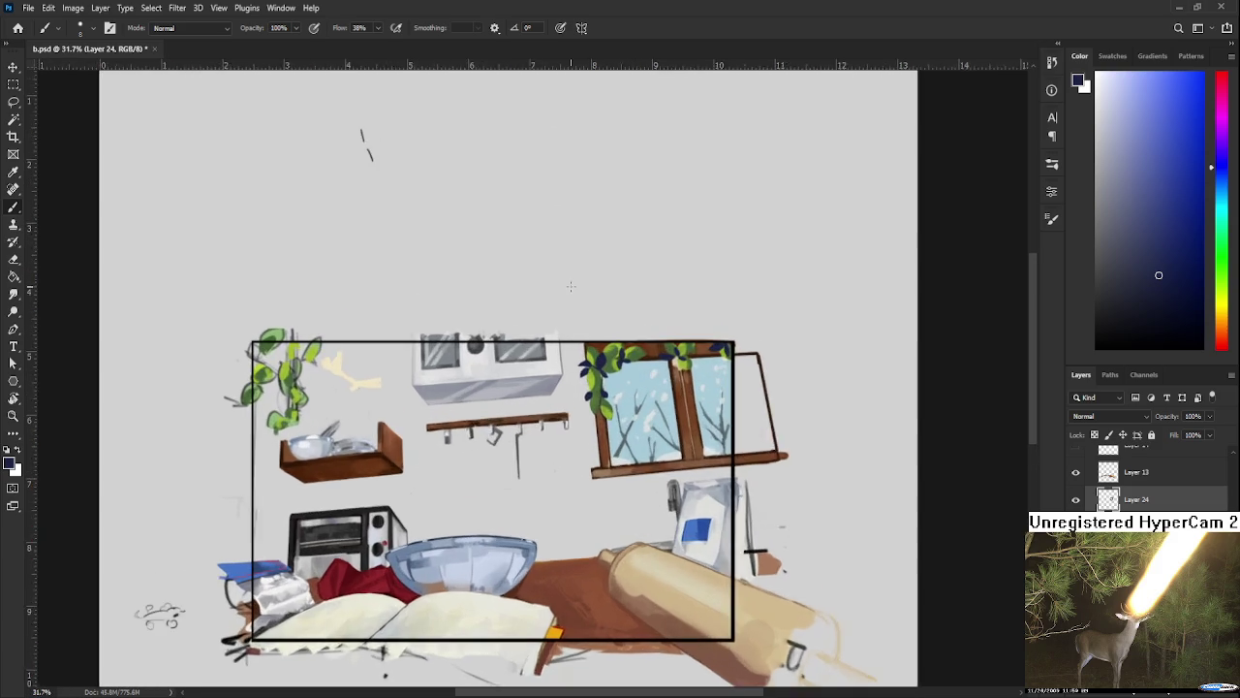
scroll(564, 304, "up", 2)
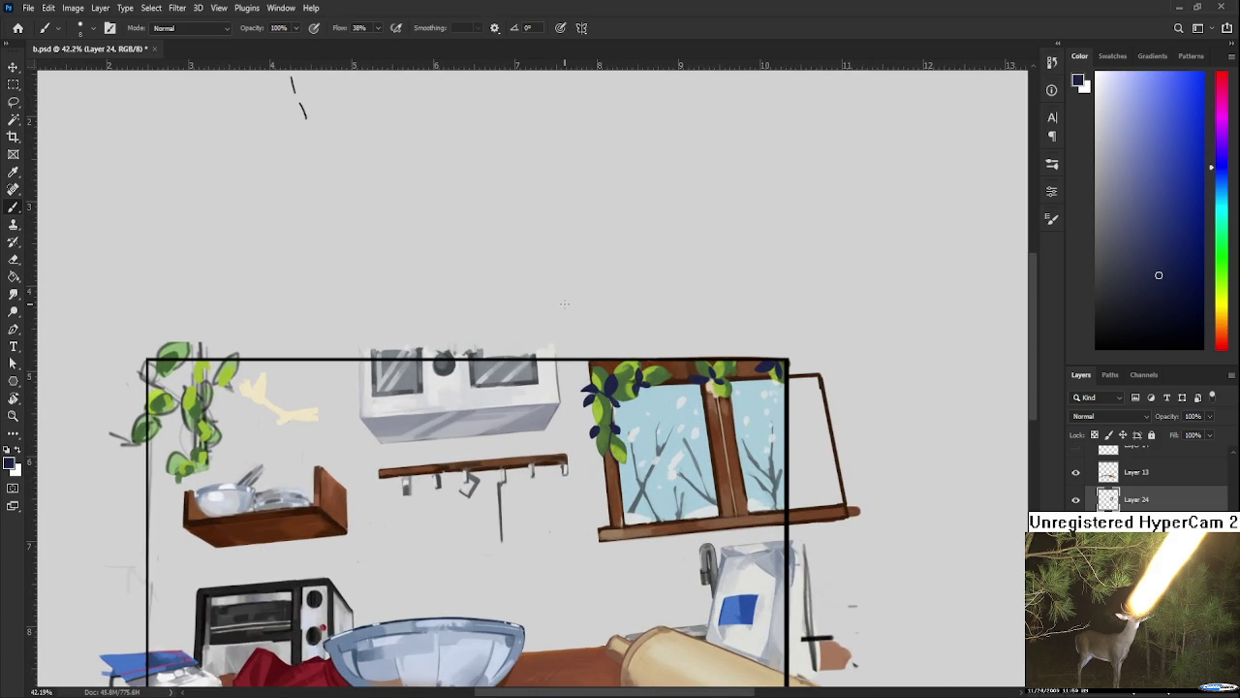
left_click_drag(252, 438, 383, 459)
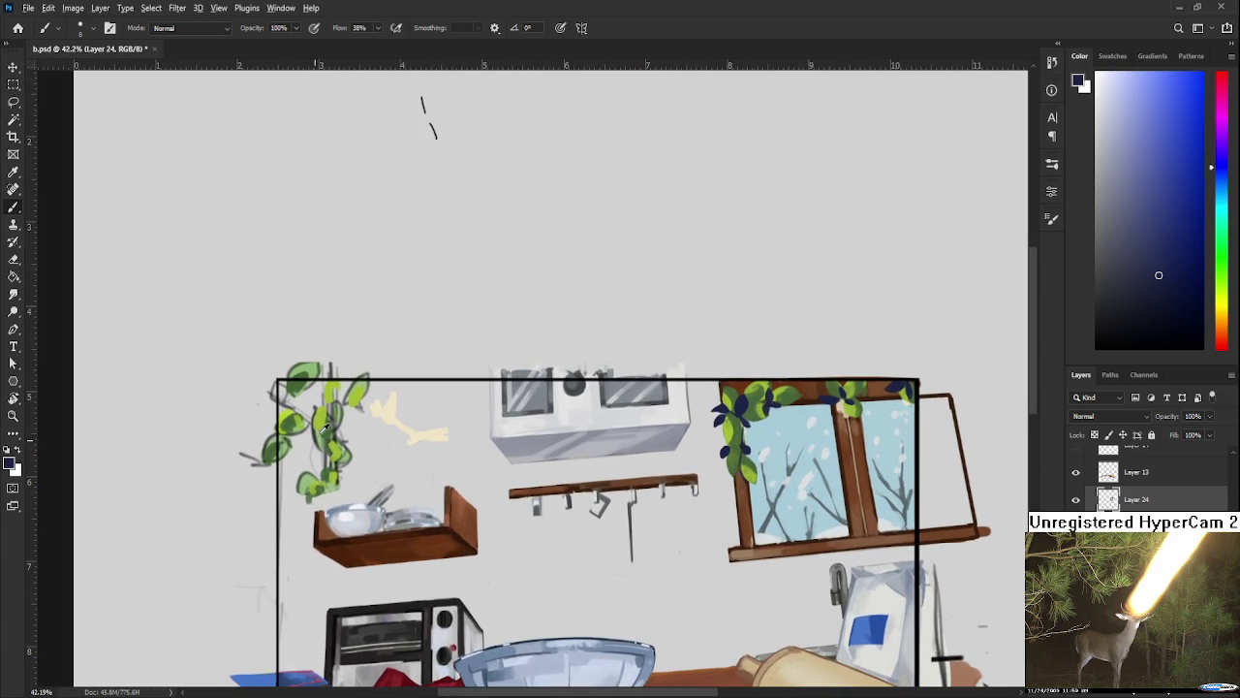
left_click(328, 427, "alt")
left_click(753, 455, "alt")
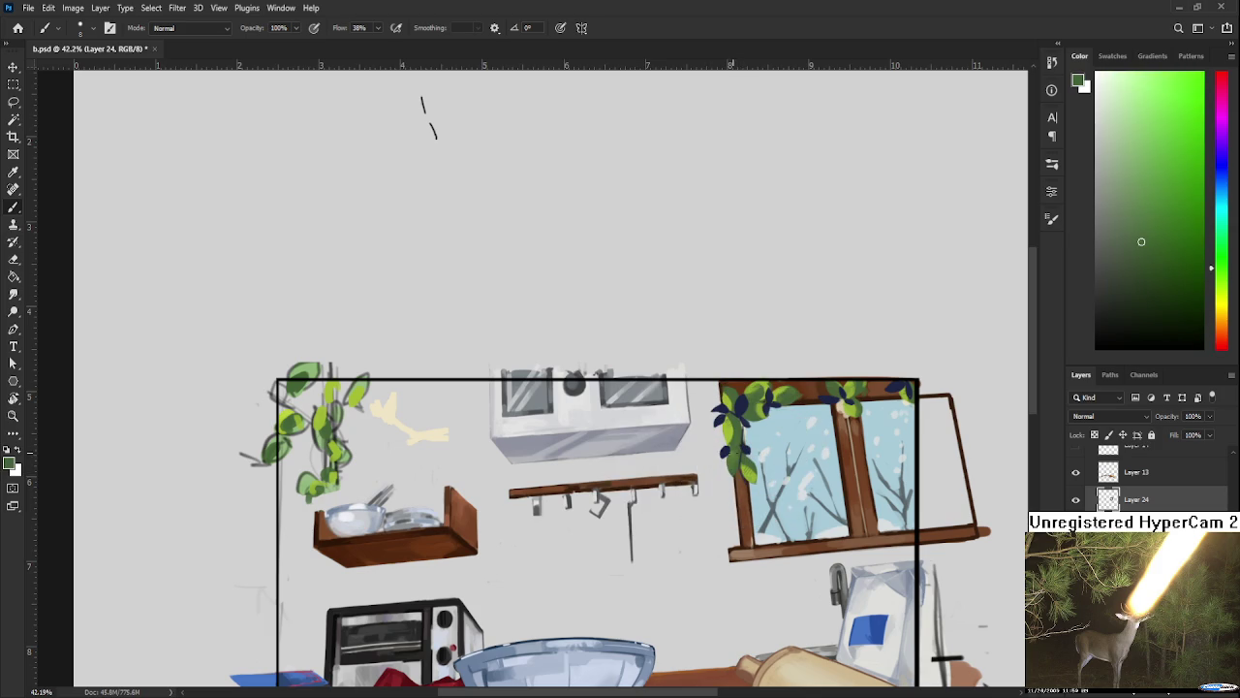
key("bracketright")
key("bracketright")
left_click_drag(308, 489, 318, 487)
key("e")
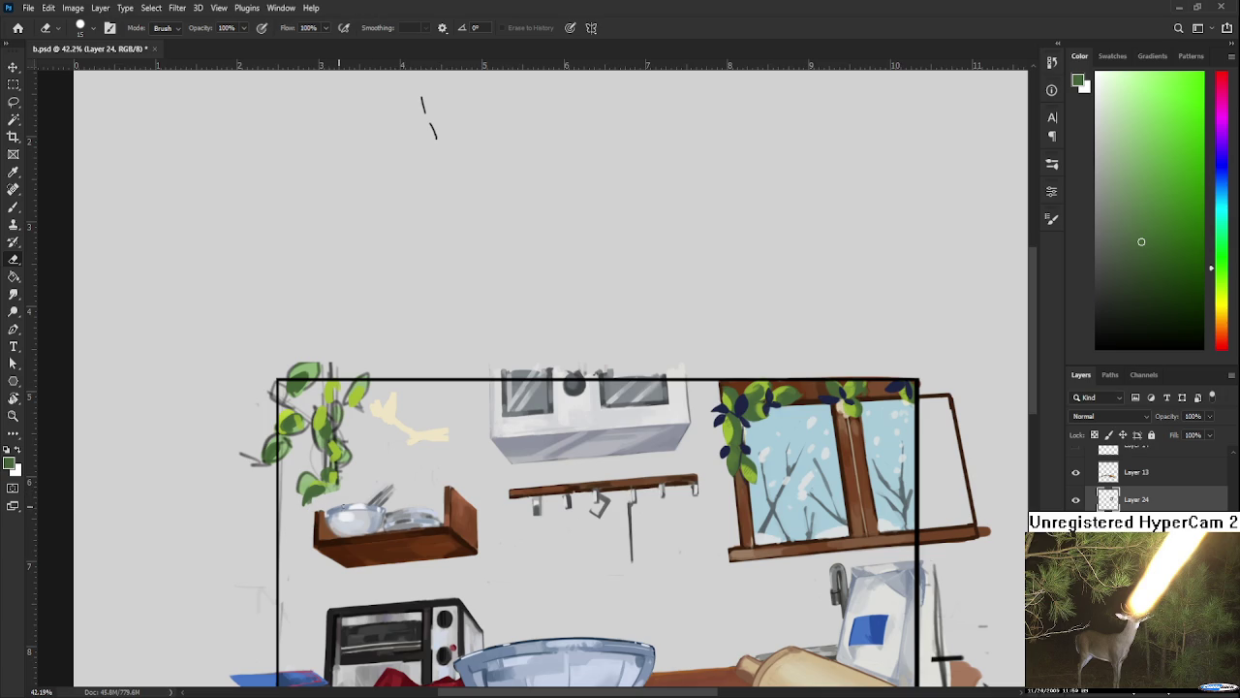
Step: Lasso the lower-left vine leaf and try copying it to a new layer, then undo it
key("l")
left_click_drag(341, 450, 339, 454)
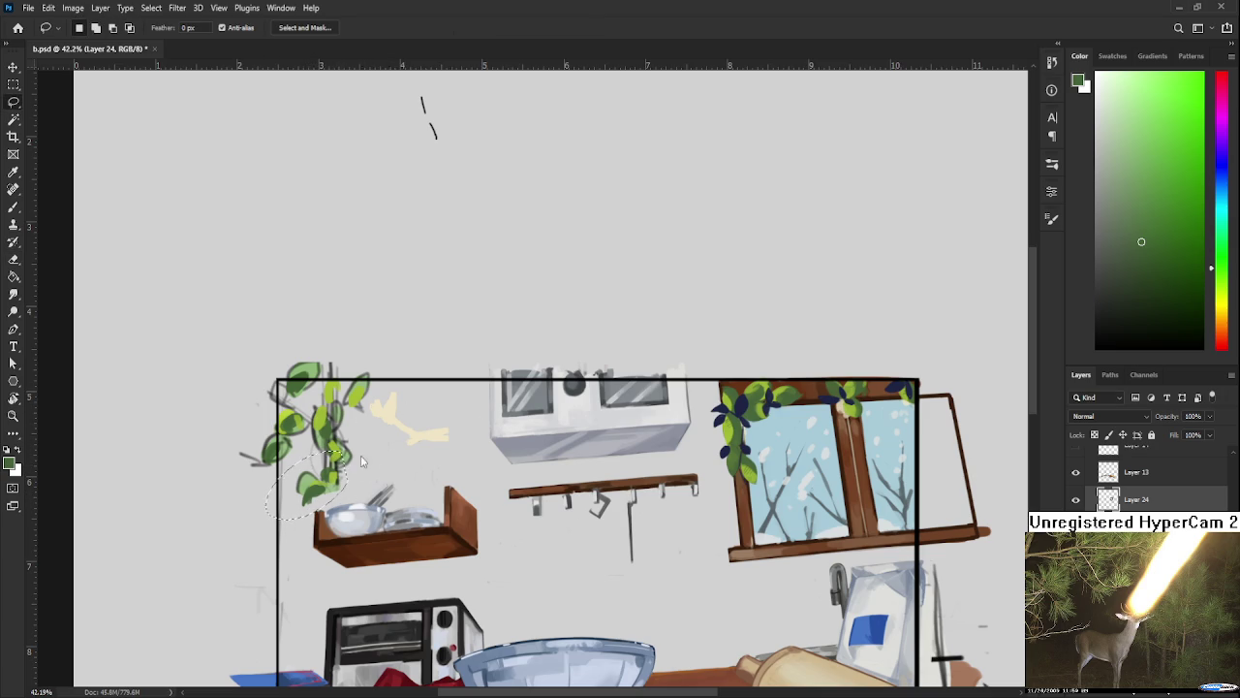
key("ctrl+j")
key("ctrl+z")
key("ctrl+j")
key("ctrl+z")
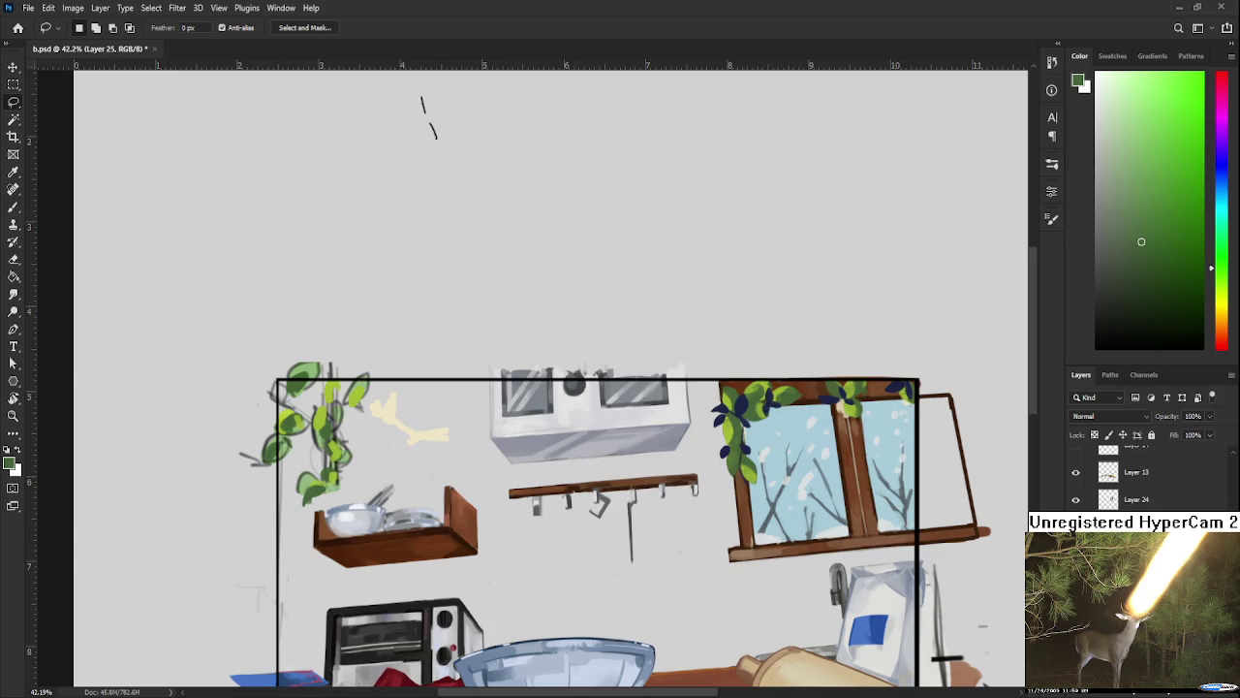
Step: Repaint and erase the vine leaves using a lighter green sampled from the plant
key("e")
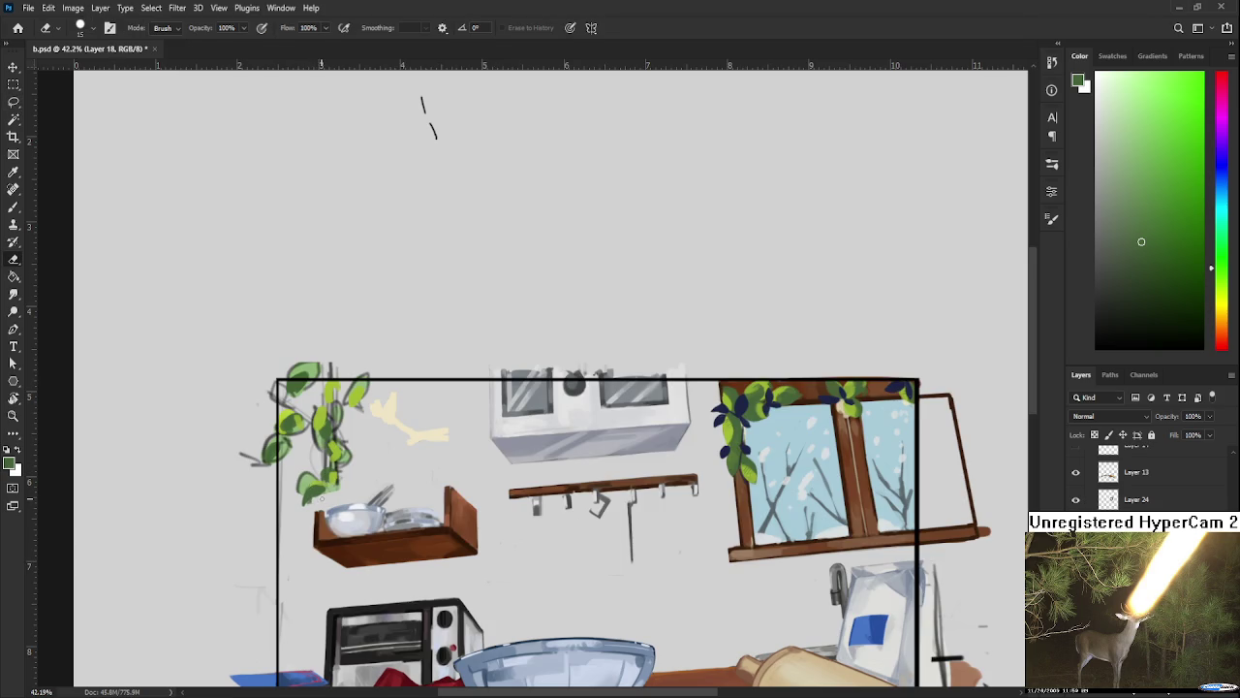
key("b")
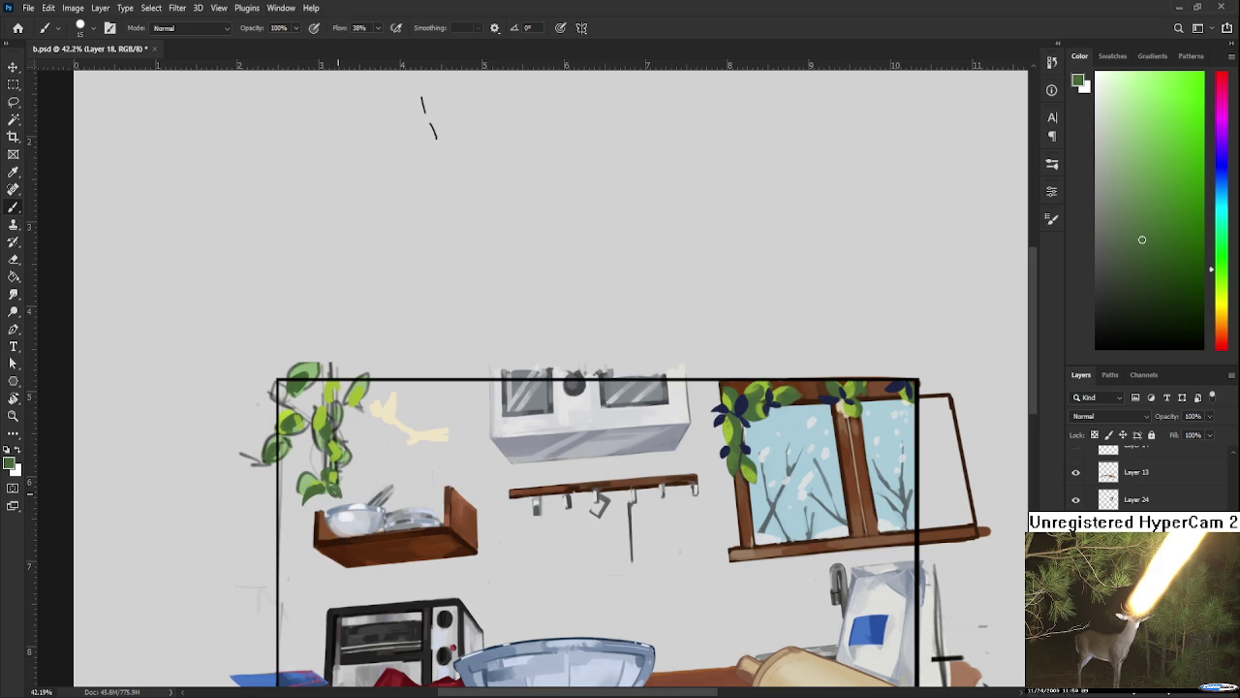
key("e")
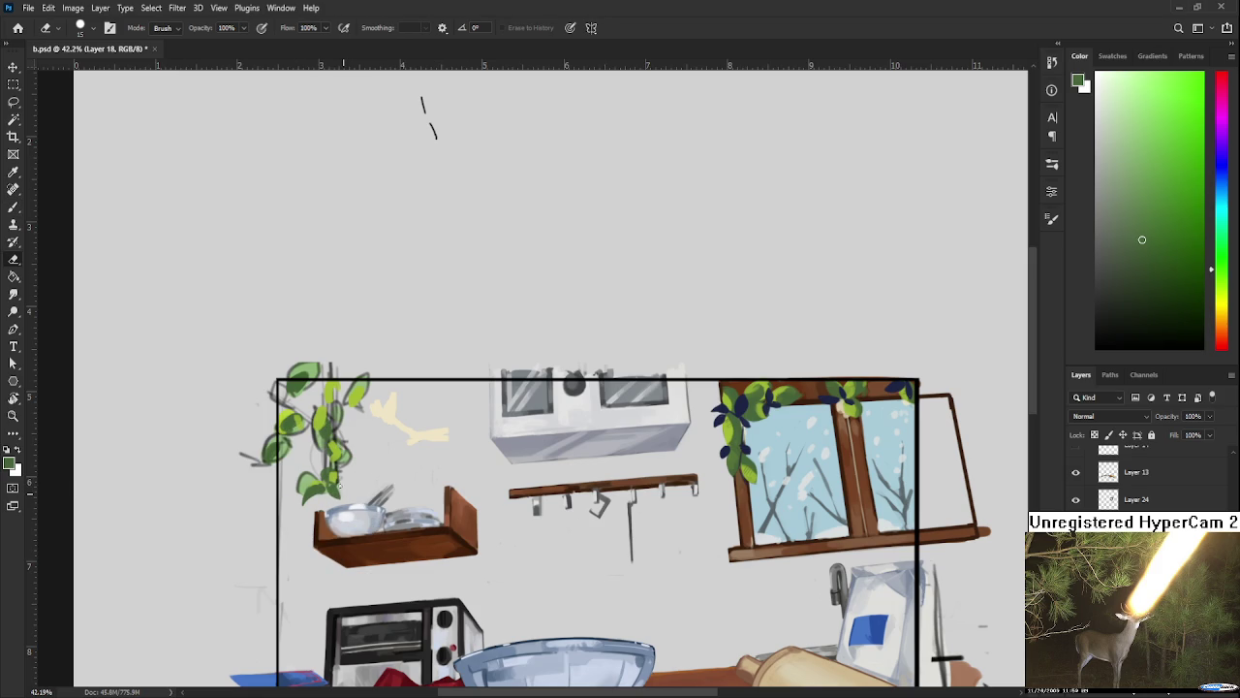
key("b")
key("e")
key("b")
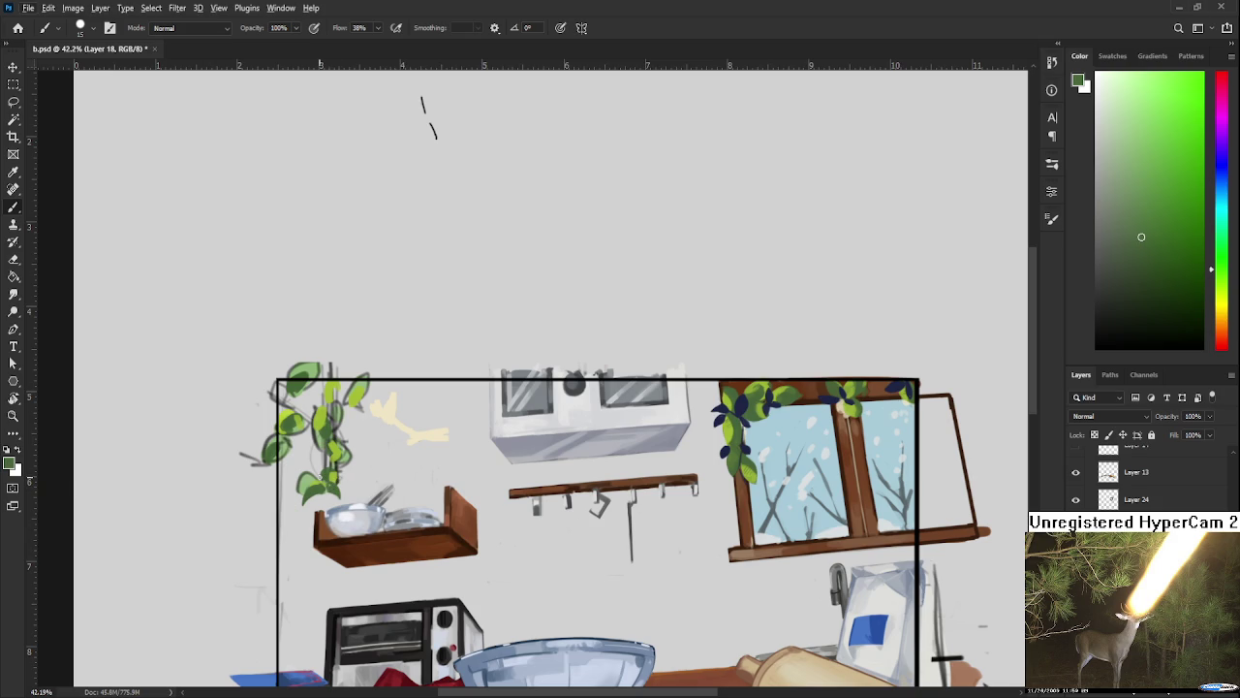
left_click(312, 477, "alt")
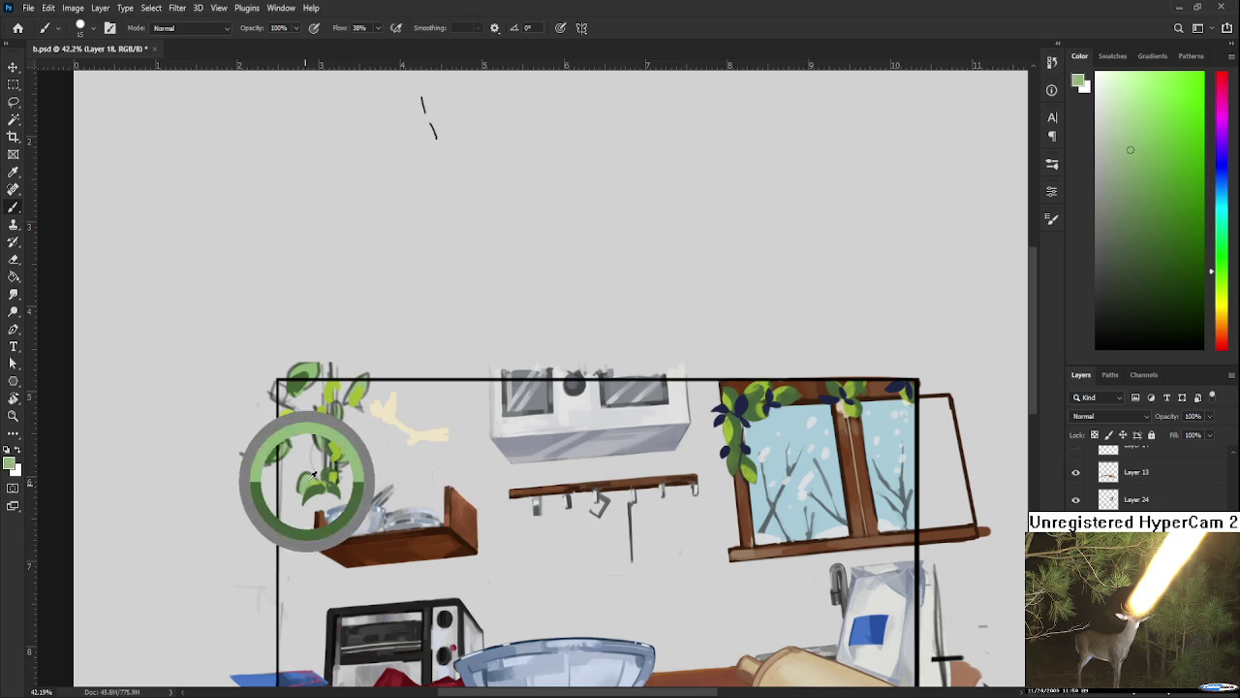
key("e")
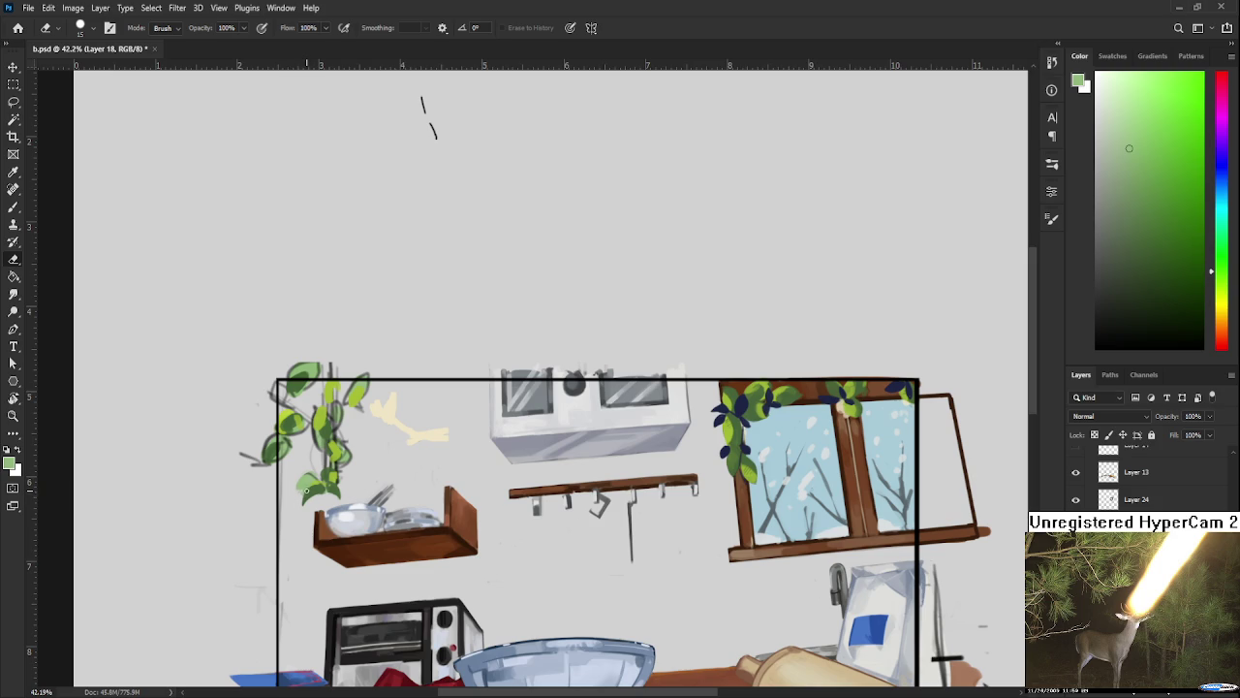
key("b")
key("e")
Step: Paint the vine leaves in darker and lighter greens sampled from the plant, then trim edges
left_click_drag(349, 459, 383, 451)
key("b")
left_click(360, 470, "alt")
left_click(366, 474, "alt")
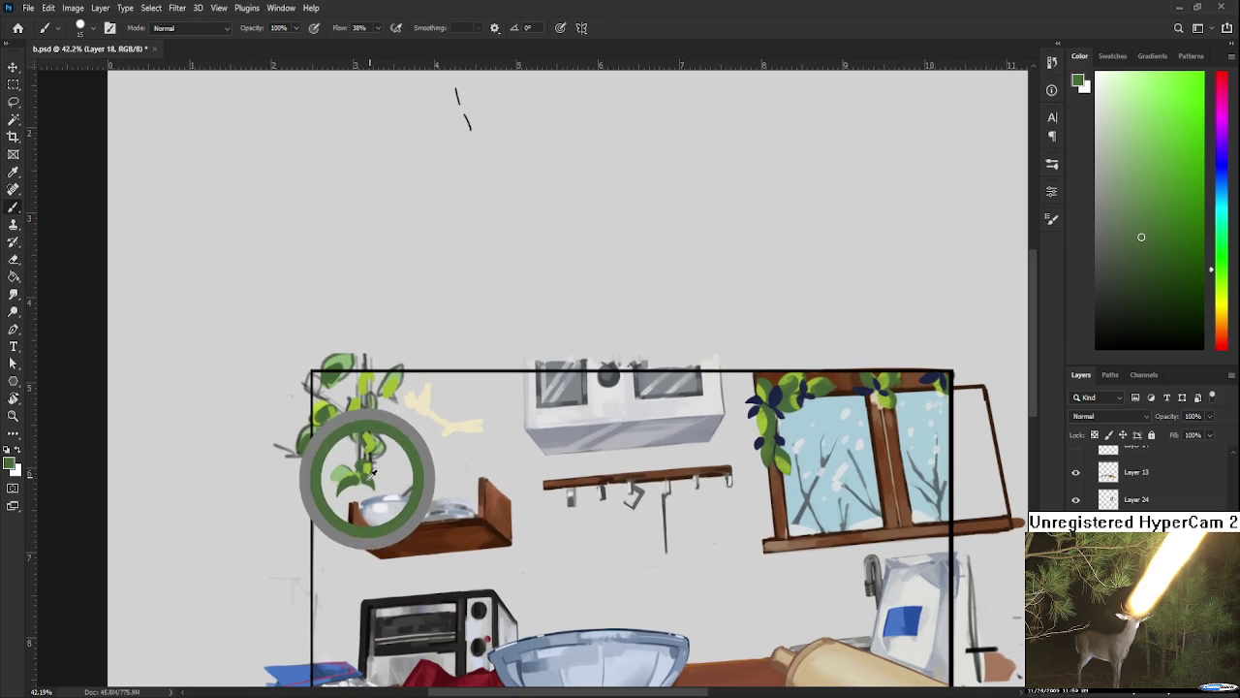
left_click(372, 473, "alt")
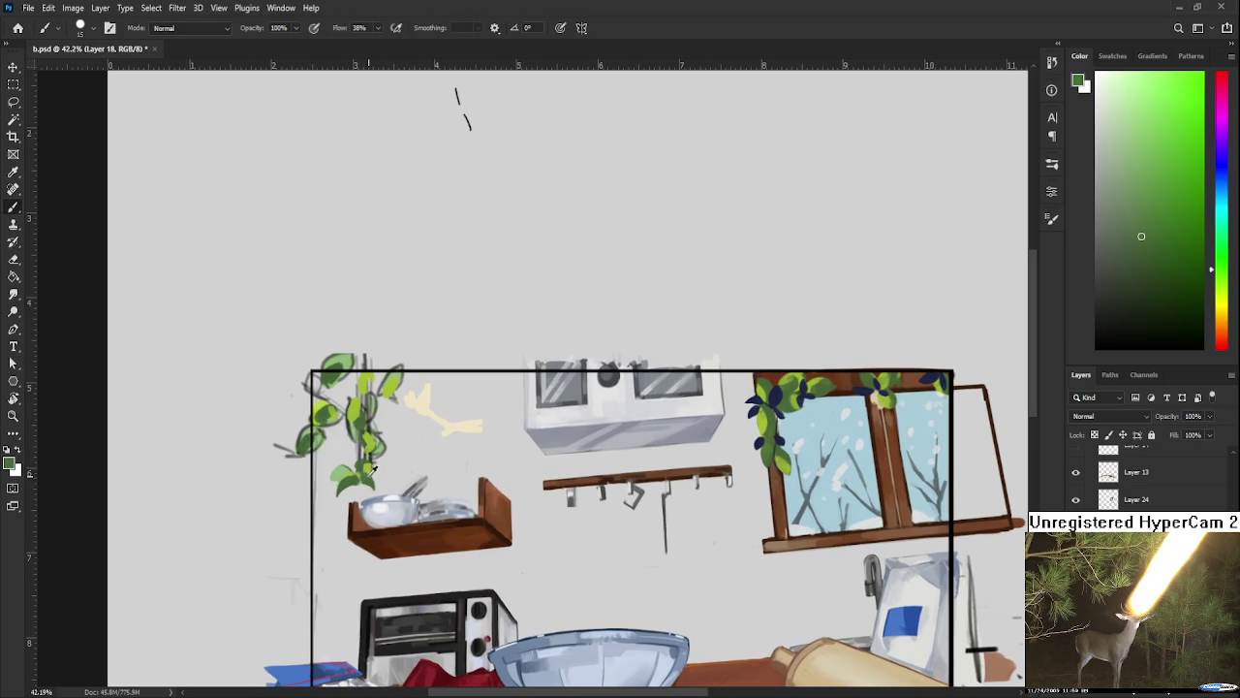
left_click(355, 476, "alt")
left_click(340, 475, "alt")
key("e")
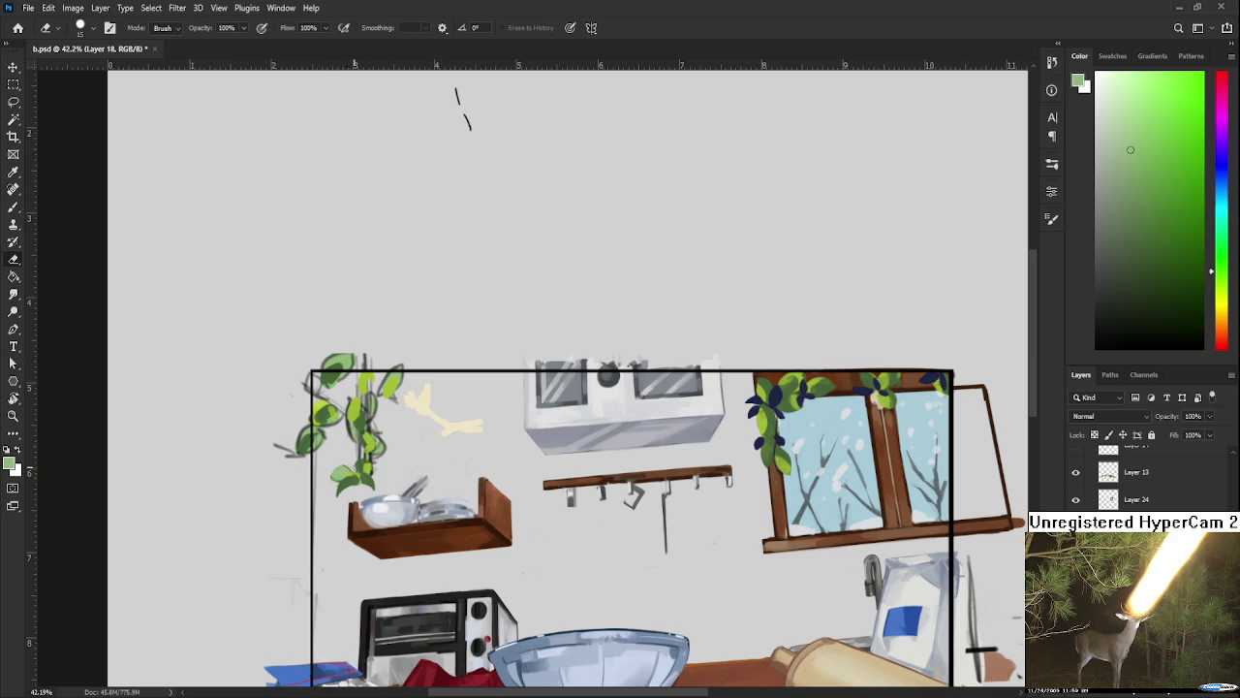
Step: Add yellow-green highlights to the vine leaves and erase stray edges
key("b")
left_click(355, 469, "alt")
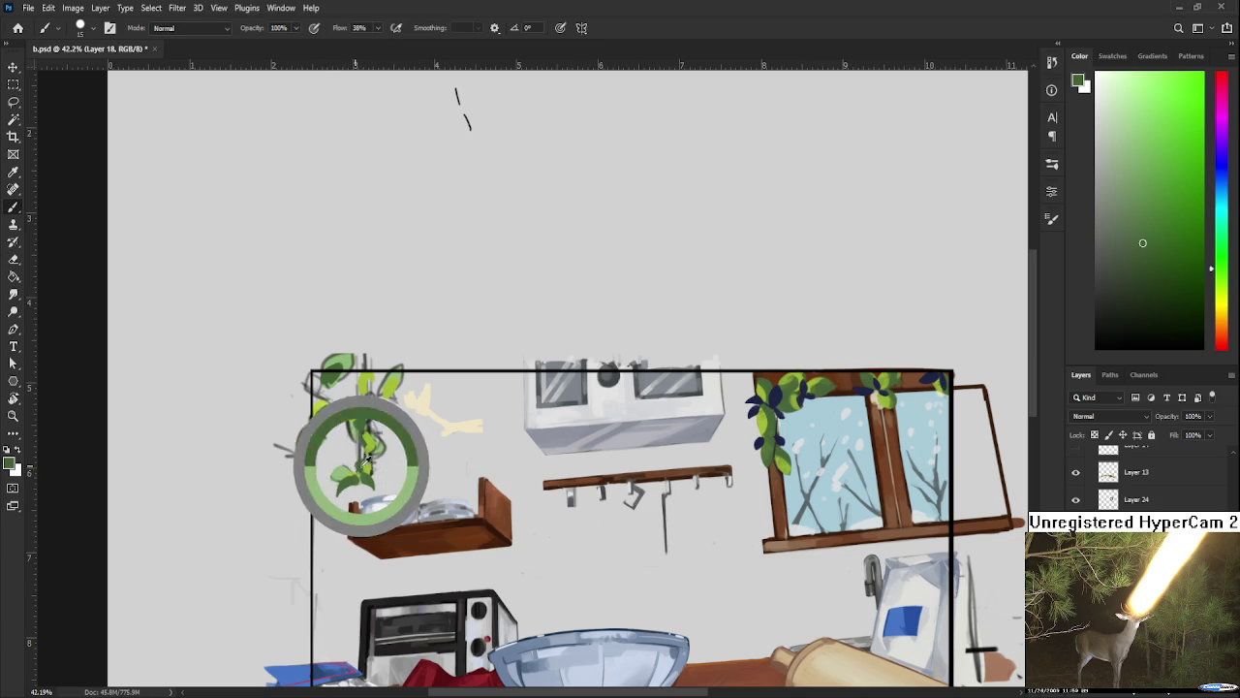
left_click(364, 460, "alt")
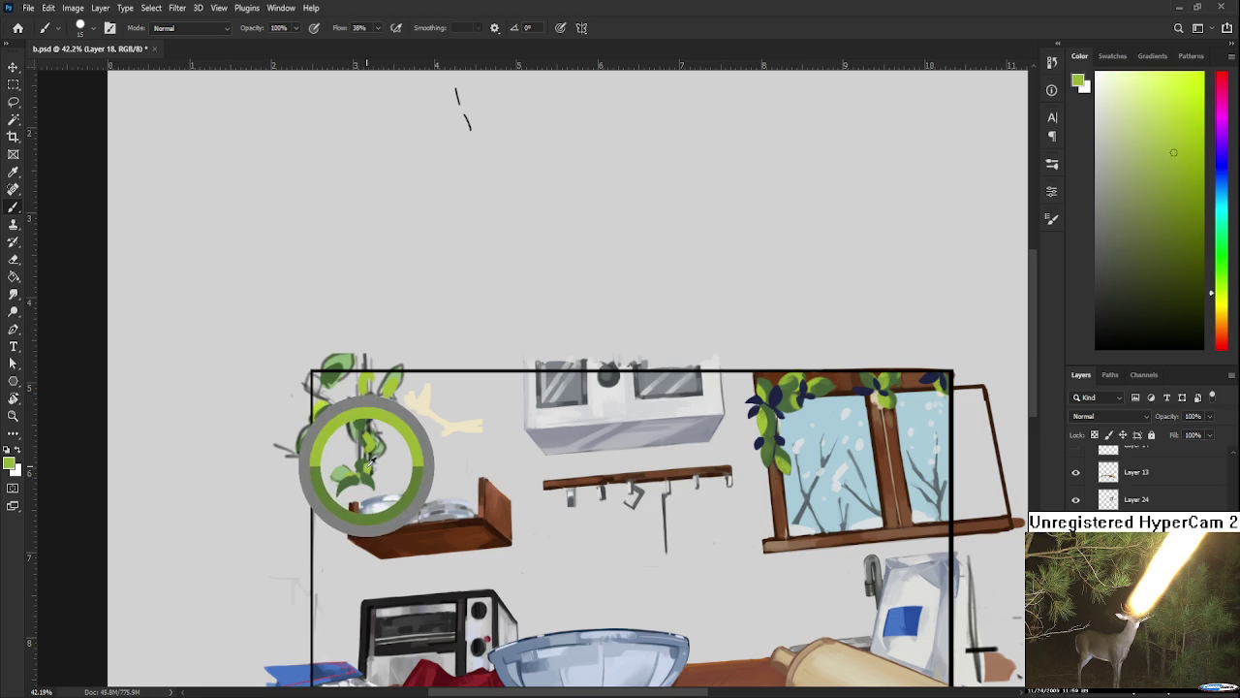
left_click(367, 458, "alt")
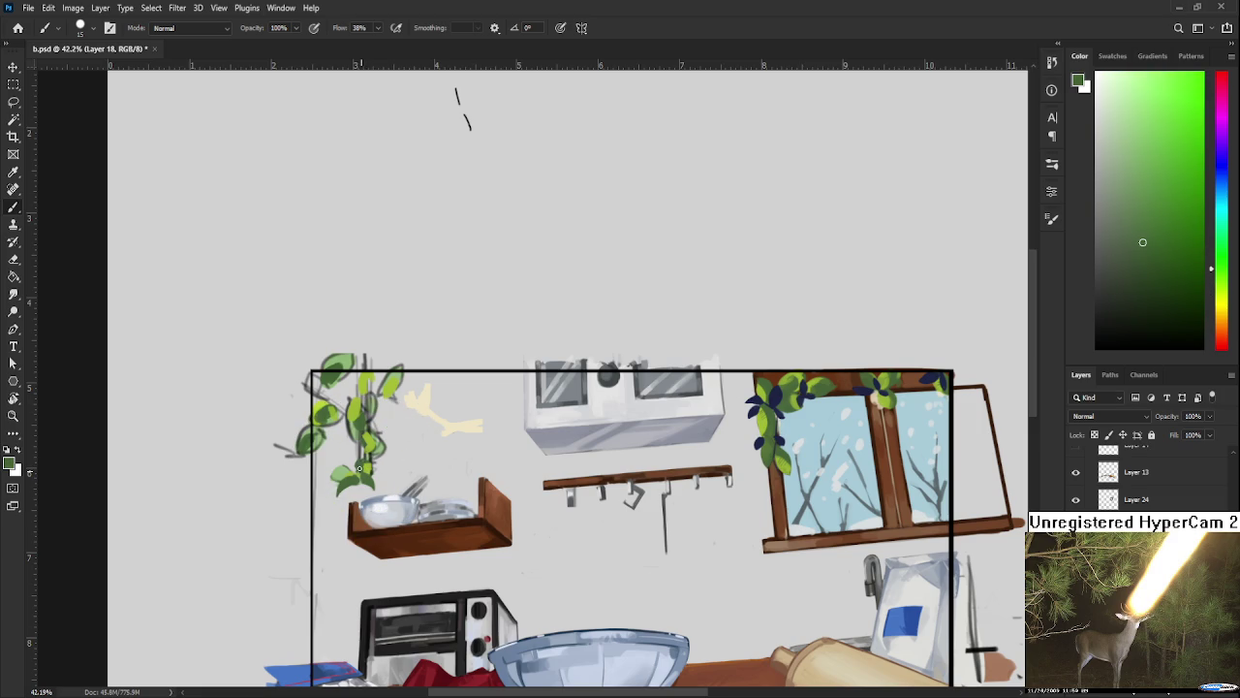
left_click(374, 457, "alt")
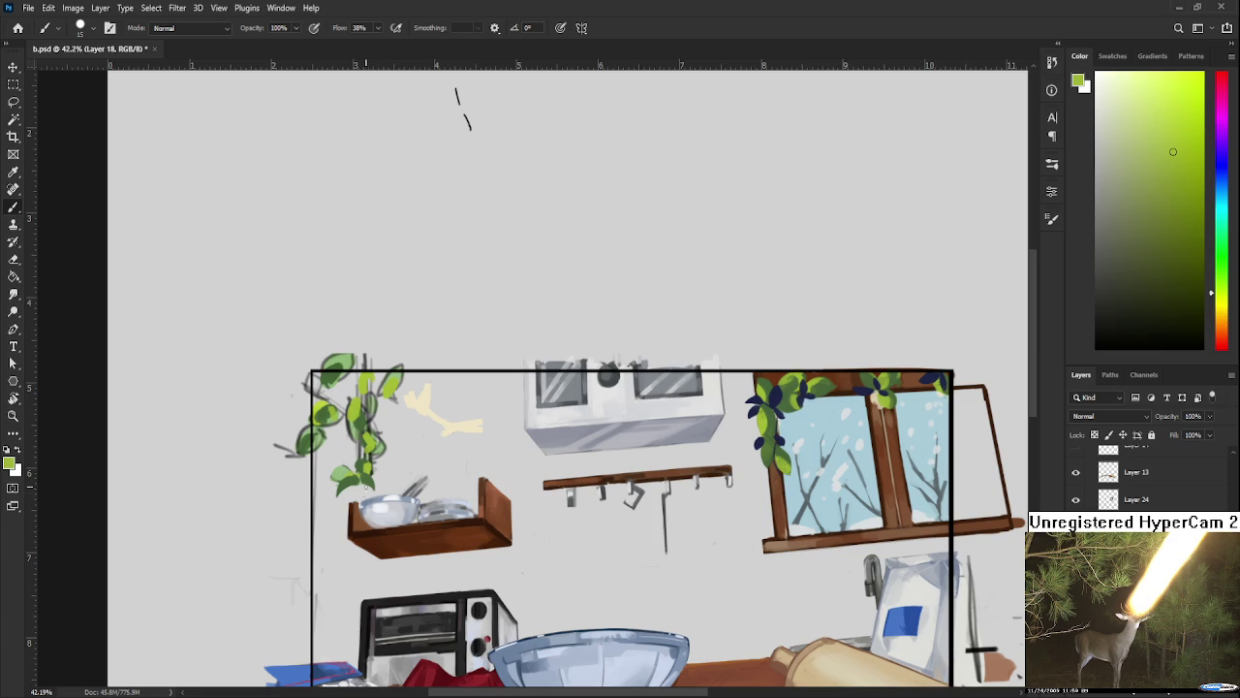
left_click(373, 455, "alt")
key("e")
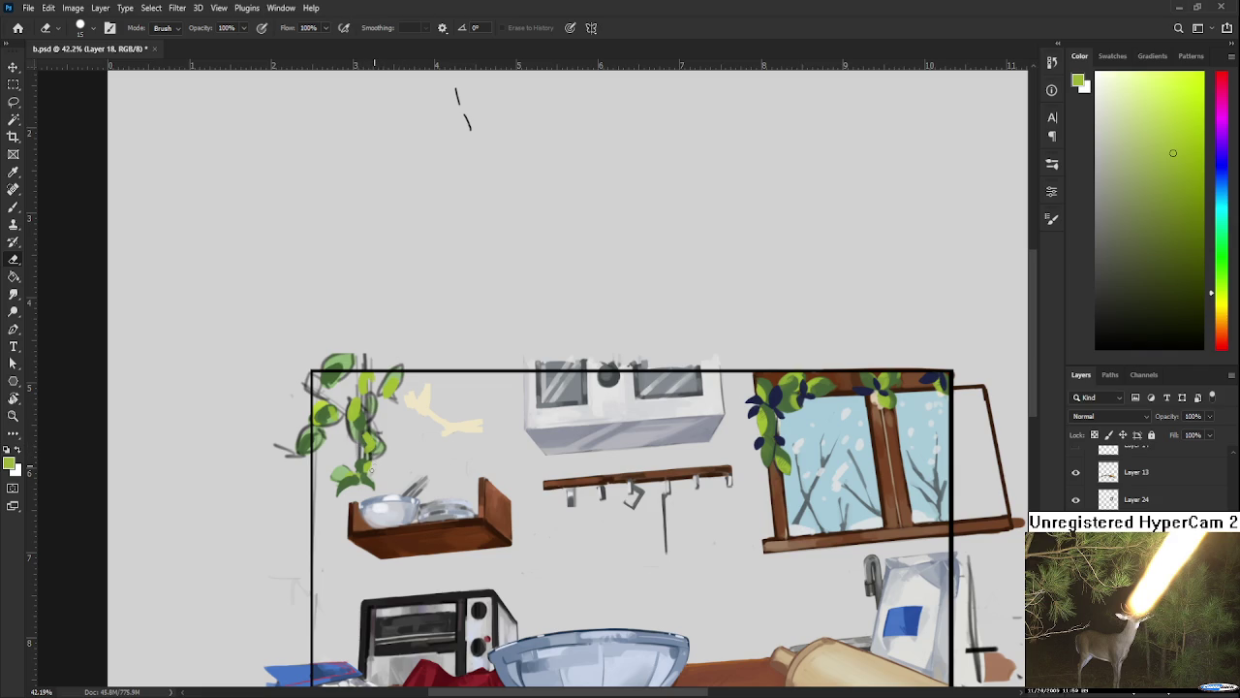
Step: Repaint the vine leaves with darker green shading sampled from the plant
key("b")
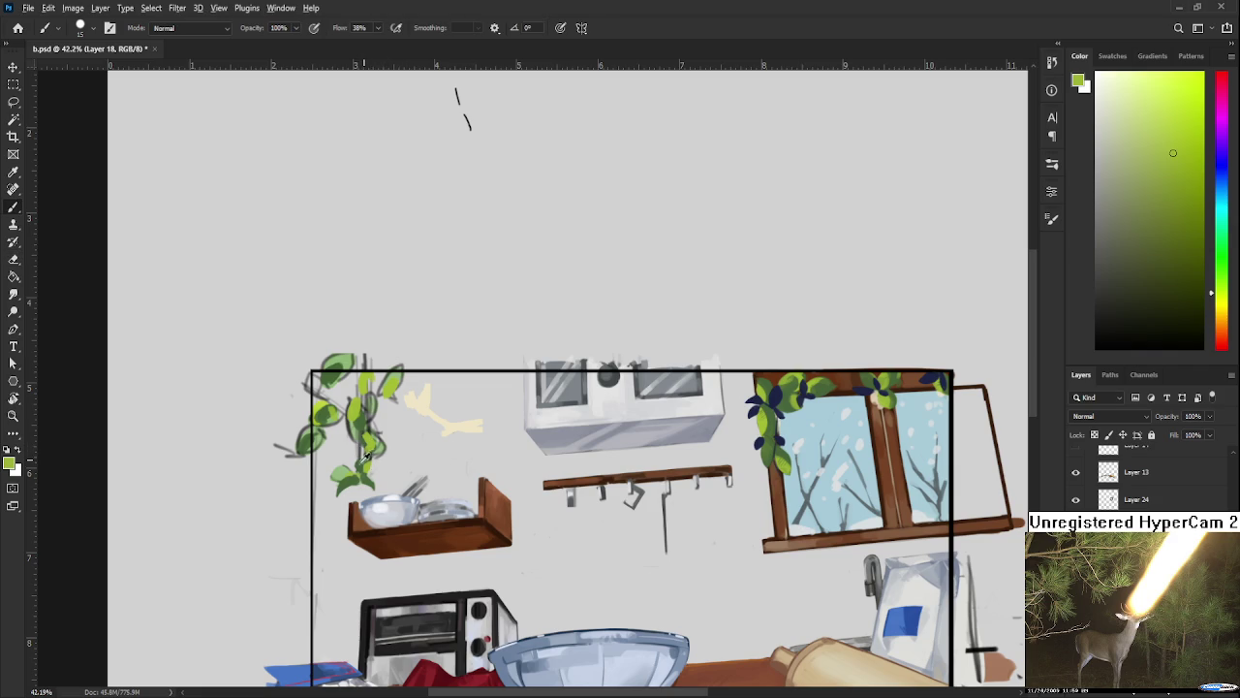
left_click(359, 463, "alt")
left_click(365, 461, "alt")
left_click(366, 458, "alt")
left_click(361, 461, "alt")
left_click(343, 479, "alt")
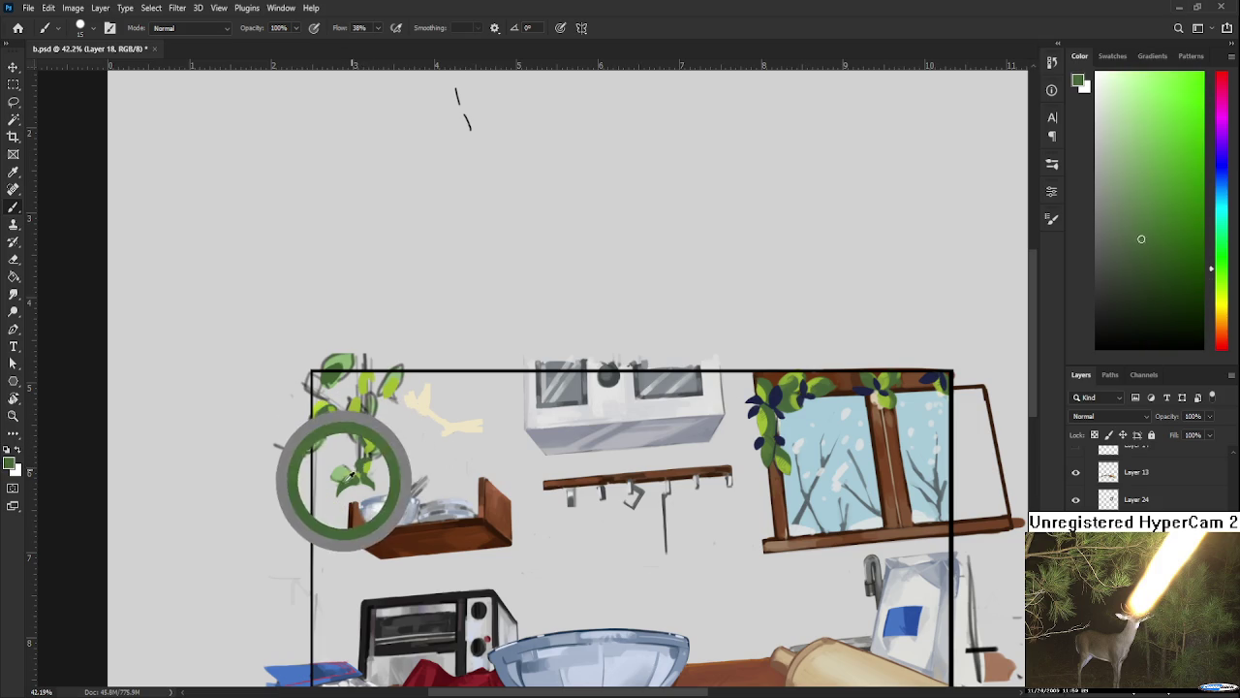
left_click(356, 473, "alt")
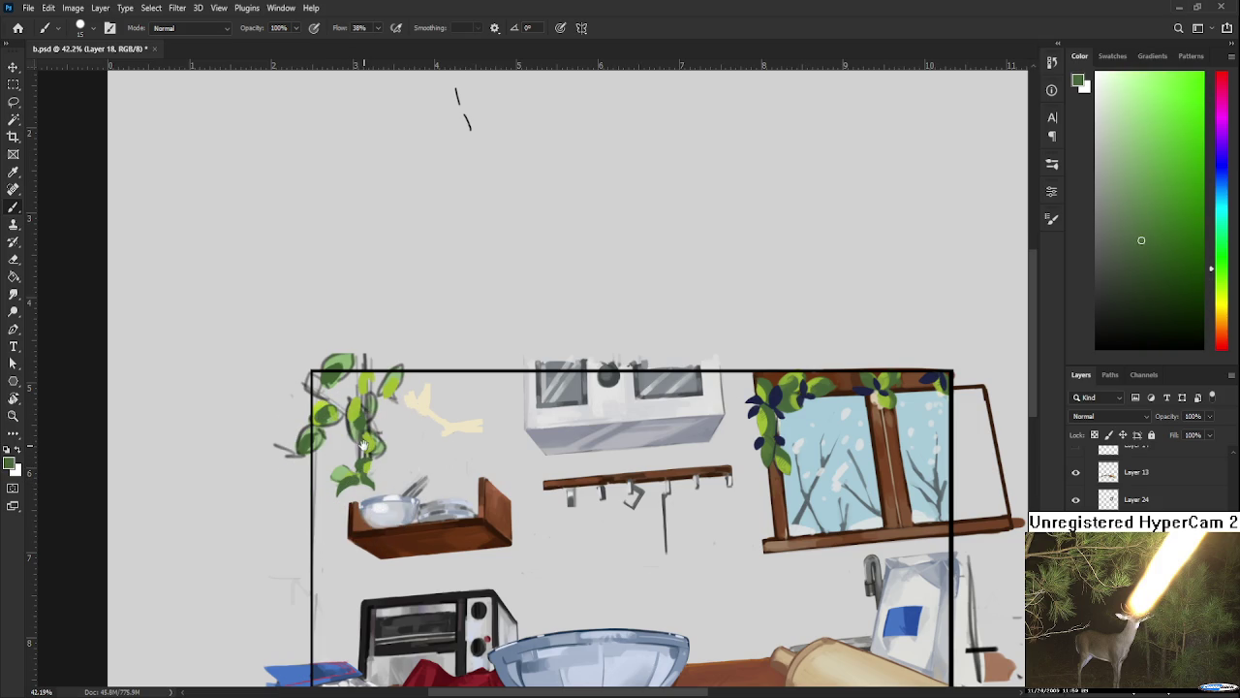
scroll(358, 467, "up", 2)
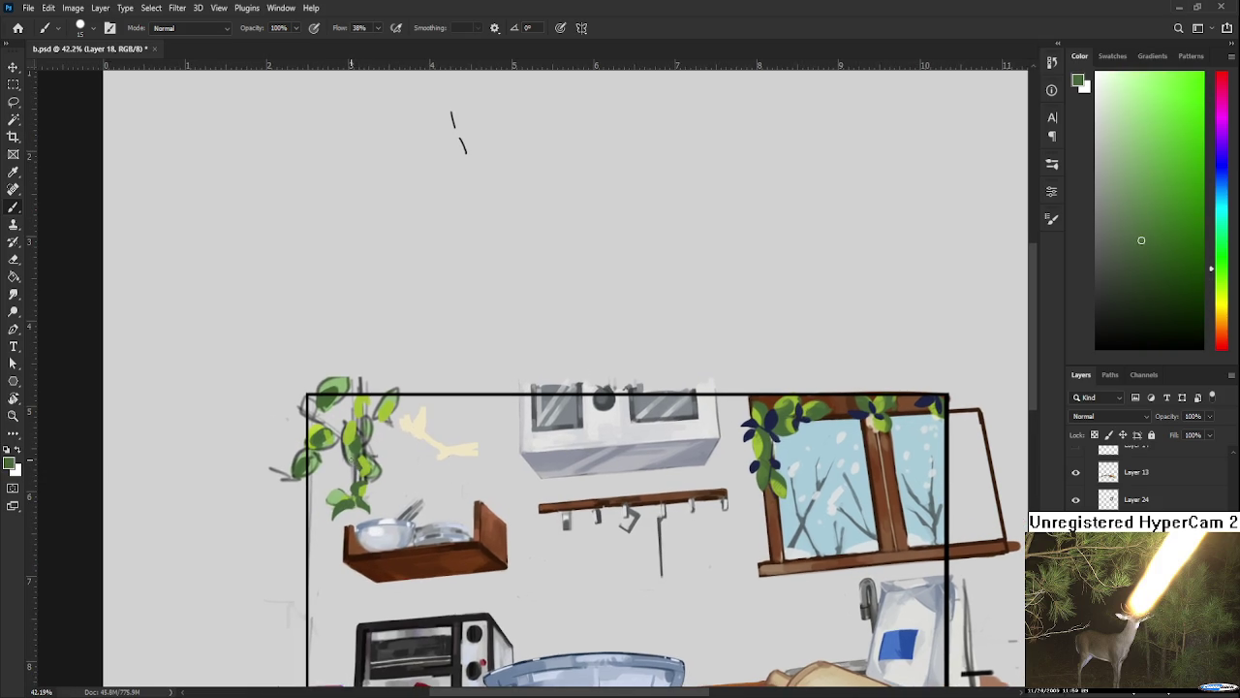
key("e")
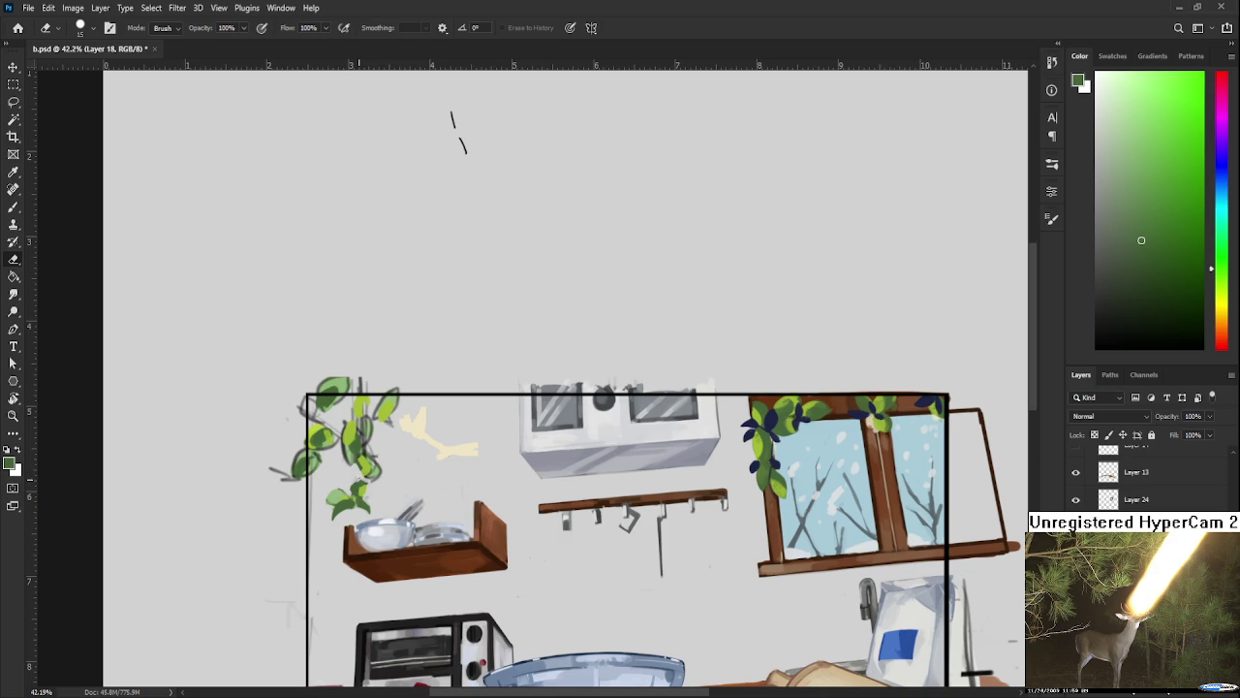
Step: Alternate painting sampled leaf colour and erasing to tidy the lower vine leaves
key("b")
left_click(360, 476, "alt")
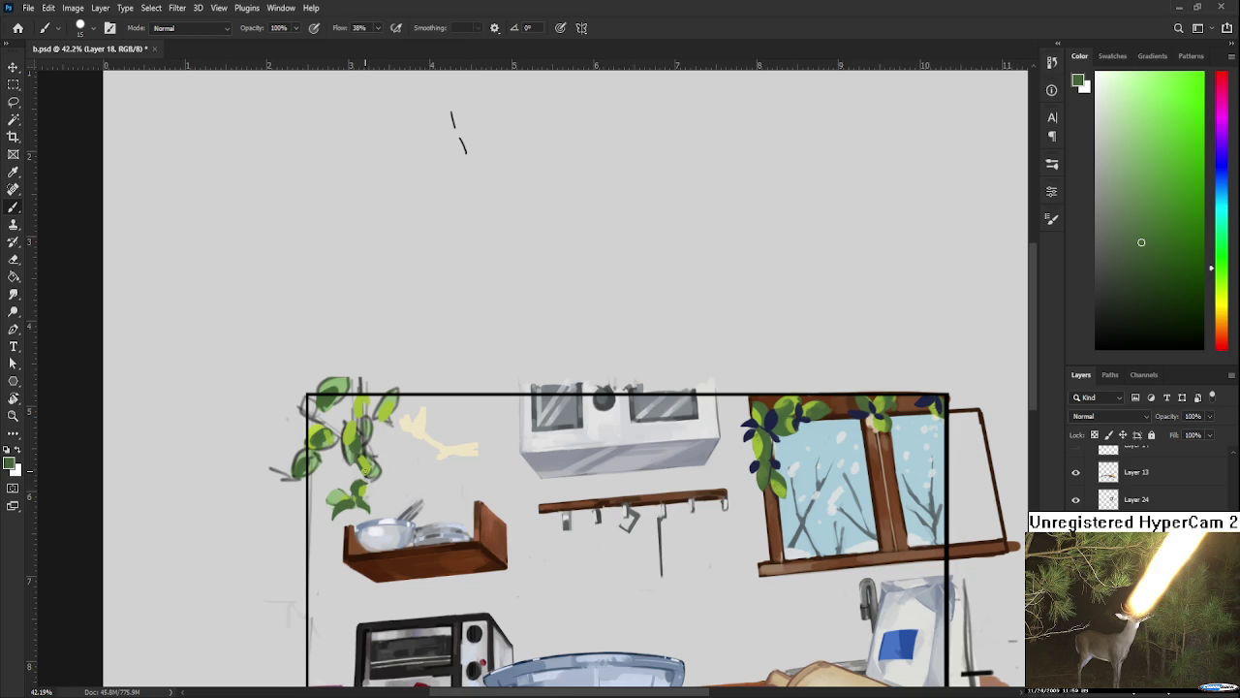
left_click_drag(364, 467, 352, 471)
key("e")
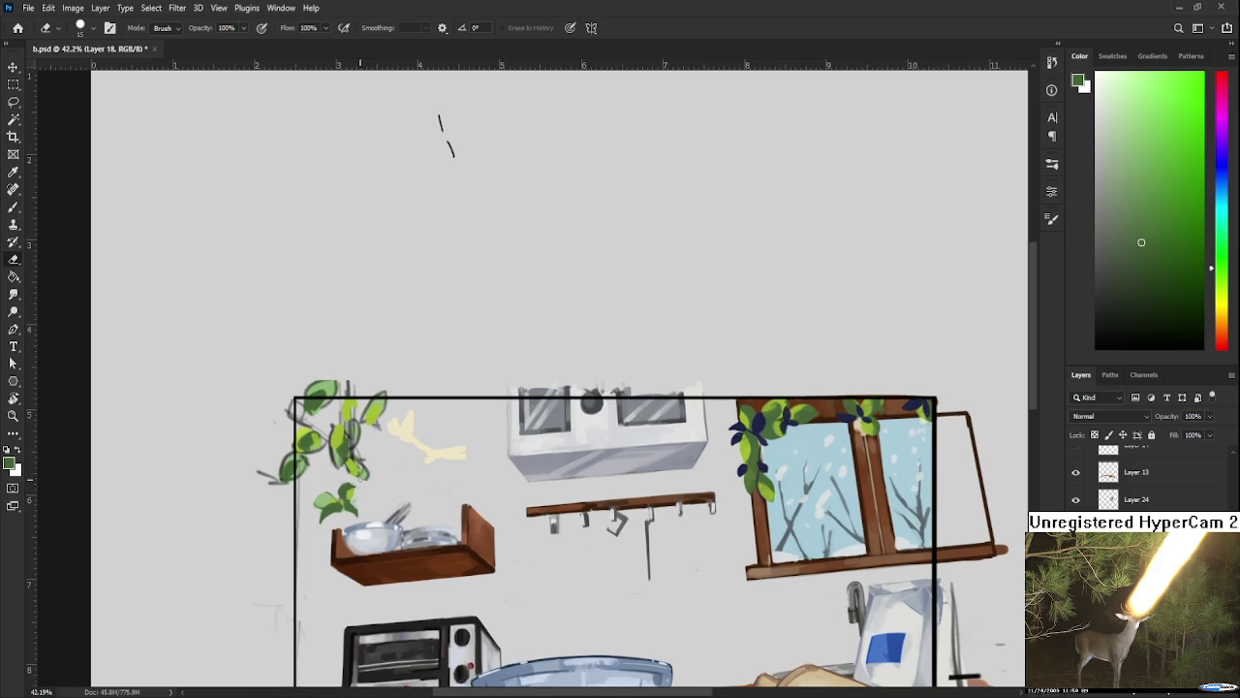
key("b")
left_click(341, 488, "alt")
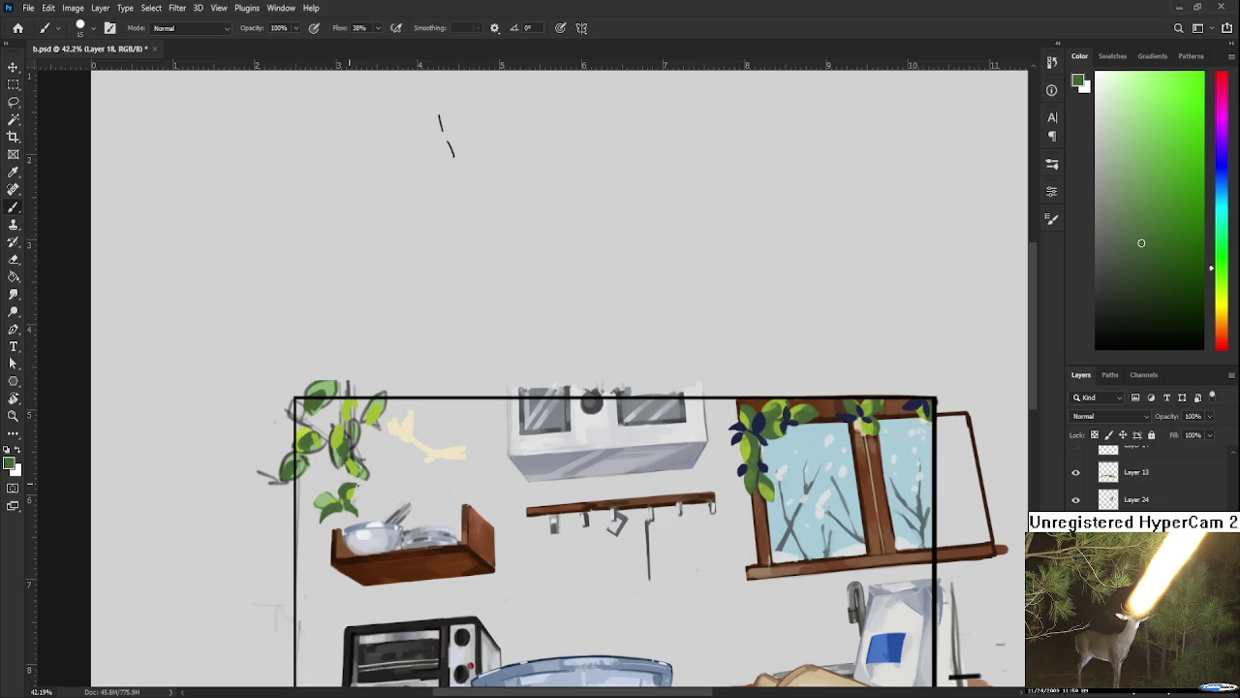
key("e")
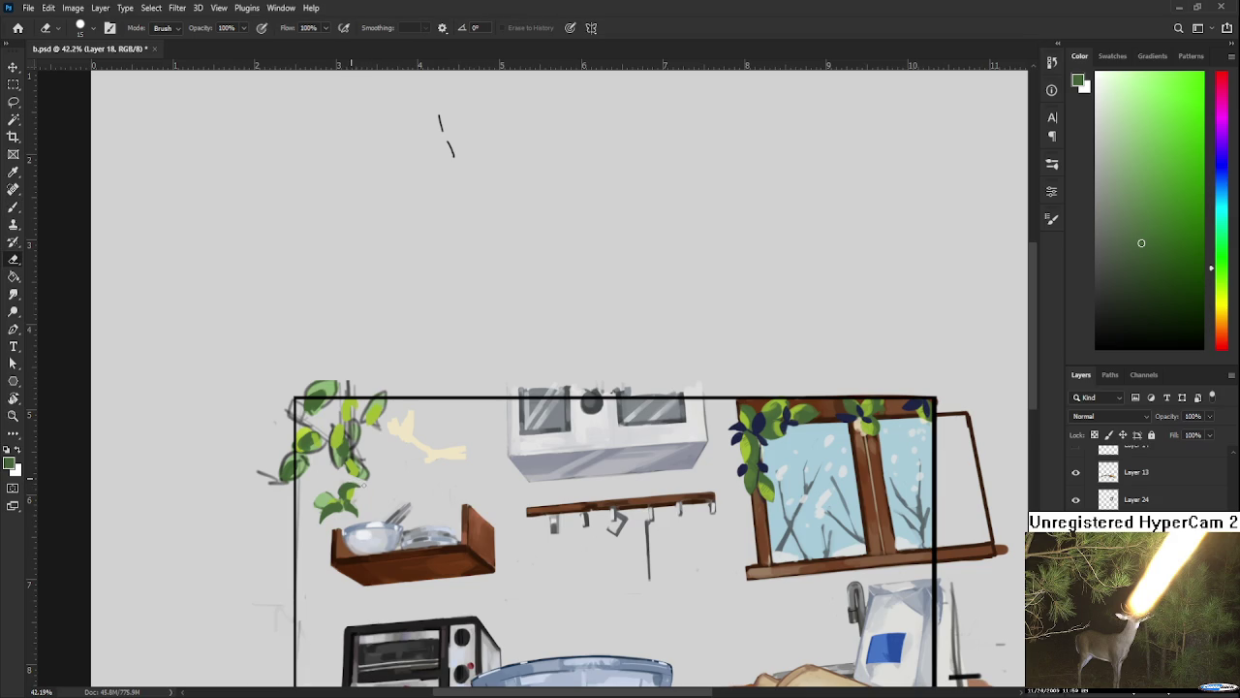
Step: Paint yellow-green highlights on the lower trailing leaves, trimming edges with the eraser
key("b")
left_click(356, 496, "alt")
left_click(356, 495, "alt")
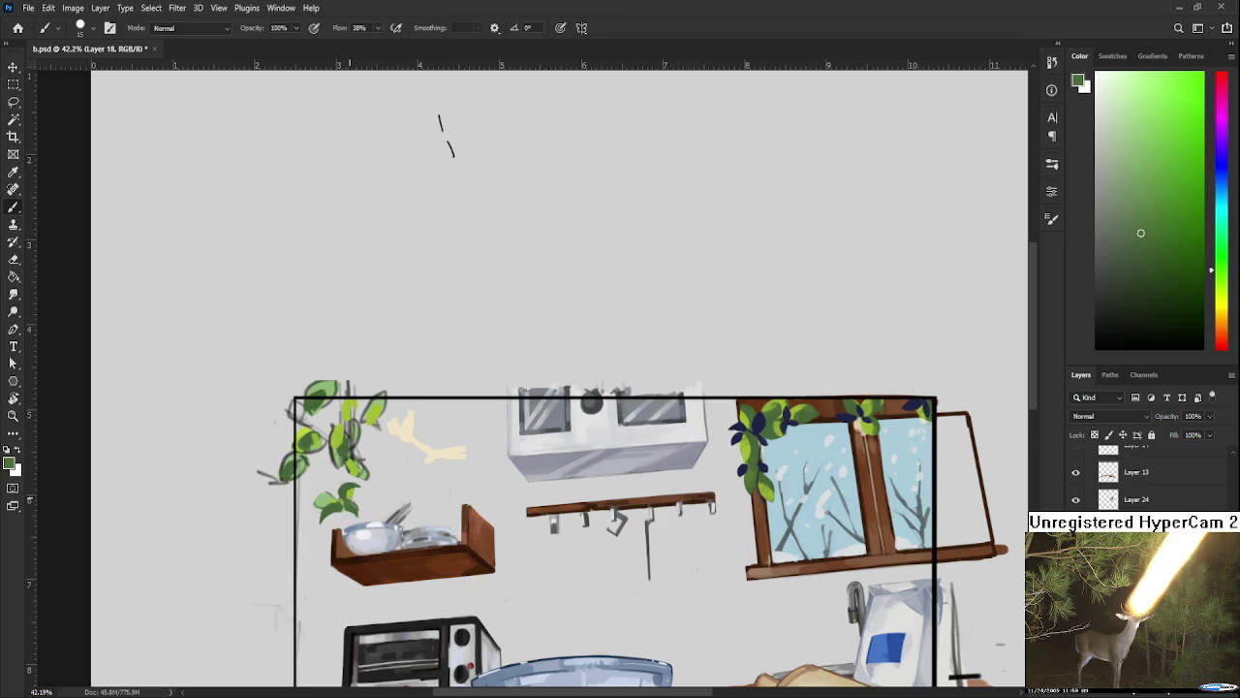
key("e")
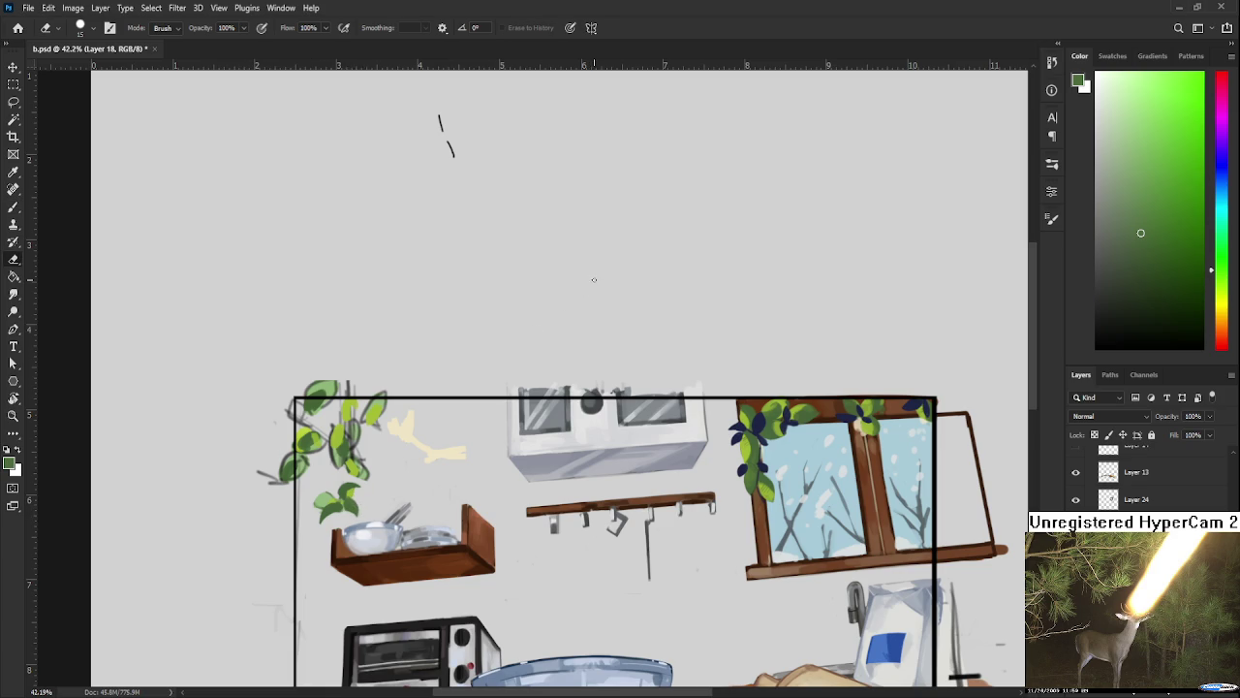
key("b")
left_click(357, 487, "alt")
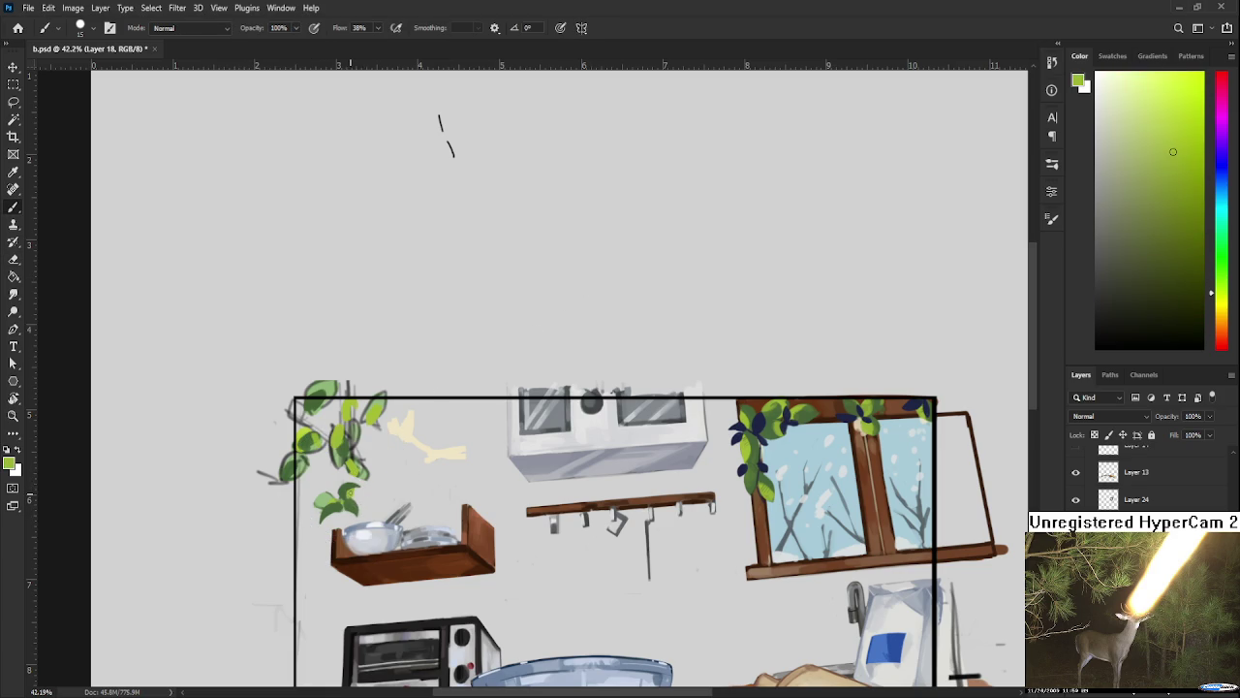
left_click(355, 488, "alt")
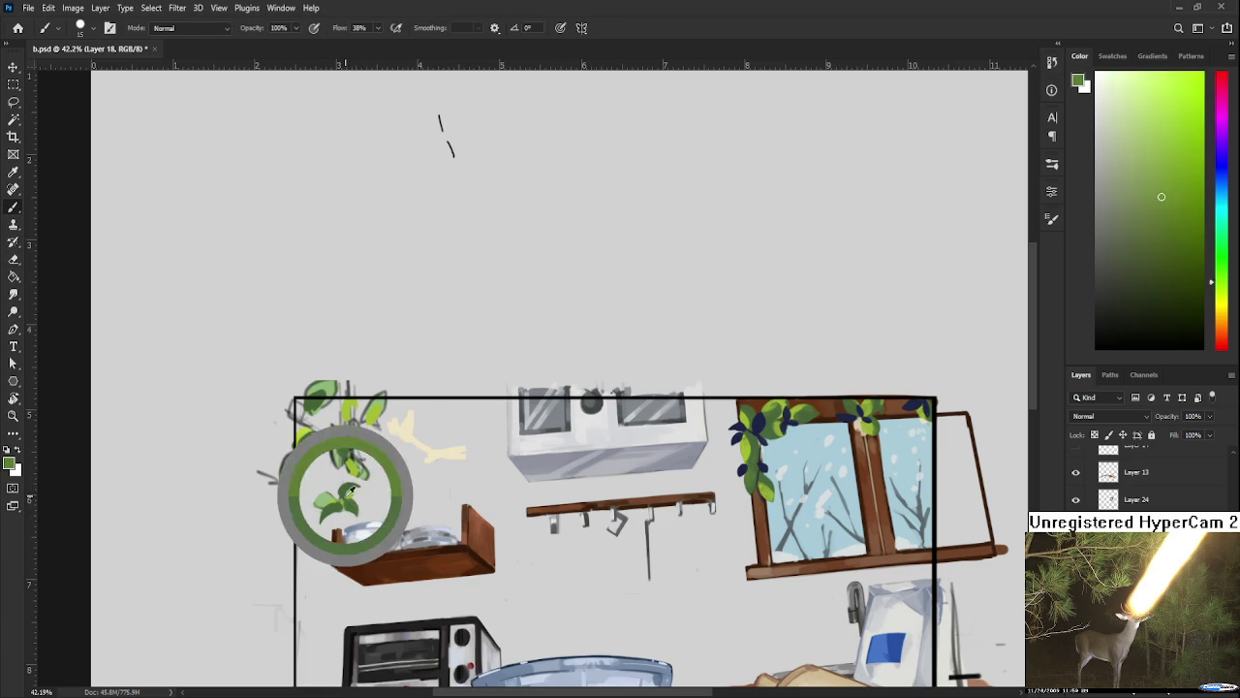
Step: Shade the trailing leaves with darker and yellow-green tones while panning across the vine
left_click(334, 509, "alt")
left_click(350, 491, "alt")
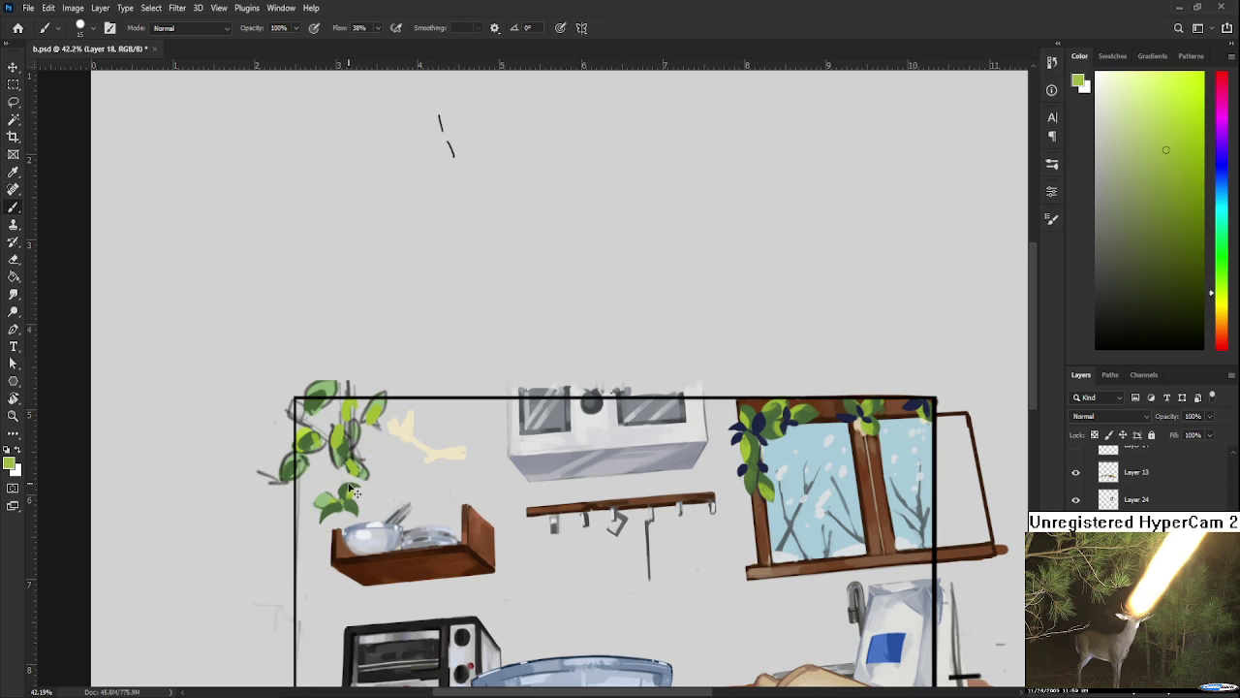
left_click(344, 487, "alt")
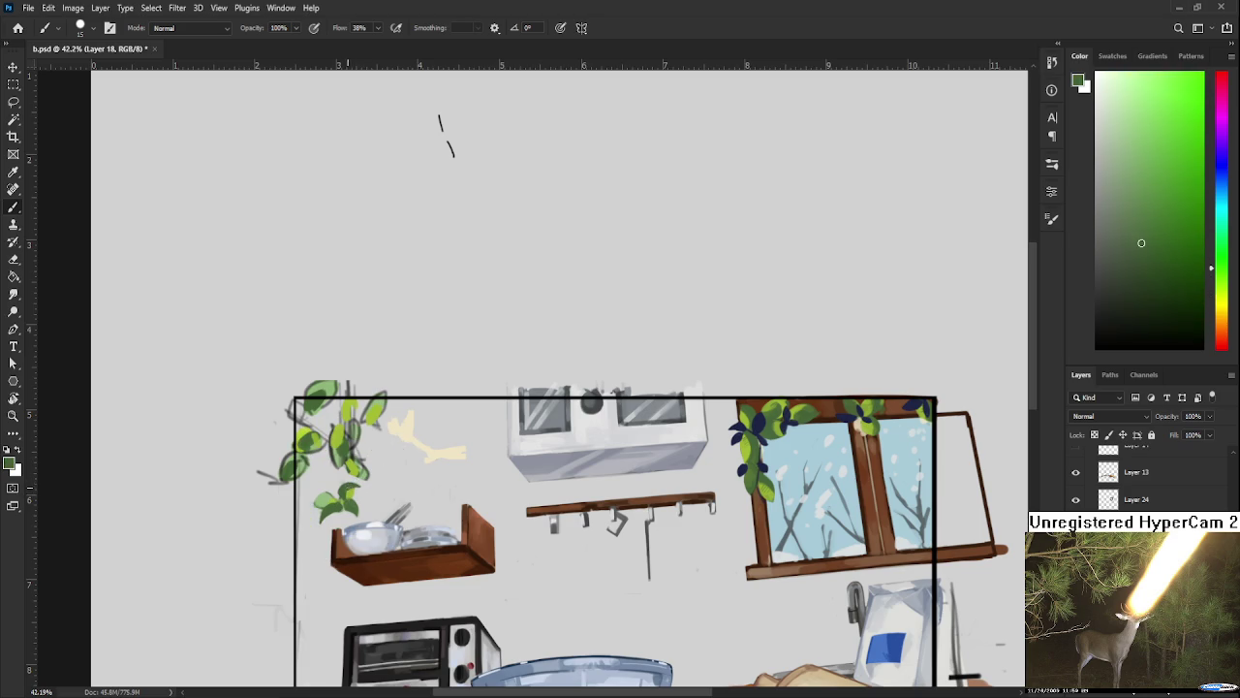
left_click(335, 475, "alt")
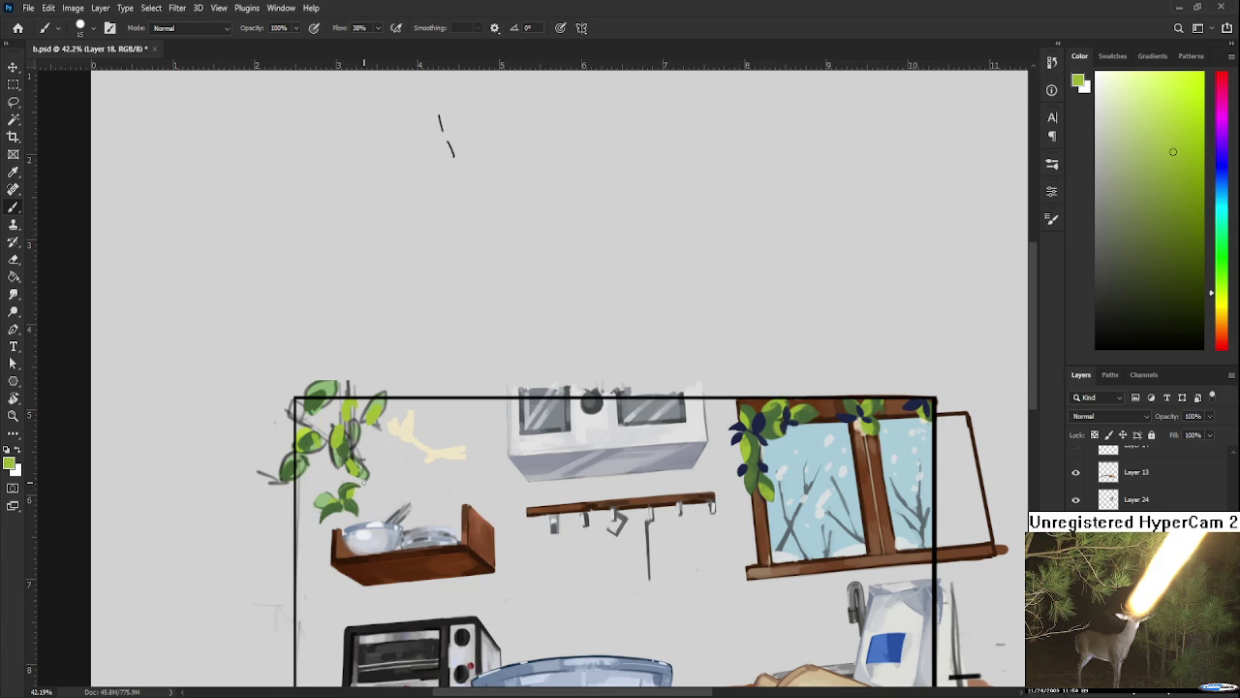
left_click_drag(356, 472, 376, 451)
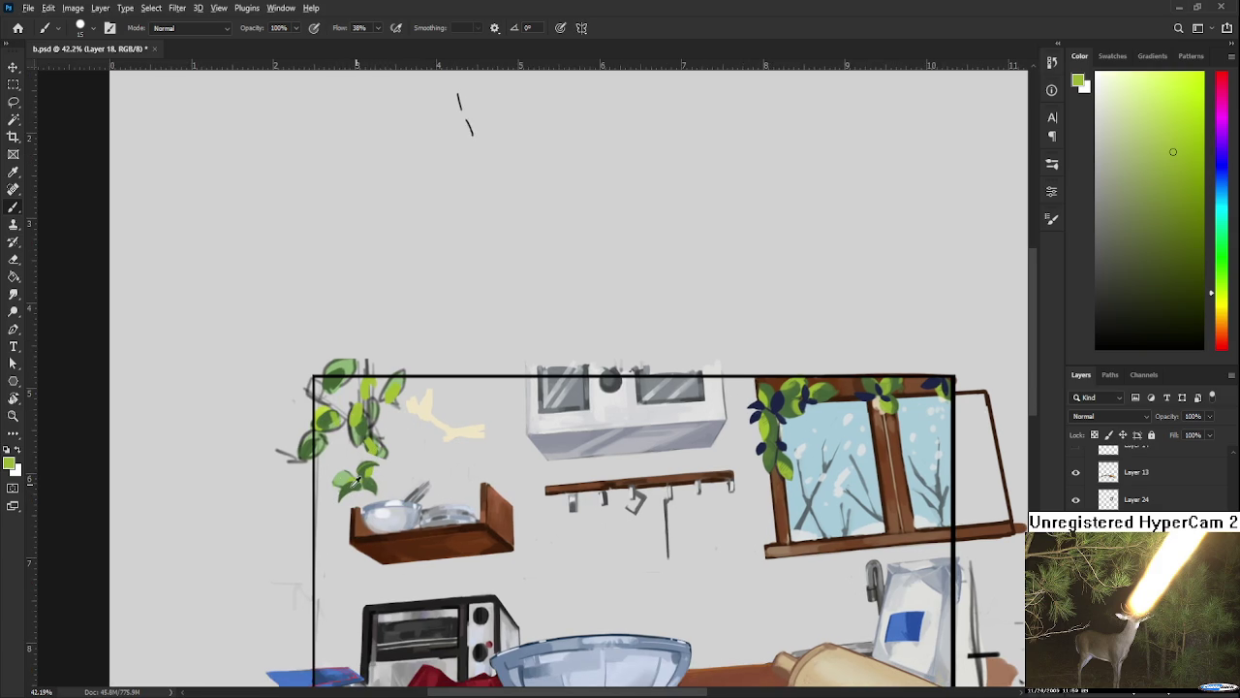
left_click(354, 494, "alt")
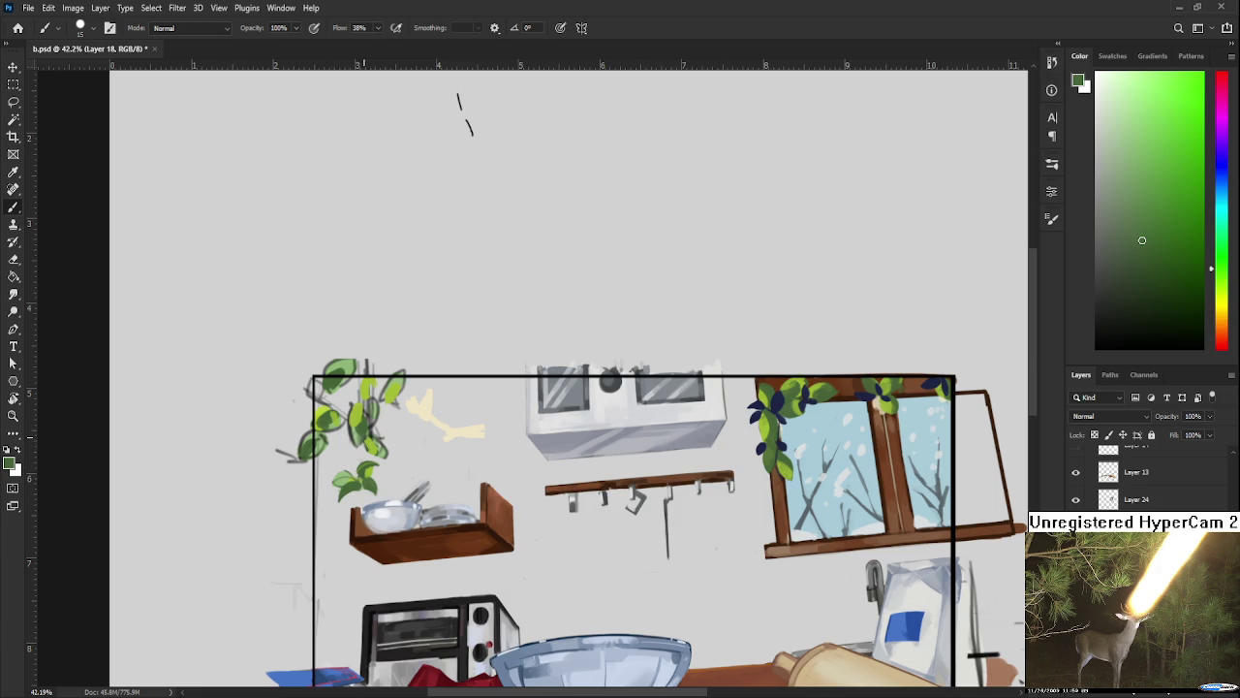
left_click_drag(364, 457, 400, 458)
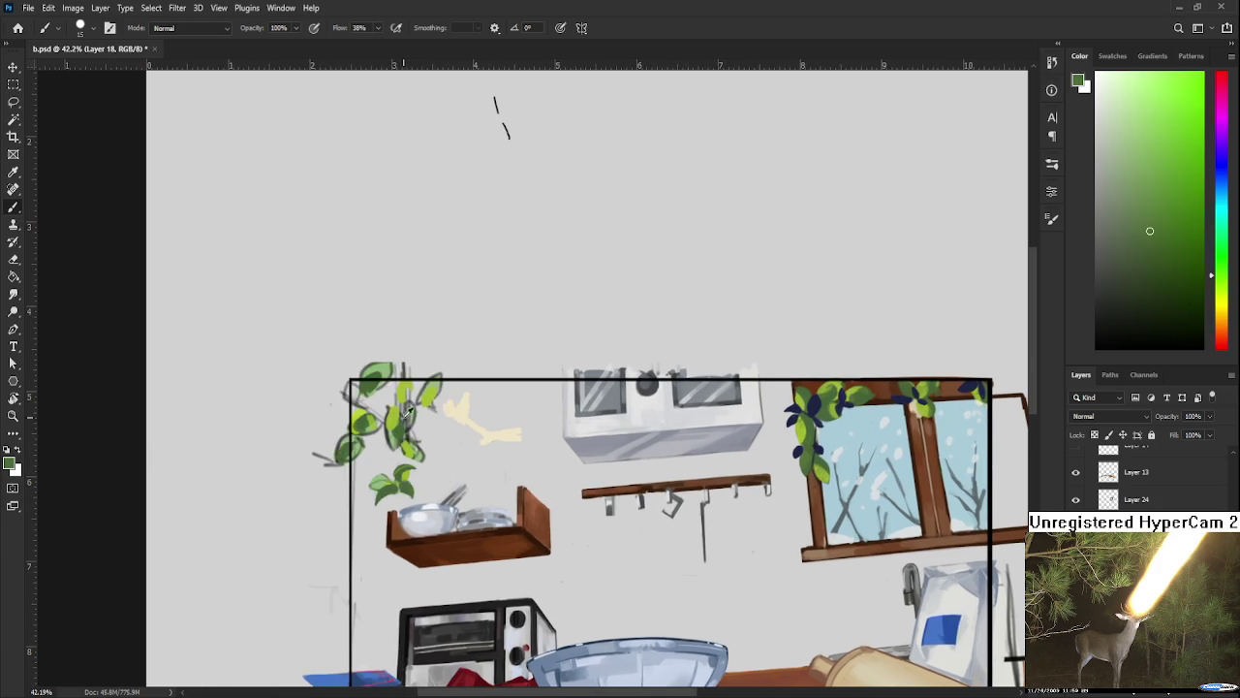
Step: Sample a yellower green and erase part of a top vine leaf
left_click(390, 414, "alt")
left_click(364, 415, "alt")
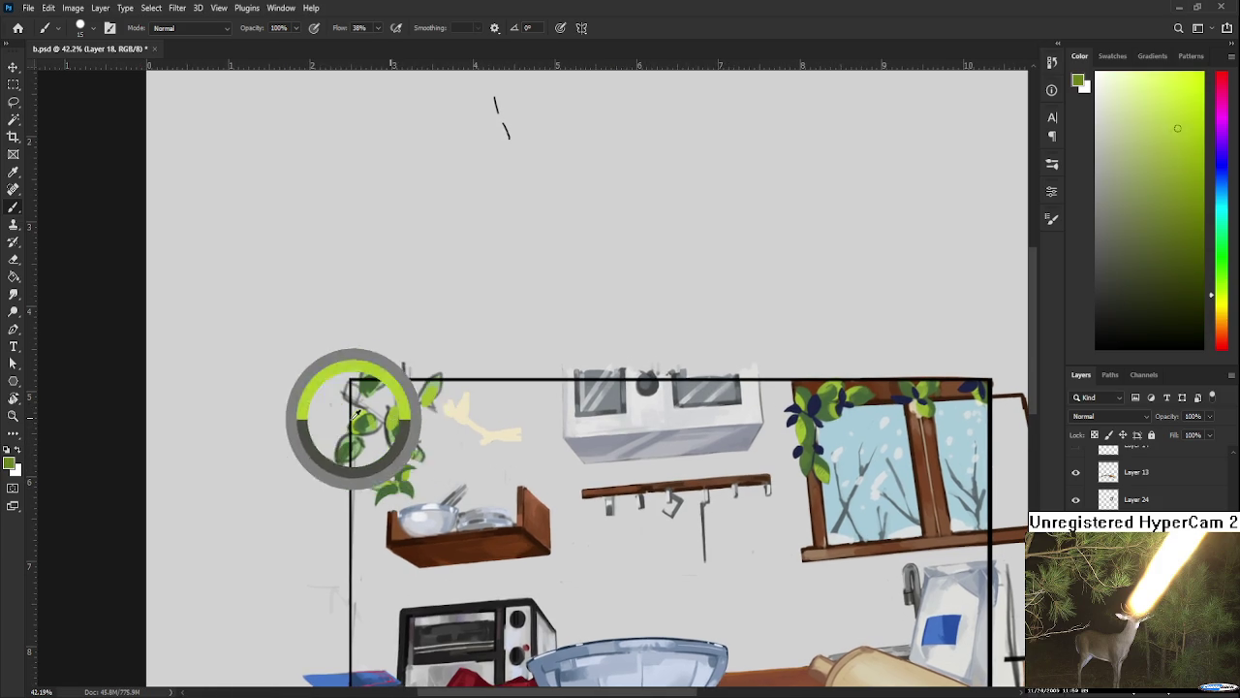
left_click_drag(363, 415, 368, 425)
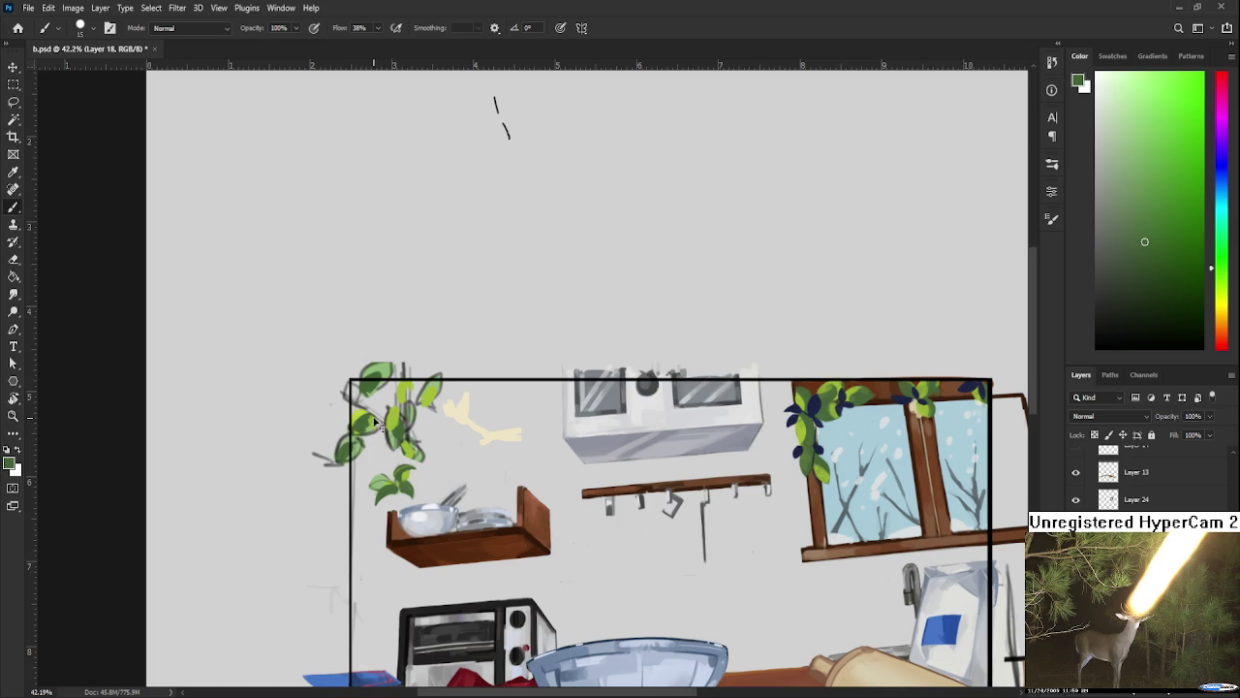
key("e")
left_click_drag(342, 385, 352, 401)
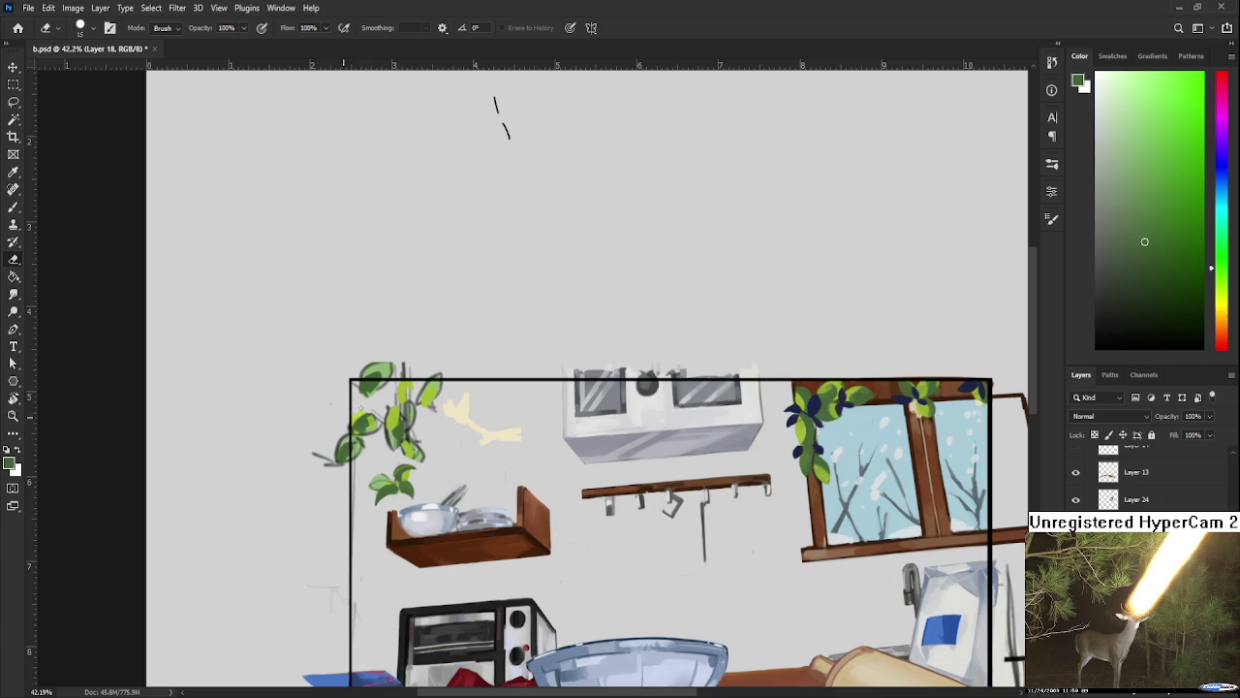
Step: Repaint the top vine leaves with sampled leaf colour and trim them with the eraser
key("b")
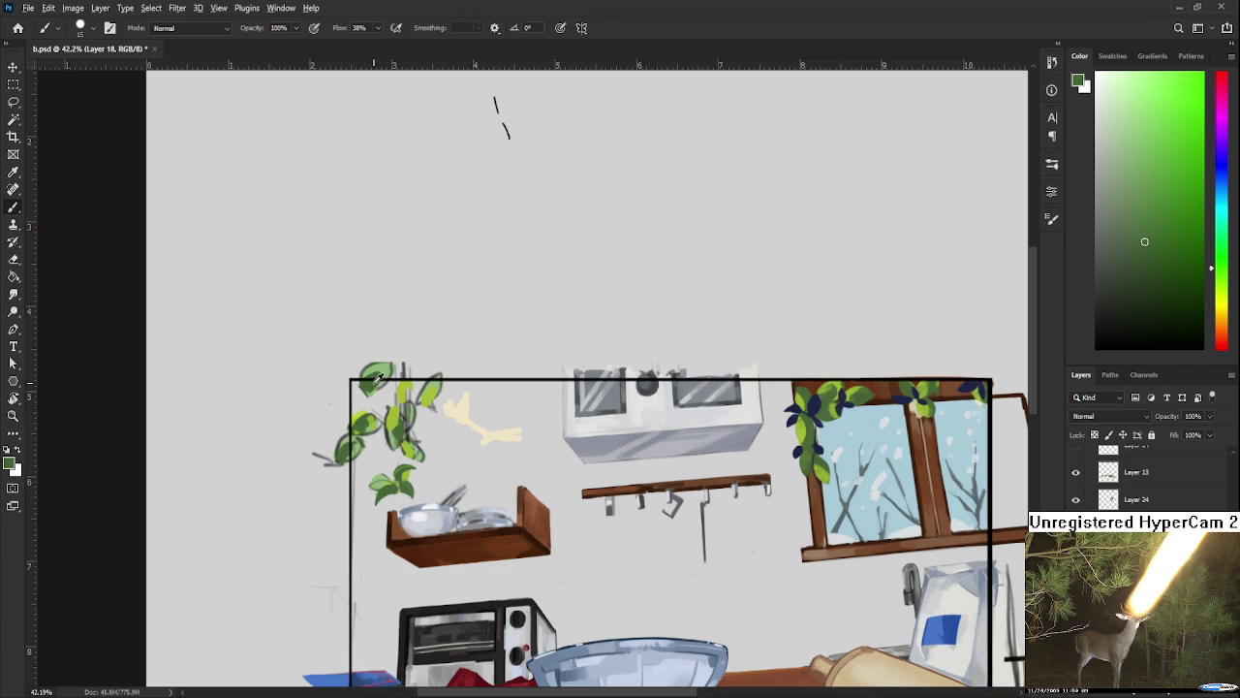
left_click(376, 378, "alt")
key("e")
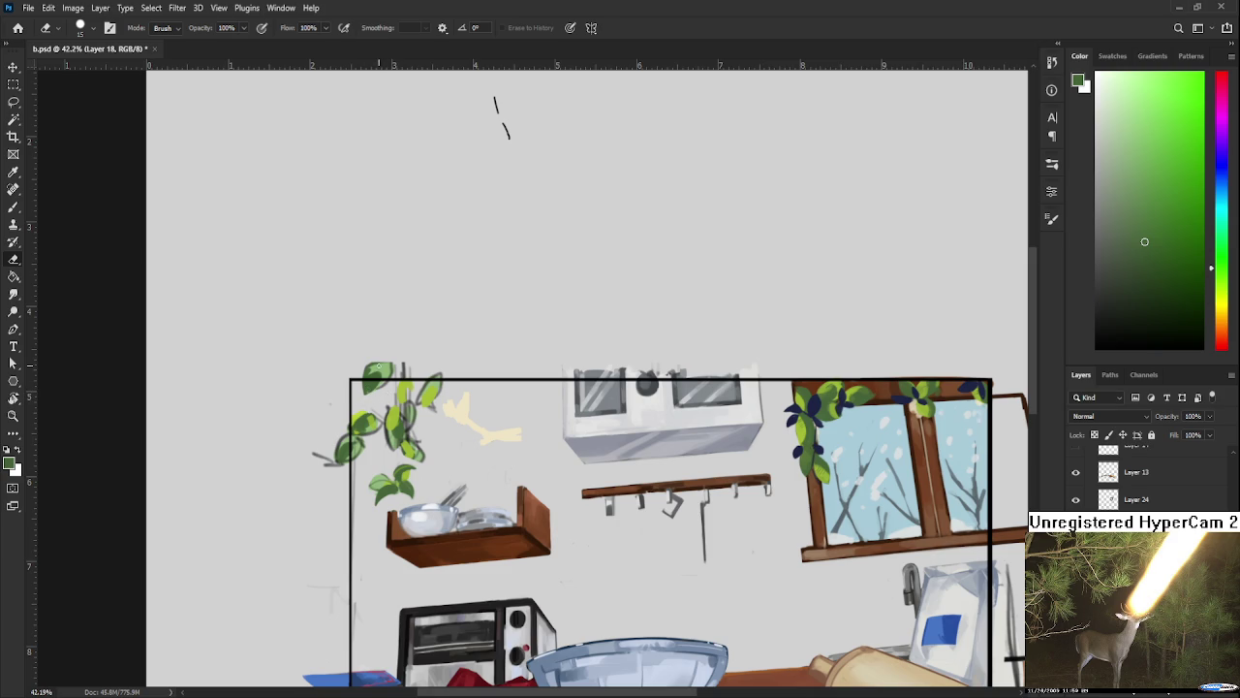
key("b")
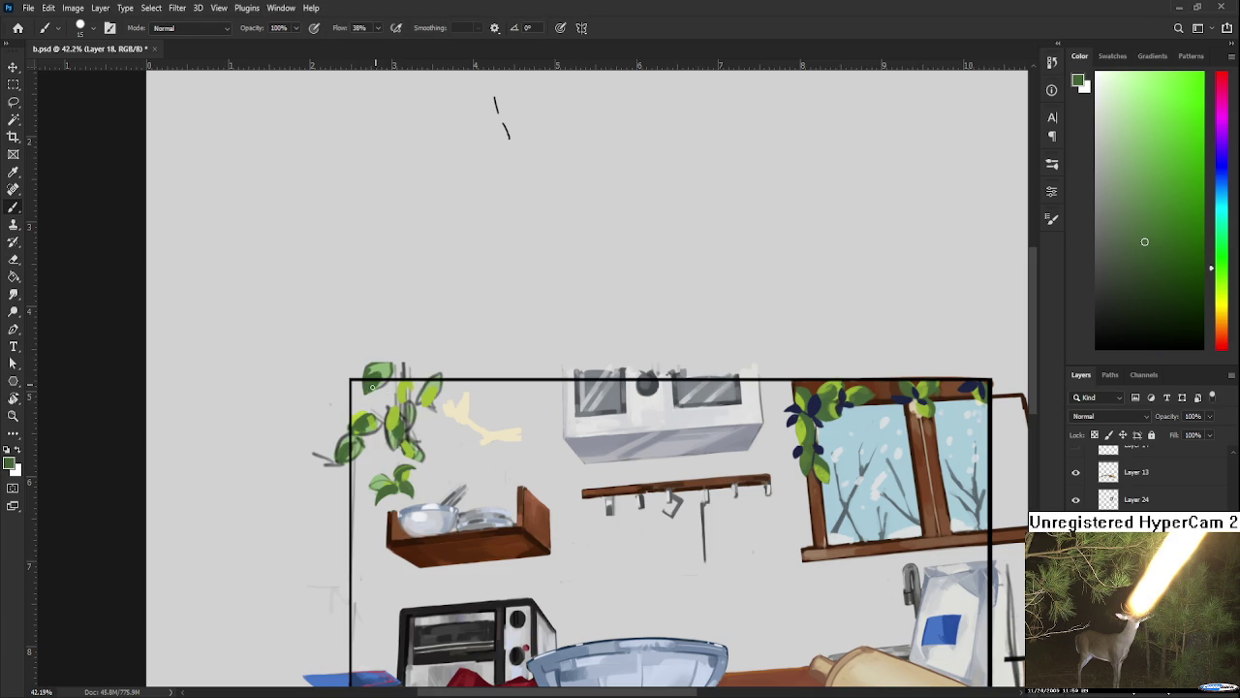
left_click(382, 384, "alt")
left_click(385, 378, "alt")
key("e")
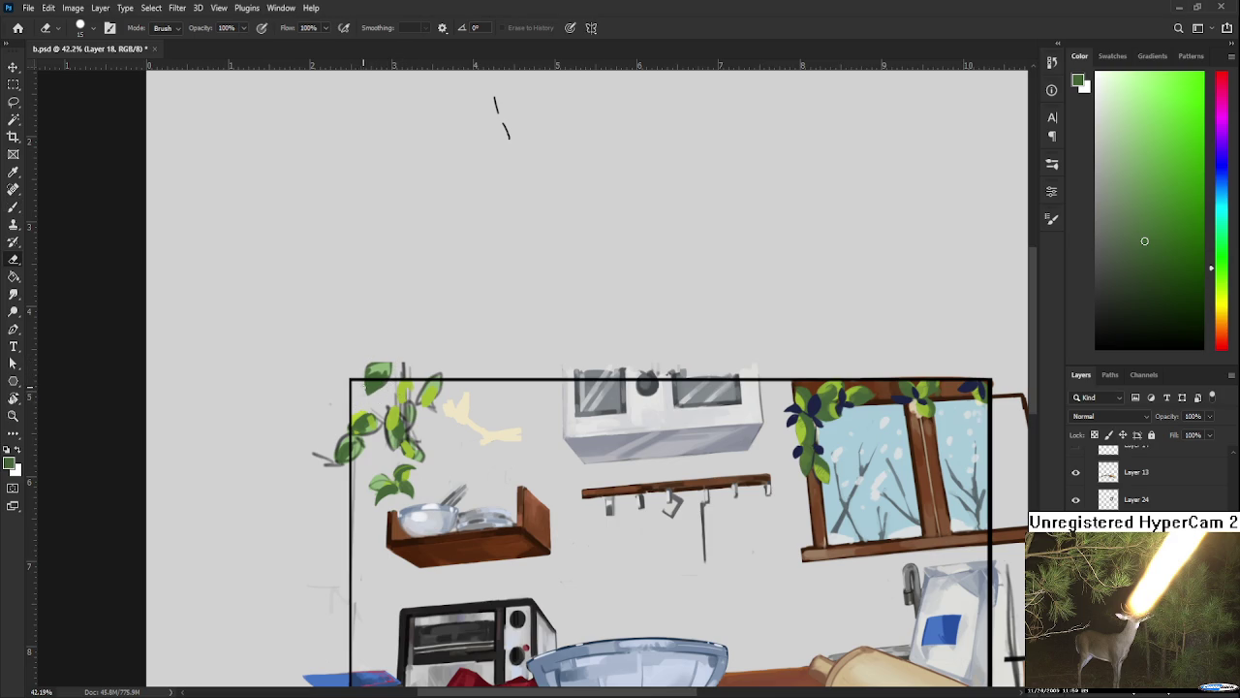
Step: Lasso the top vine leaves and shift them slightly down and right with Free Transform
key("l")
mouse_move(368, 403)
left_mouse_down()
mouse_move(407, 353)
mouse_move(392, 401)
mouse_move(399, 379)
left_mouse_up()
key("ctrl+t")
key("Return")
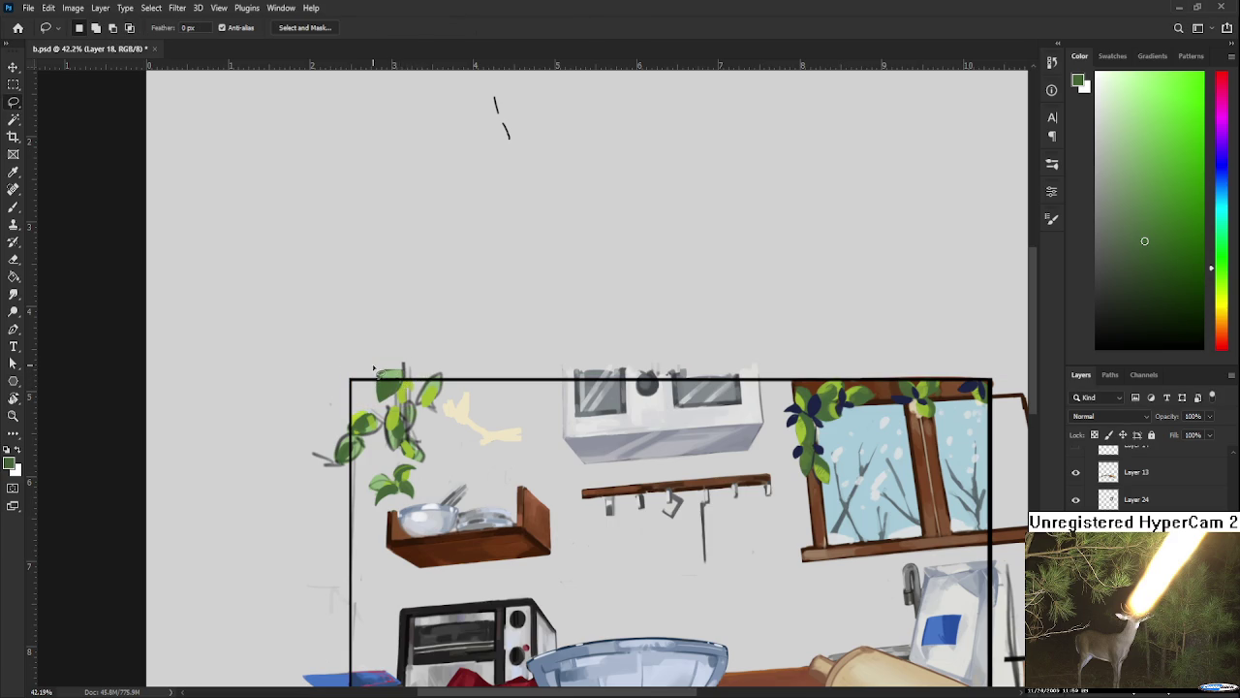
Step: Erase the pale yellow sketch shape beside the vine and trim the top-right leaf
key("e")
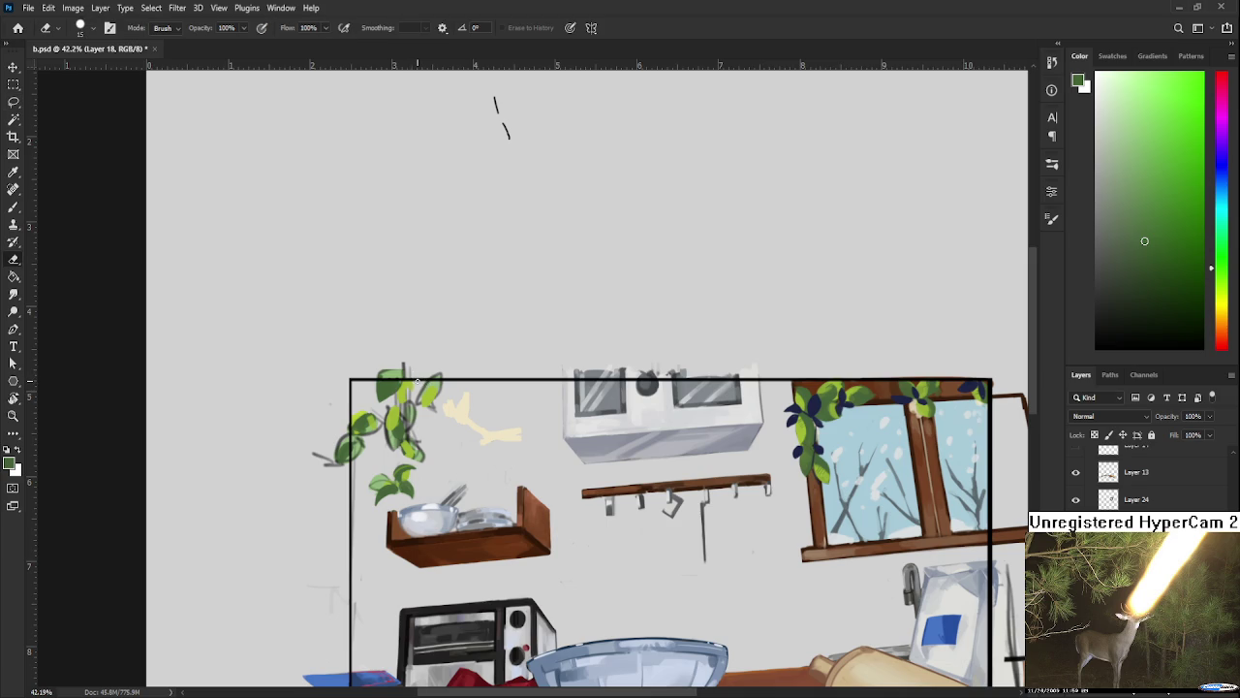
left_click_drag(423, 405, 433, 393)
mouse_move(444, 409)
left_mouse_down()
mouse_move(470, 428)
mouse_move(452, 390)
mouse_move(521, 437)
mouse_move(493, 439)
left_mouse_up()
Step: Paint darker shading strokes along the hanging vine leaves at 38% flow
key("b")
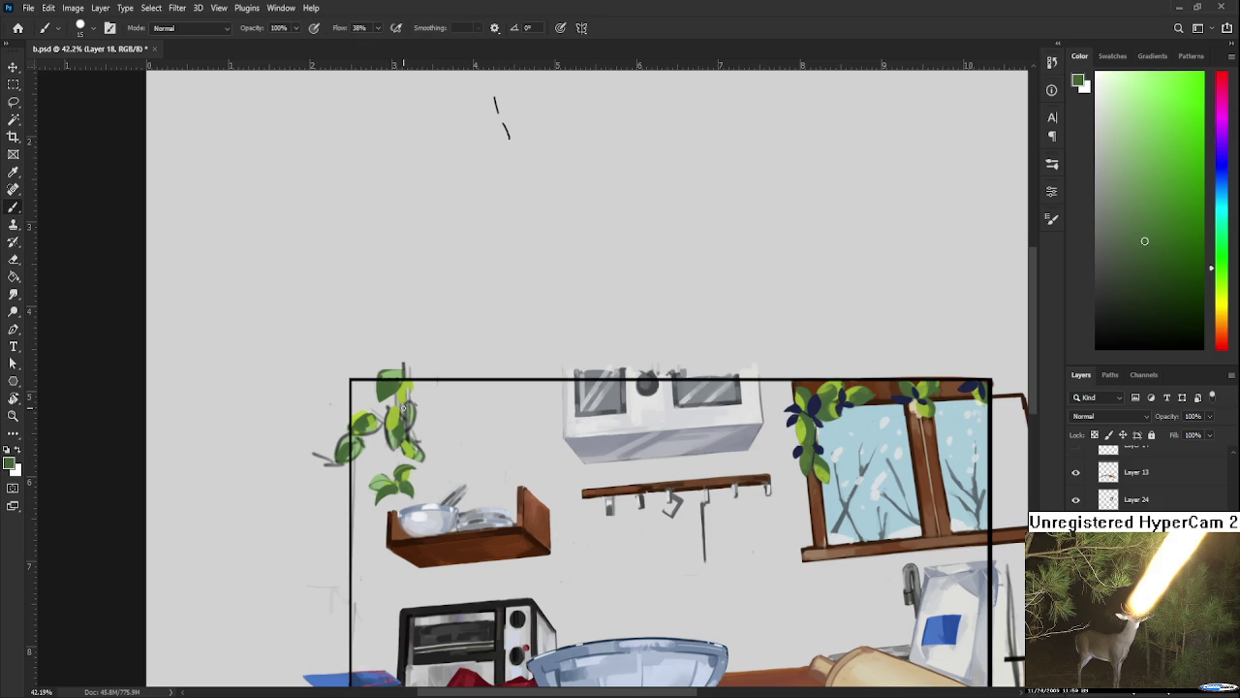
left_click_drag(399, 430, 394, 405)
left_click_drag(395, 432, 395, 411)
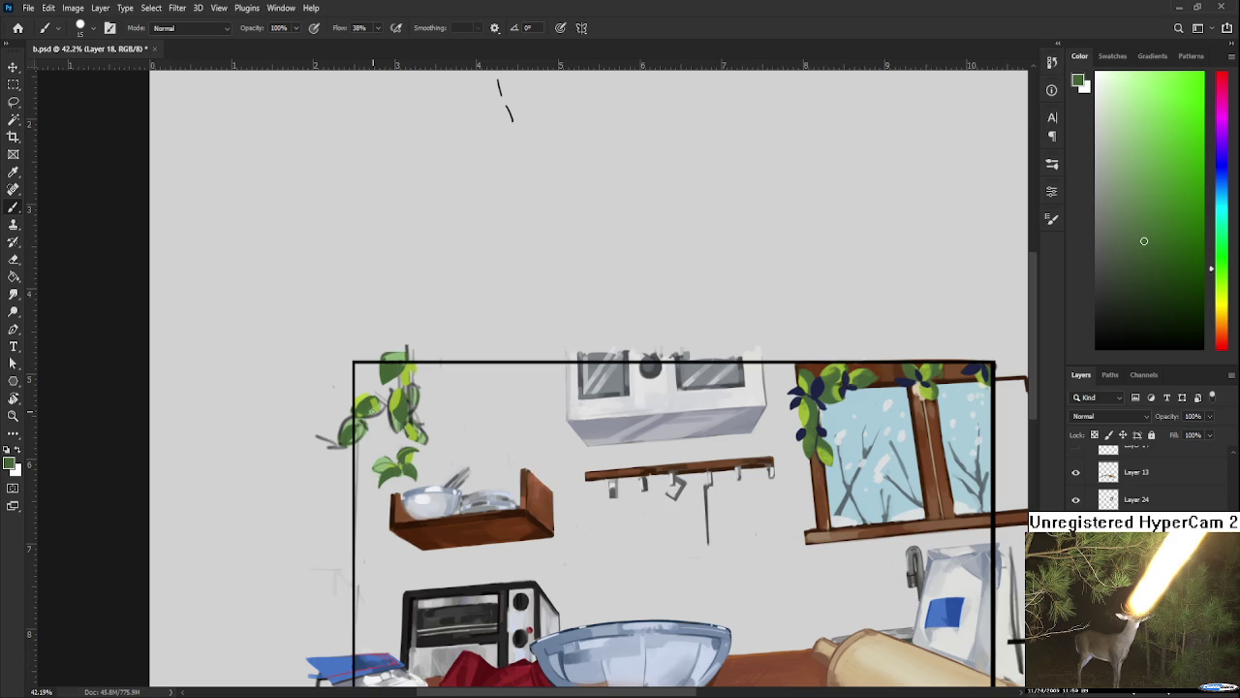
left_click_drag(408, 413, 397, 424)
left_click_drag(388, 432, 387, 413)
Step: Sample a light yellow-green from the vine leaves as the paint colour
key("e")
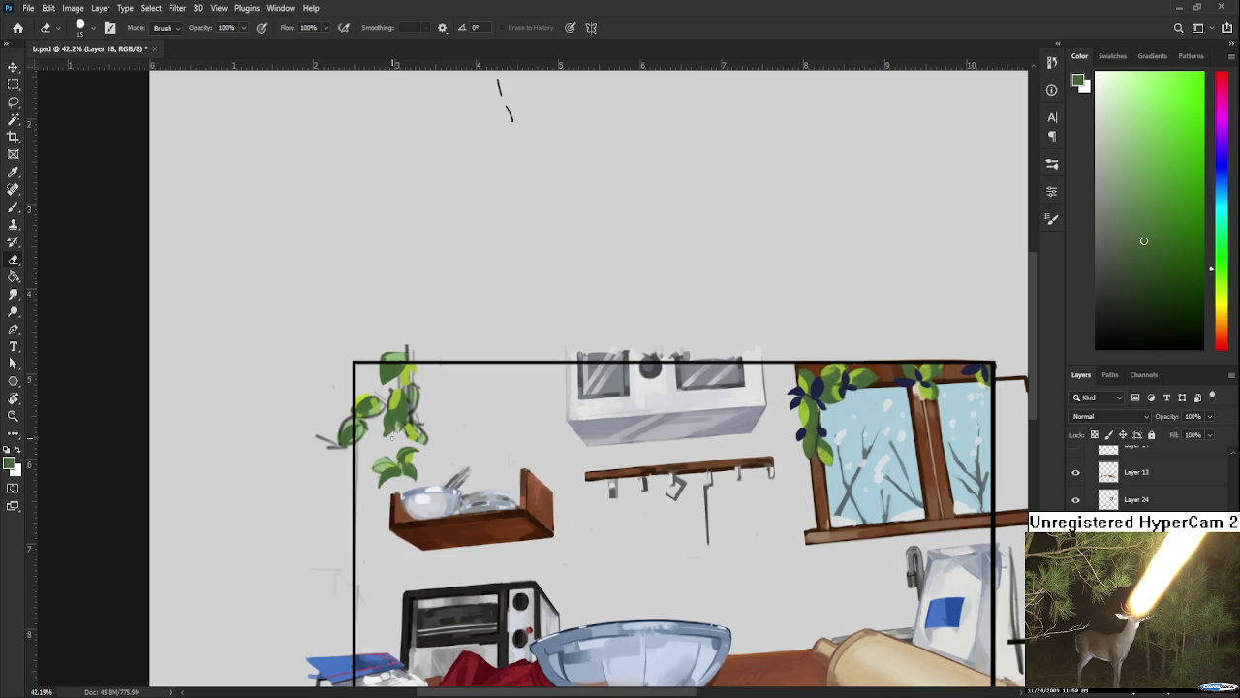
key("b")
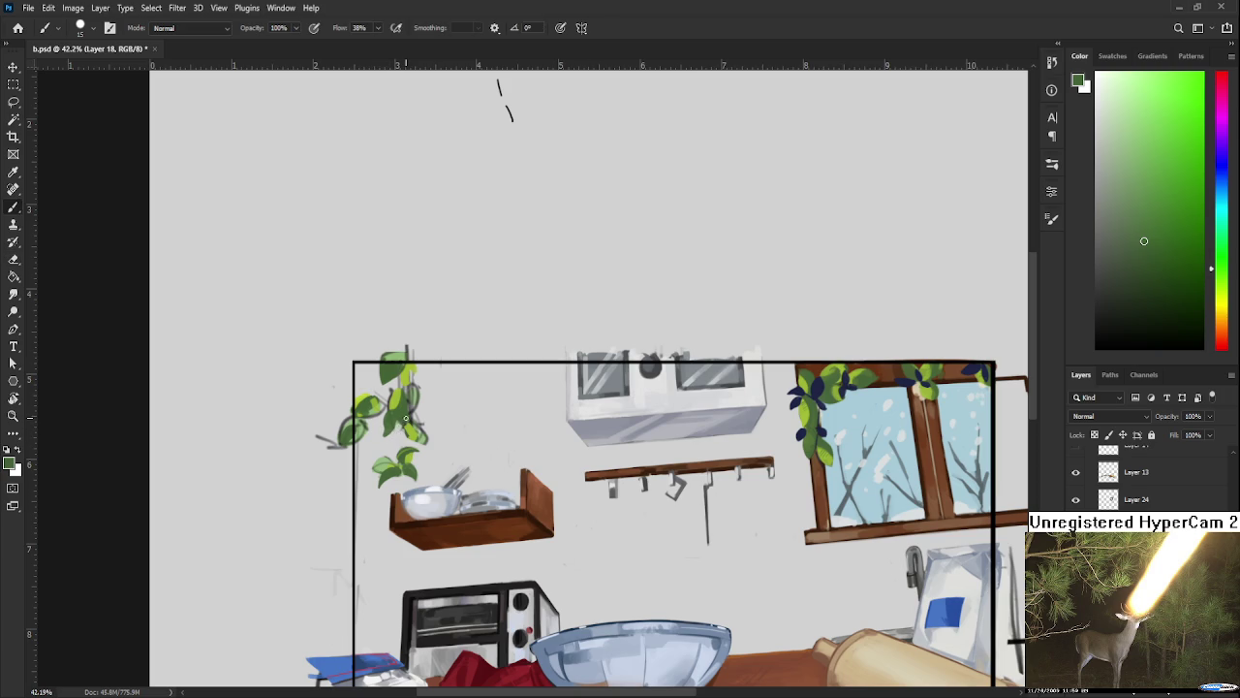
left_click(414, 416, "alt")
left_click(411, 415, "alt")
left_click(409, 414, "alt")
left_click(400, 395, "alt")
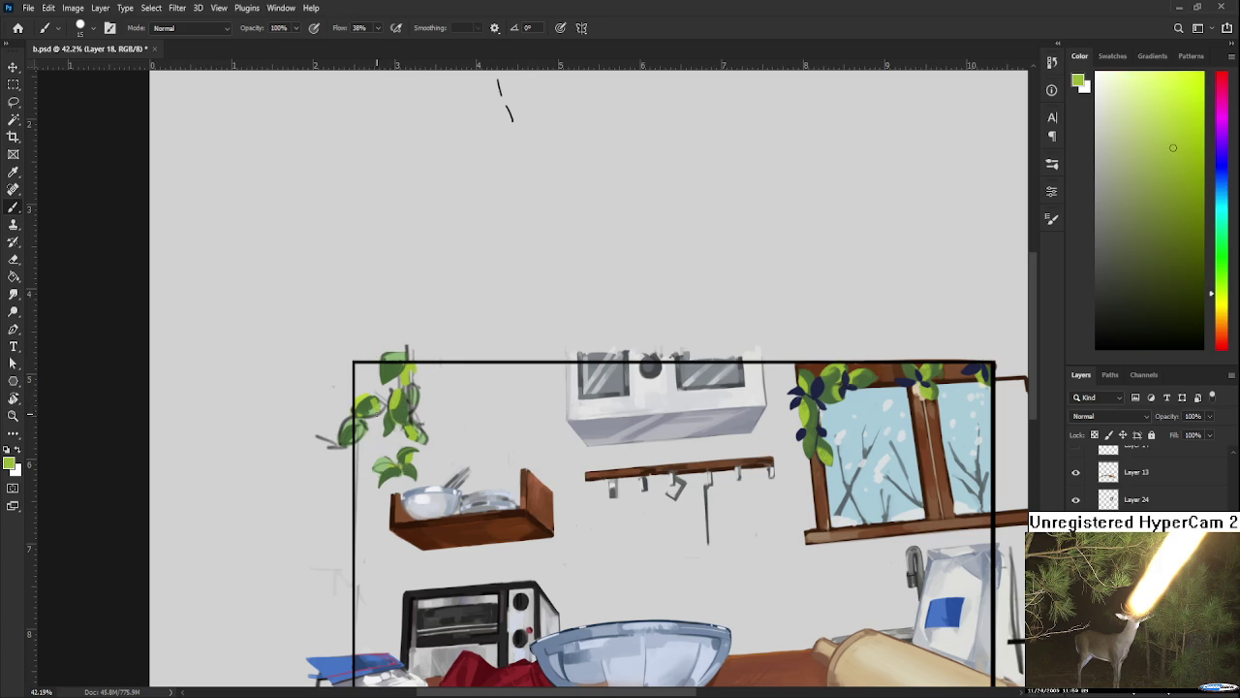
Step: Sample leaf greens from the plant and erase the dark stroke beside the vine stem
left_click(395, 411, "alt")
left_click(397, 392, "alt")
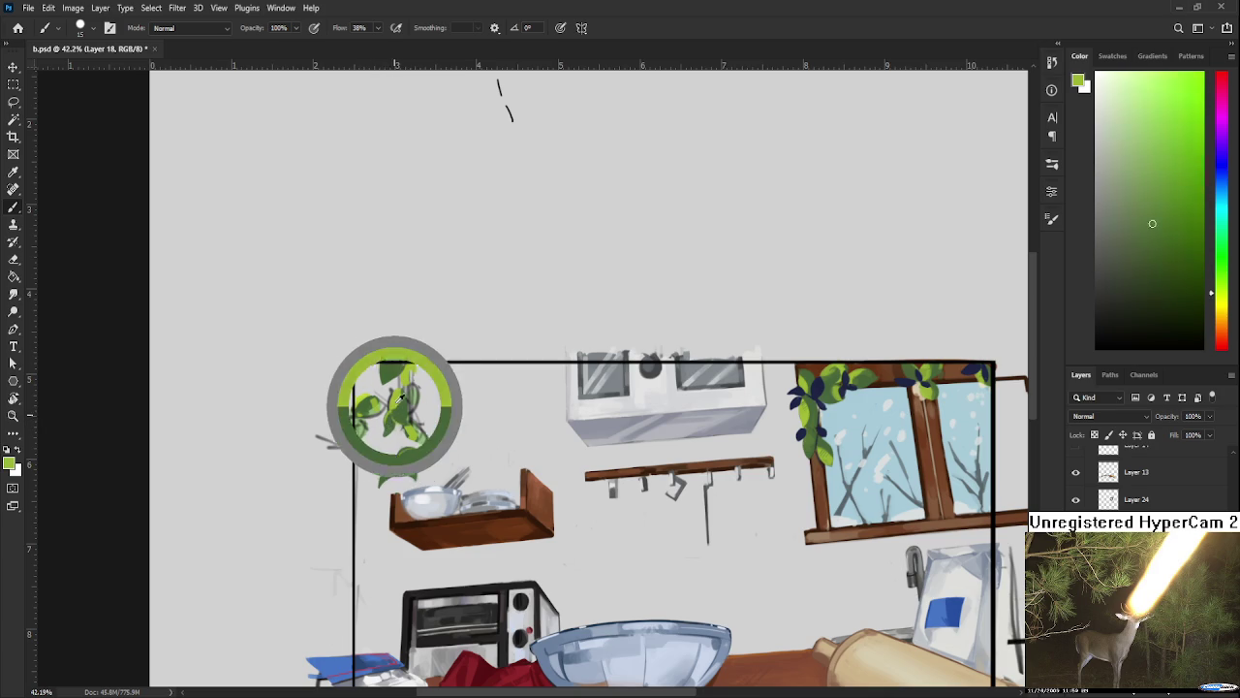
left_click(388, 427, "alt")
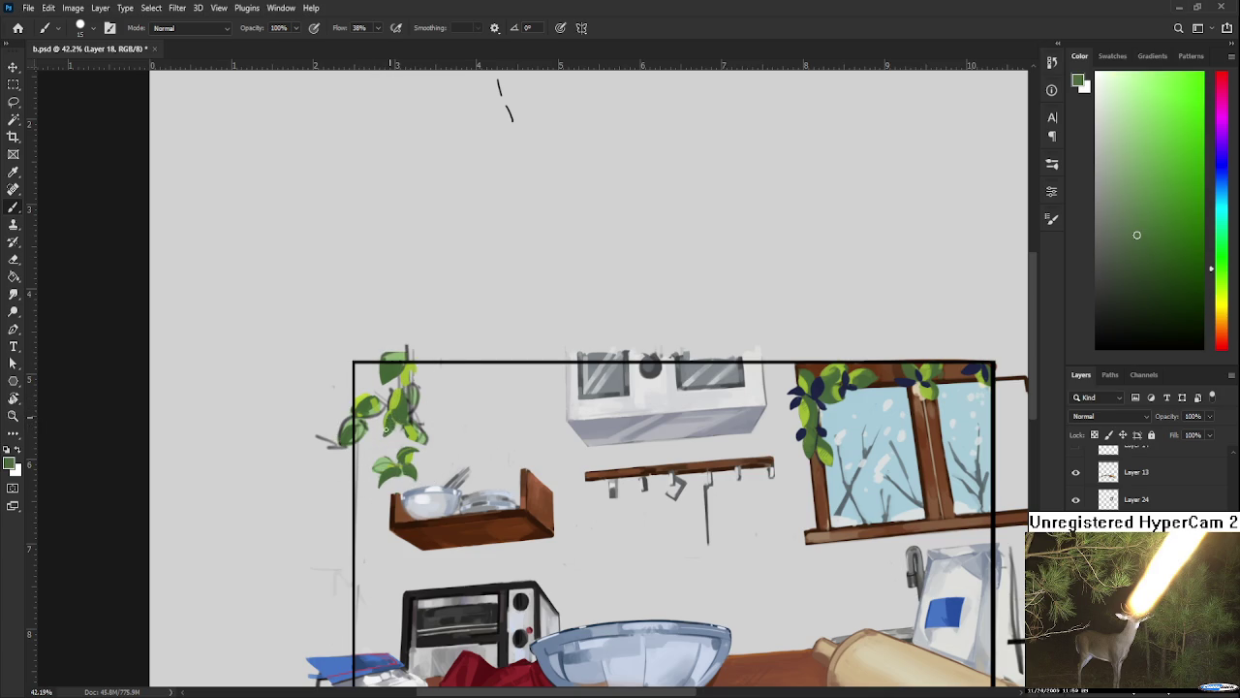
left_click(393, 422, "alt")
left_click(401, 411, "alt")
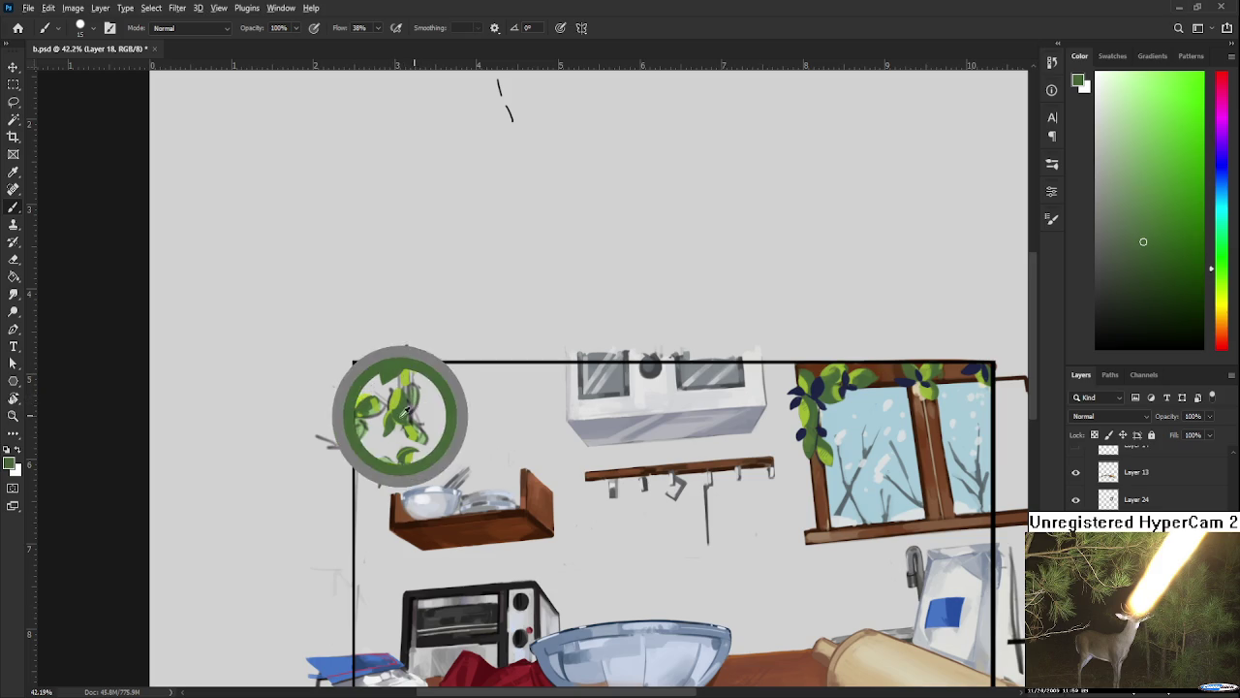
left_click(410, 386, "alt")
key("e")
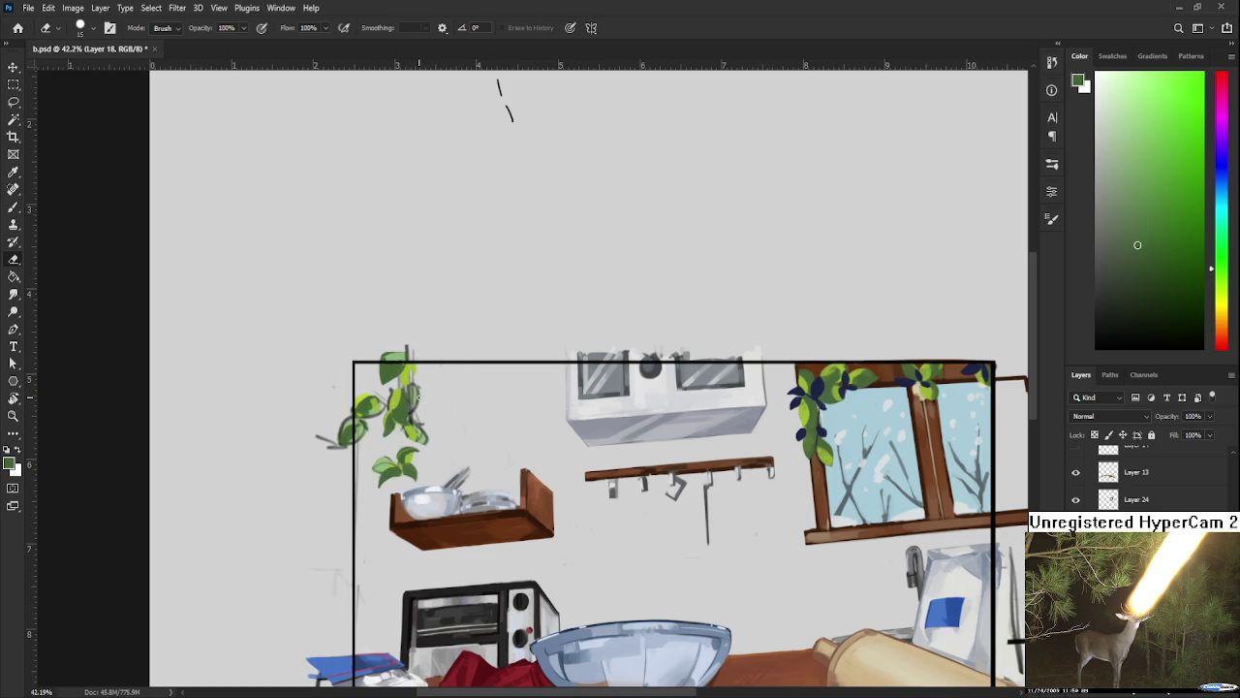
left_click_drag(415, 393, 412, 399)
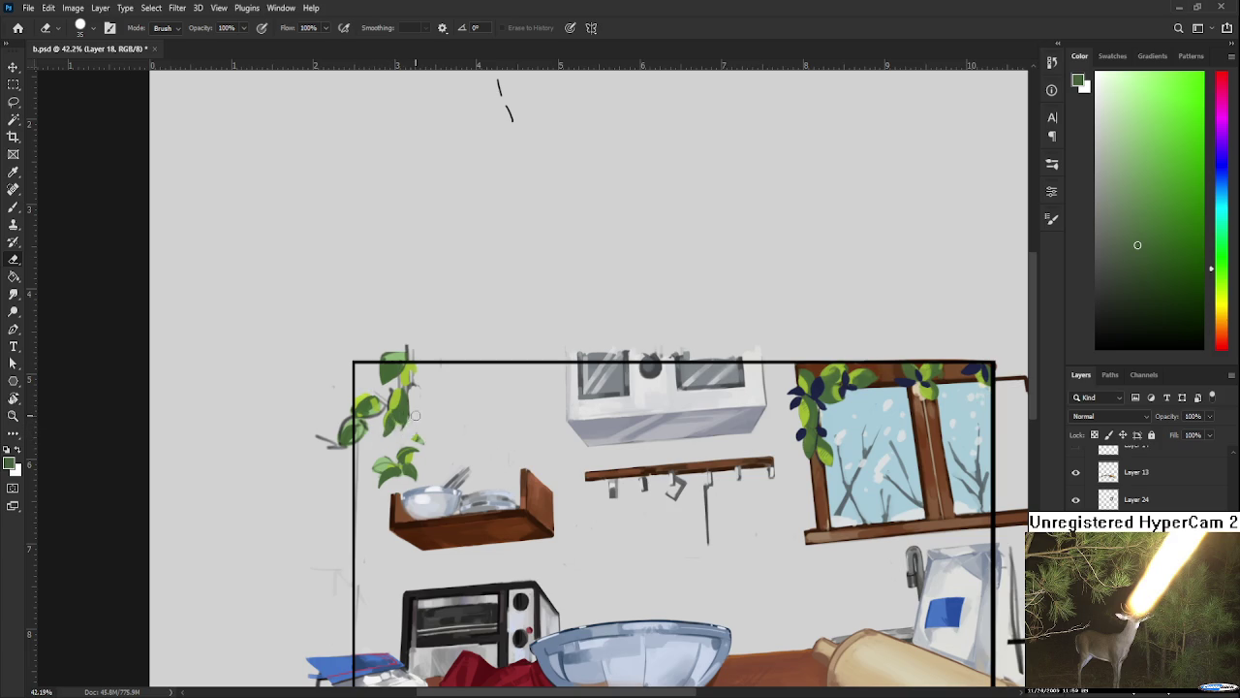
Step: Sample a darker green from the plant, alternating between brush and eraser
key("b")
left_click(411, 411, "alt")
left_click(412, 412, "alt")
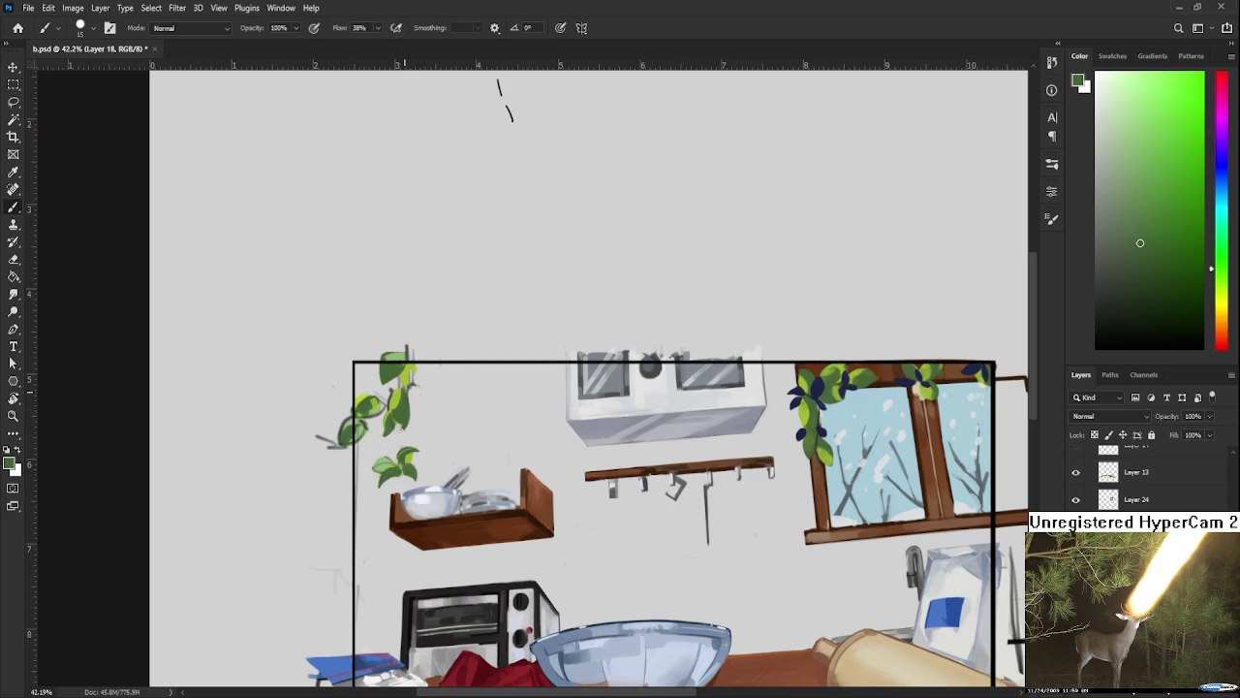
key("e")
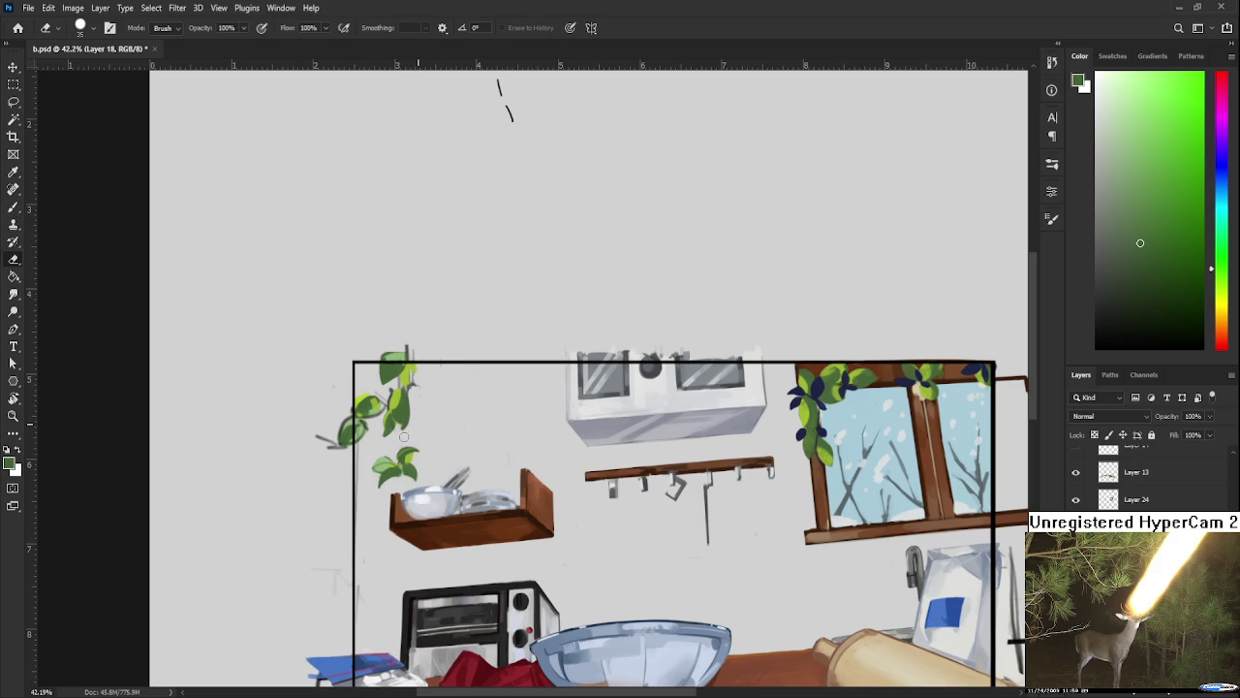
key("b")
Step: Pick up yellow-green and darker leaf shades around the vine's upper stem
left_click(414, 392, "alt")
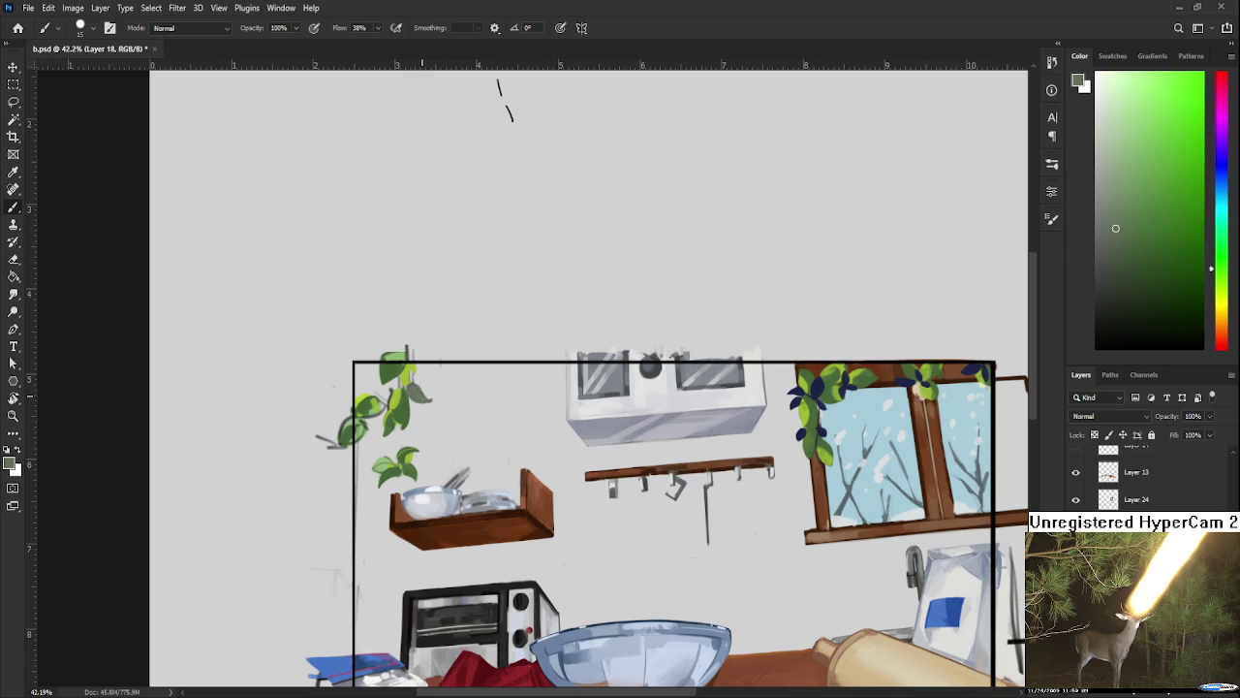
left_click(409, 390, "alt")
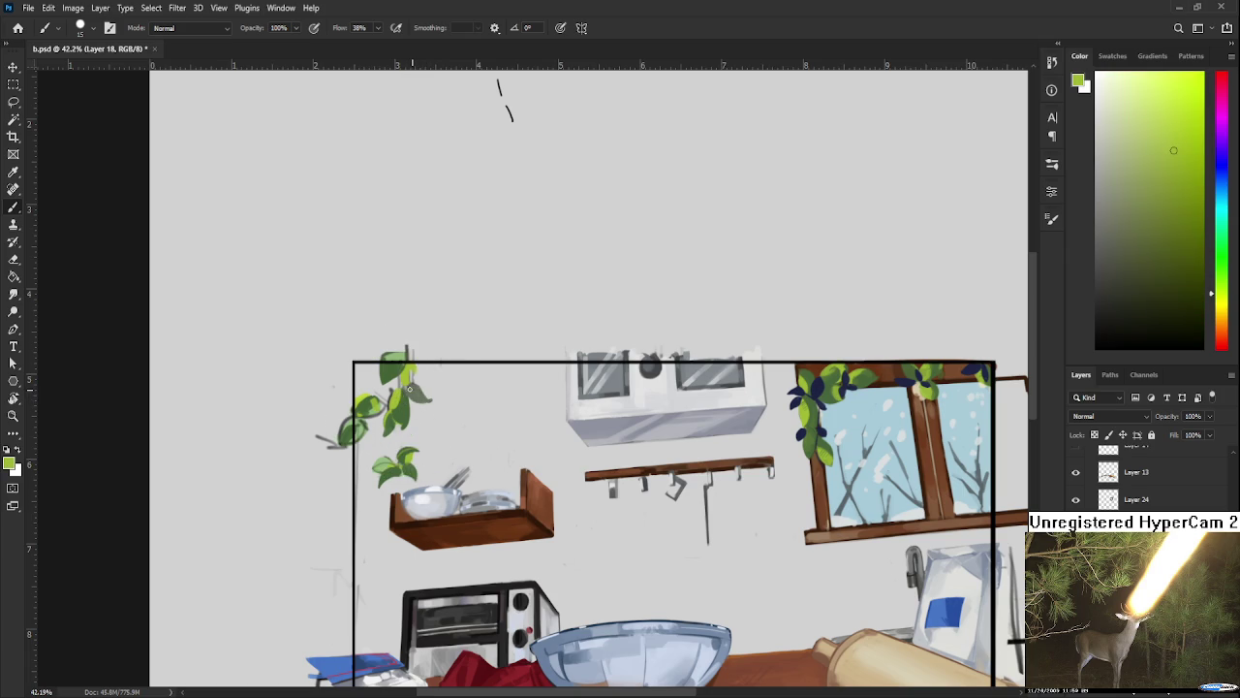
left_click(412, 393, "alt")
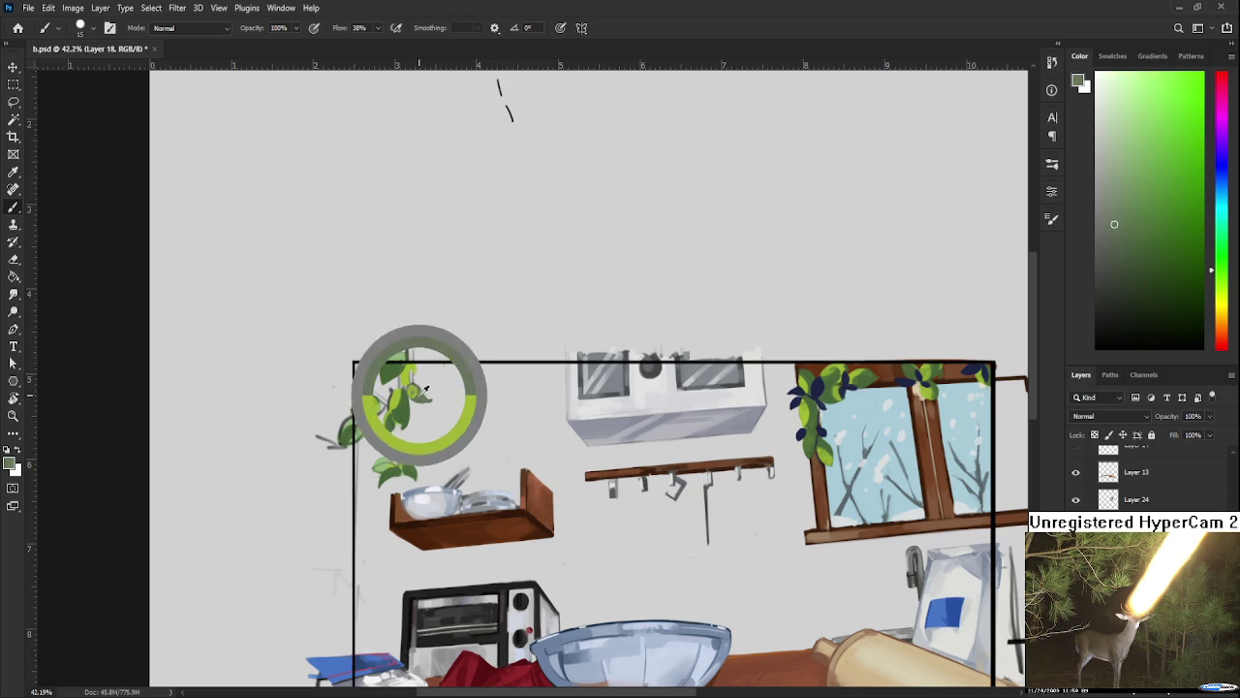
left_click(421, 389, "alt")
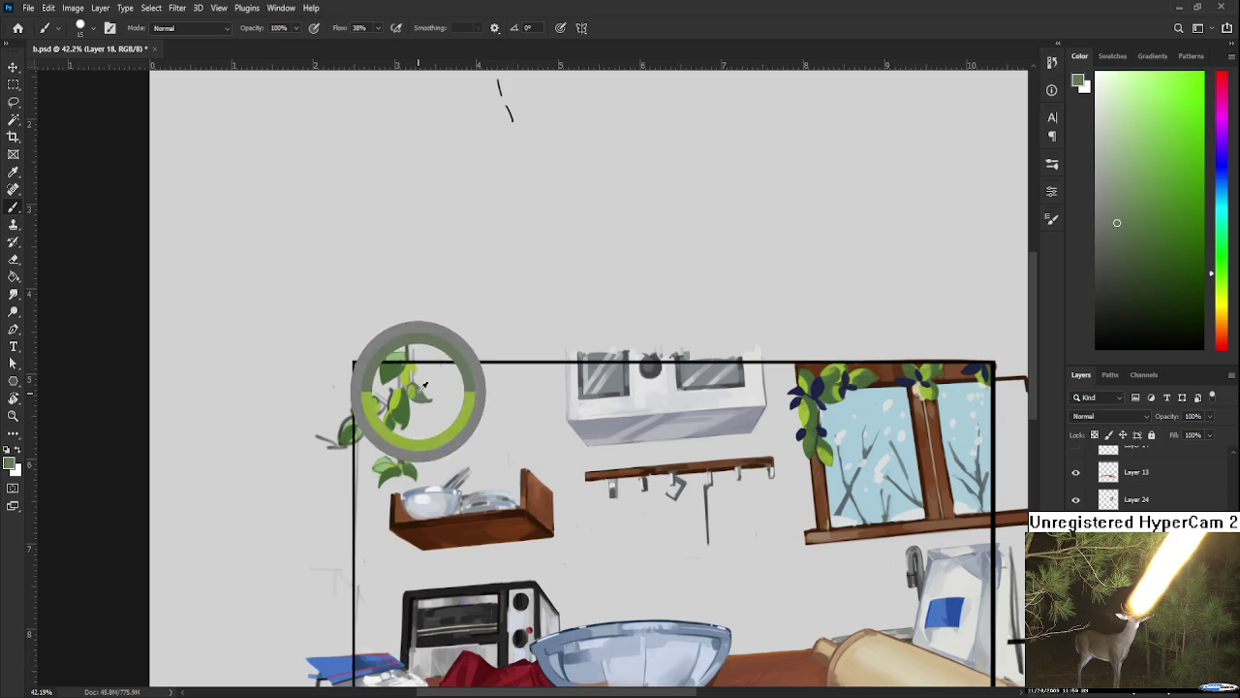
left_click(417, 382, "alt")
left_click(417, 385, "alt")
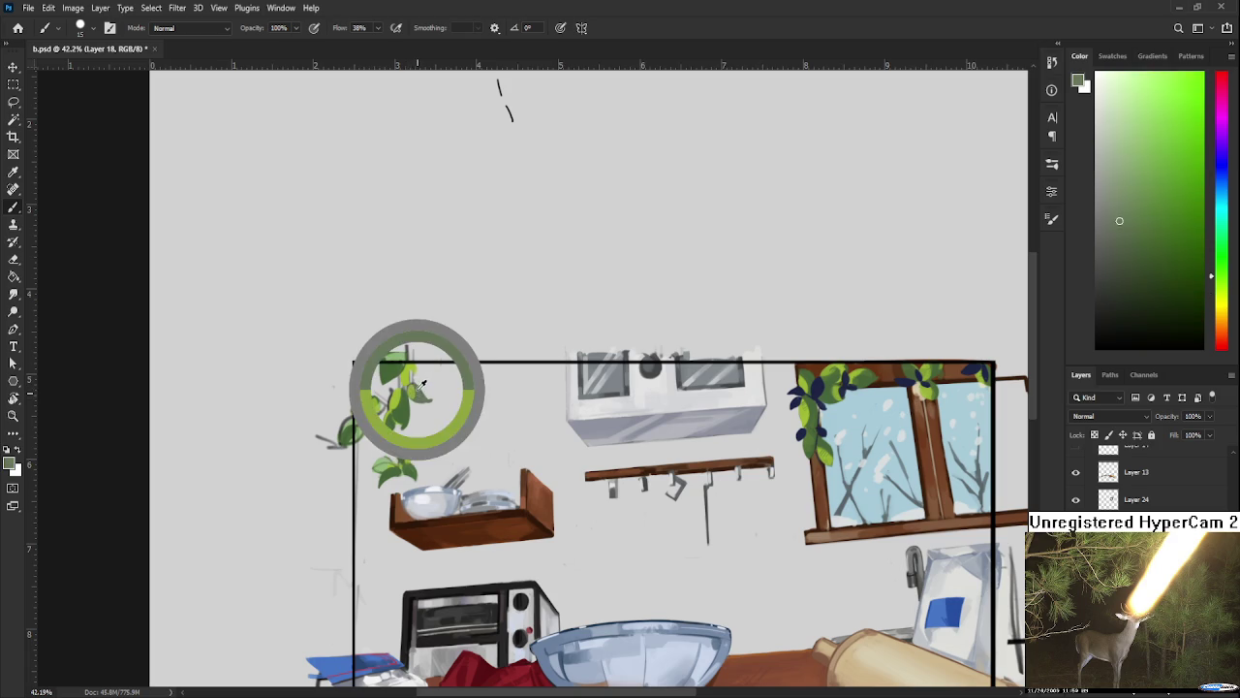
left_click(422, 386, "alt")
left_click(418, 383, "alt")
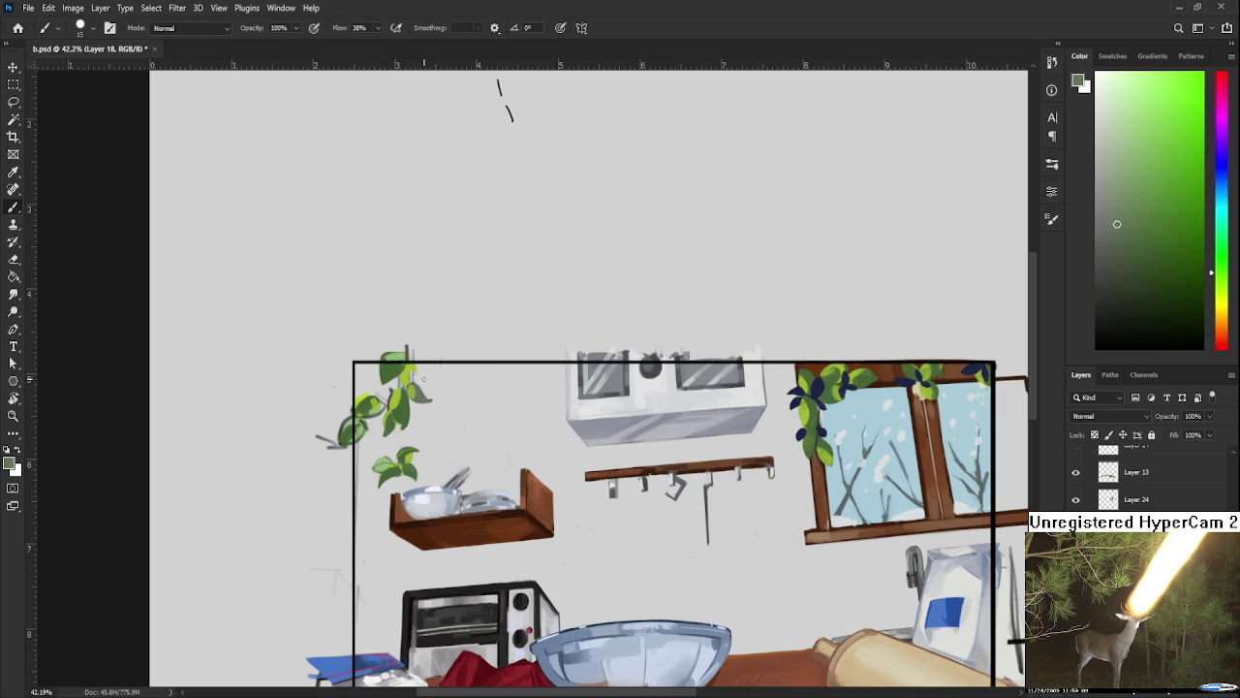
Step: Shrink the eraser from 20 to 15, then resample a darker muted leaf green
key("e")
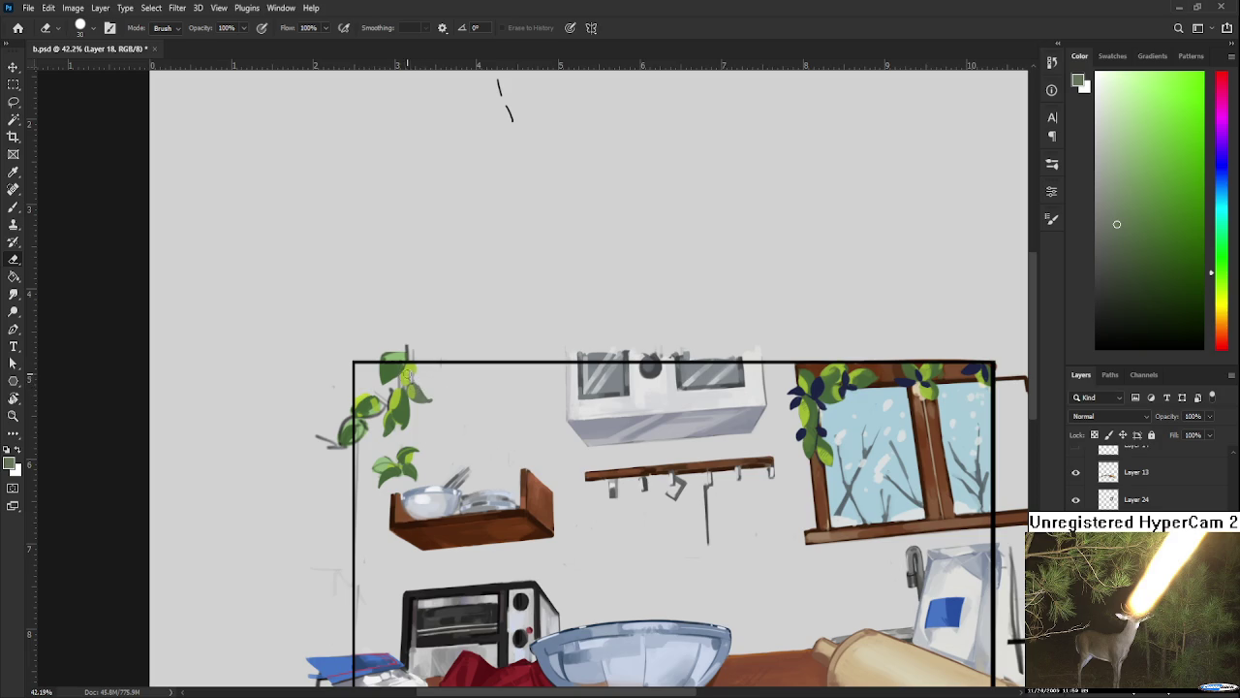
key("bracketleft")
key("b")
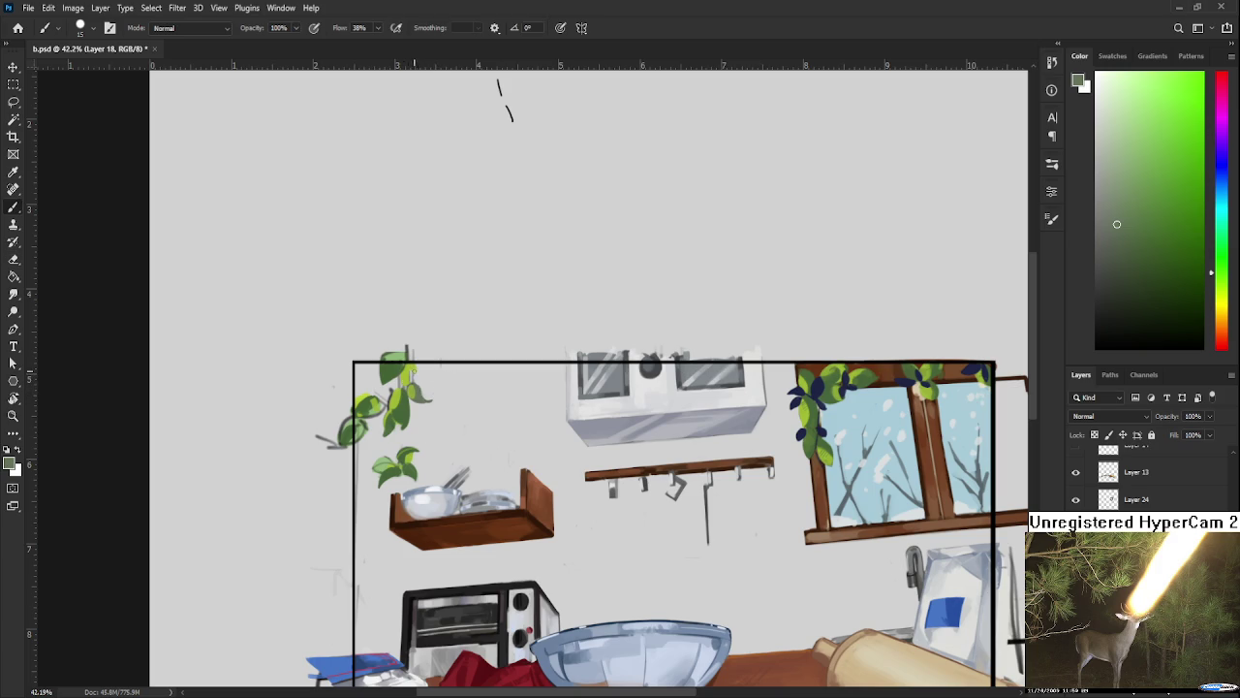
left_click(403, 351, "alt")
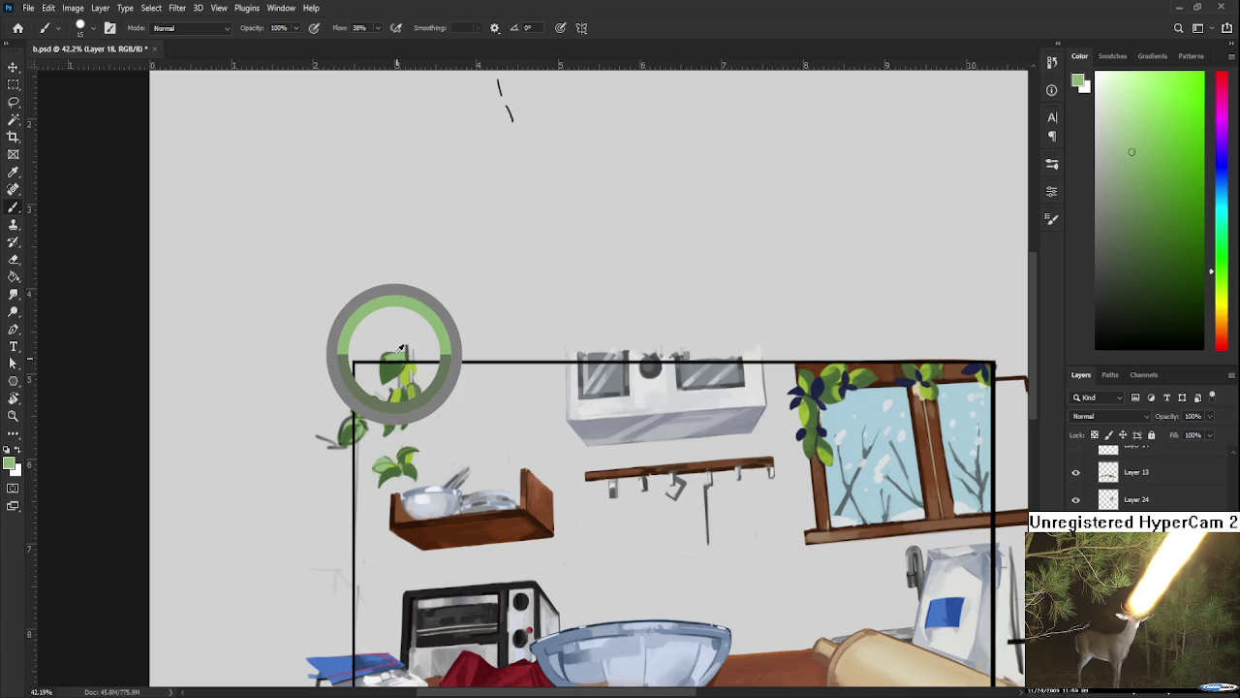
left_click(390, 368, "alt")
left_click(400, 366, "alt")
left_click(392, 367, "alt")
left_click(400, 368, "alt")
left_click(390, 369, "alt")
left_click(403, 365, "alt")
left_click(395, 368, "alt")
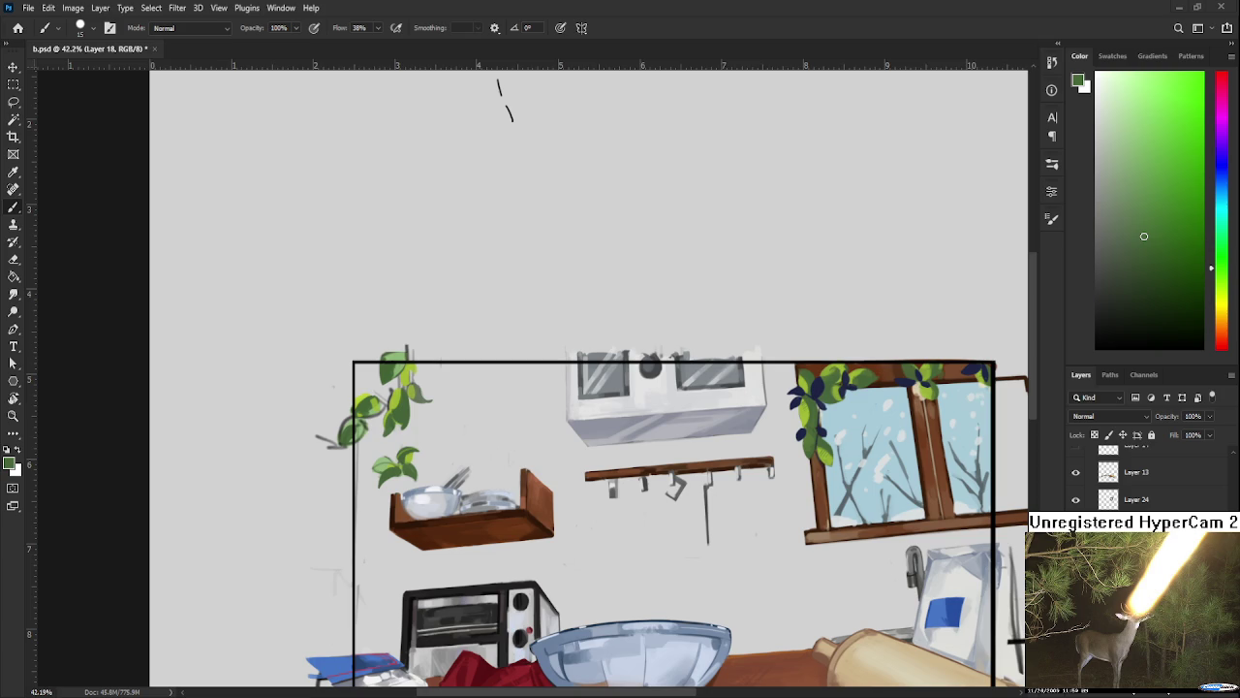
Step: Zoom in to about 56% and pan to bring the left-wall vine into view
scroll(319, 413, "up", 3)
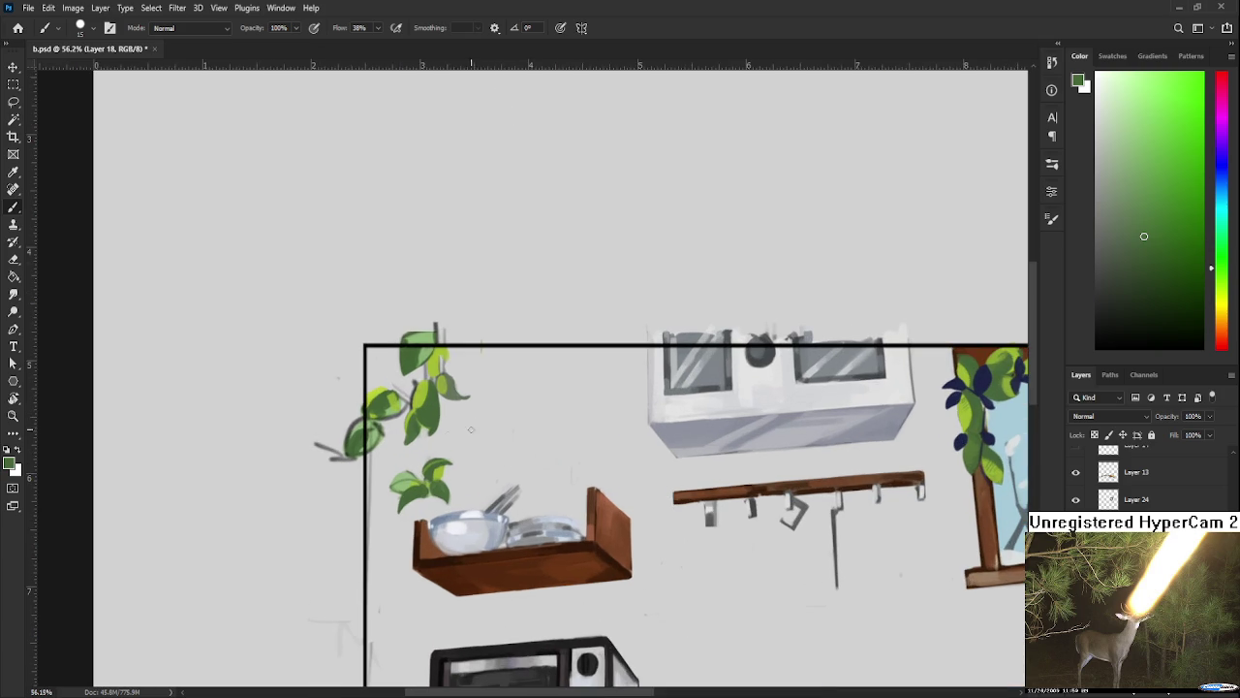
left_click_drag(476, 429, 462, 453)
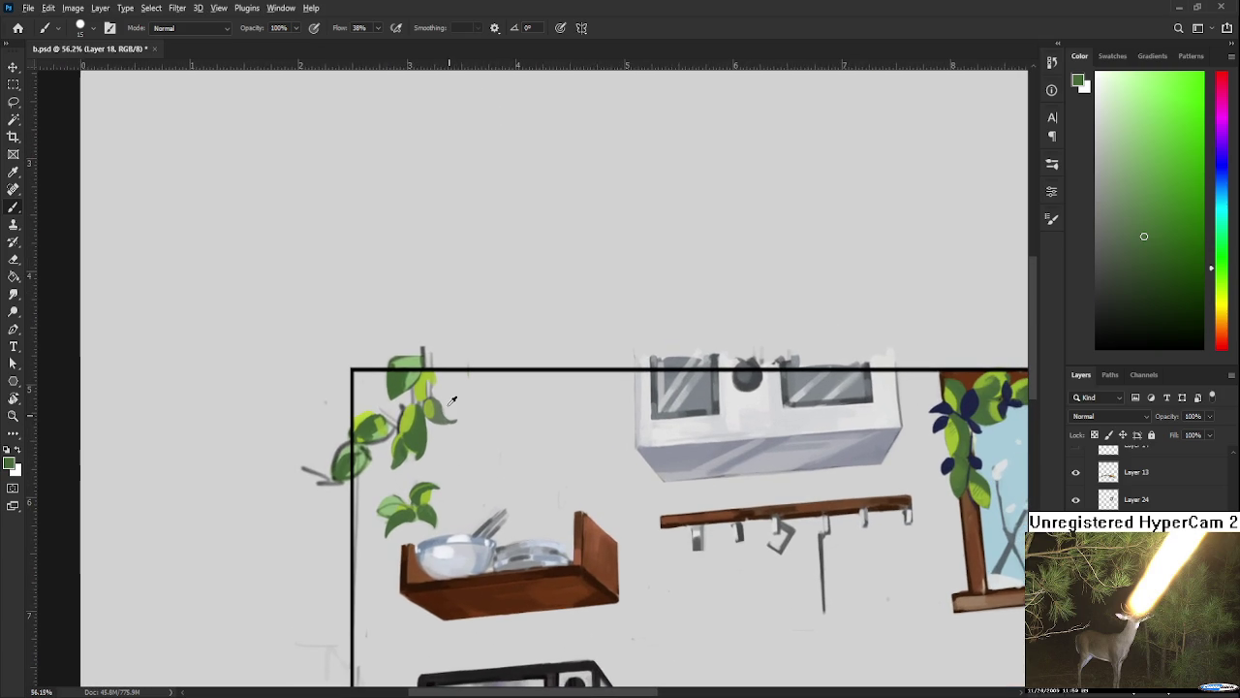